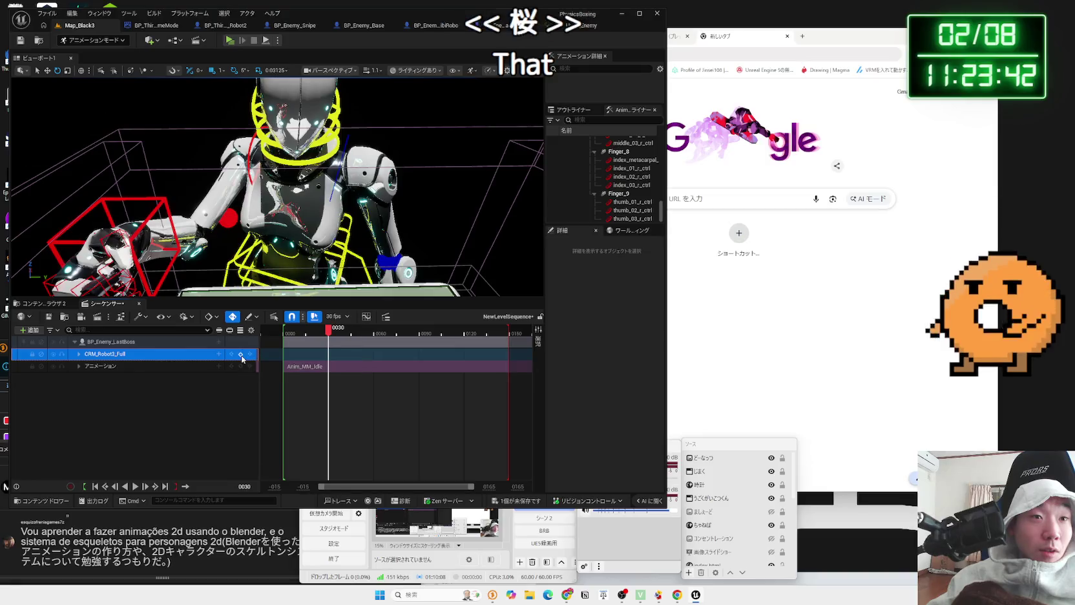
# Scrub the animation between frames 0000 and 0031 to preview it, then select the right hand control
pyautogui.moveTo(330, 334); pyautogui.dragTo(284, 332)
pyautogui.click(331, 333)
pyautogui.click(331, 336)
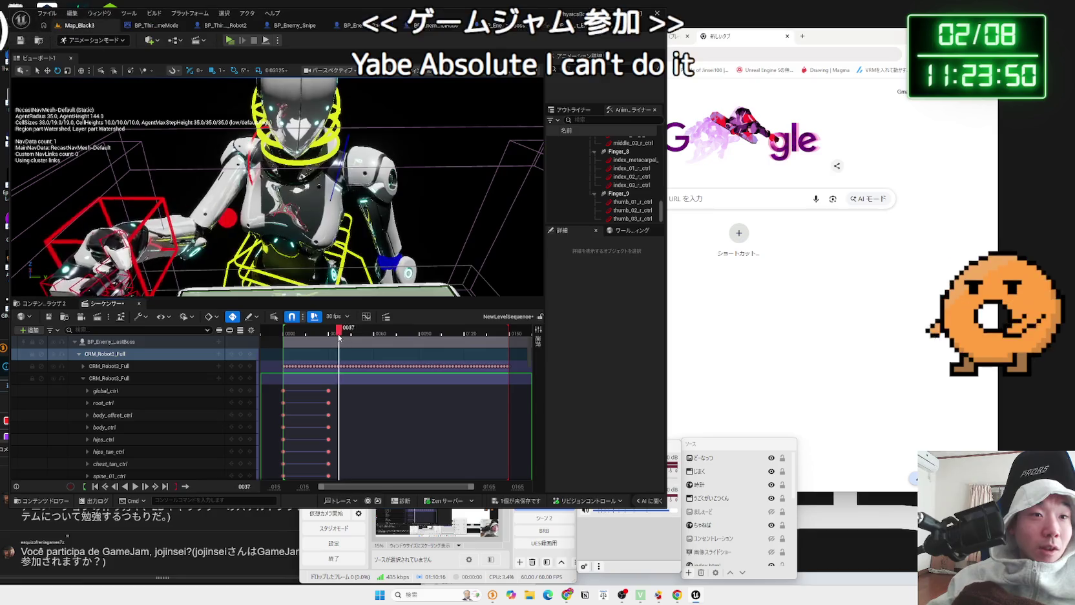
pyautogui.moveTo(330, 337)
pyautogui.mouseDown()
pyautogui.moveTo(465, 341)
pyautogui.moveTo(276, 339)
pyautogui.moveTo(314, 336)
pyautogui.mouseUp()
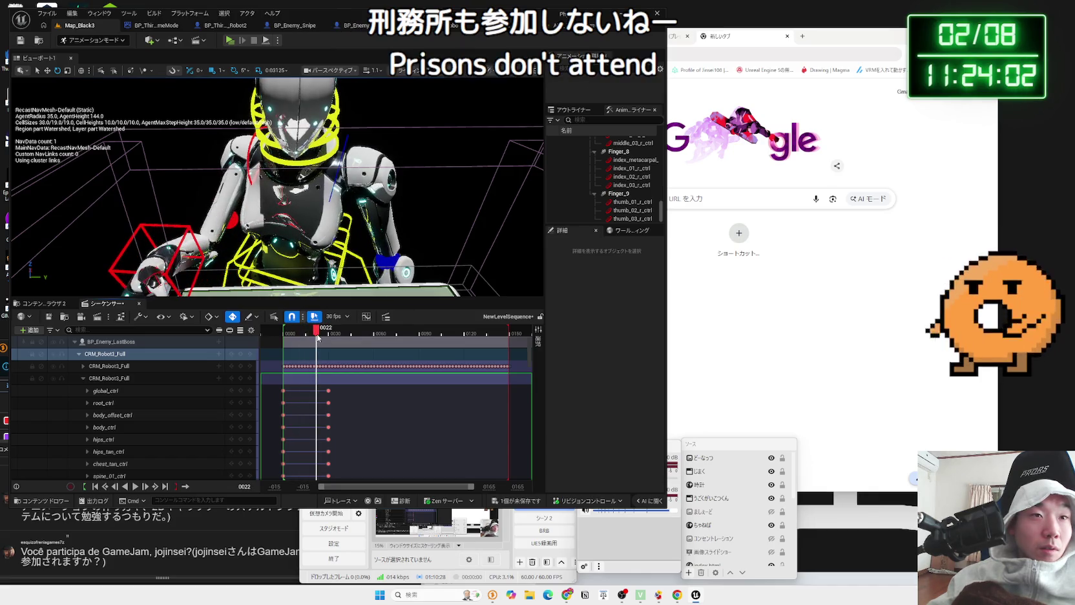
pyautogui.moveTo(204, 289)
pyautogui.mouseDown()
pyautogui.moveTo(364, 97)
pyautogui.moveTo(180, 230)
pyautogui.moveTo(193, 259)
pyautogui.moveTo(194, 246)
pyautogui.moveTo(175, 247)
pyautogui.mouseUp()
pyautogui.click(237, 218)
# Raise the right hand toward the head, rotate it about -30 degrees and sweep it across
pyautogui.press('w')
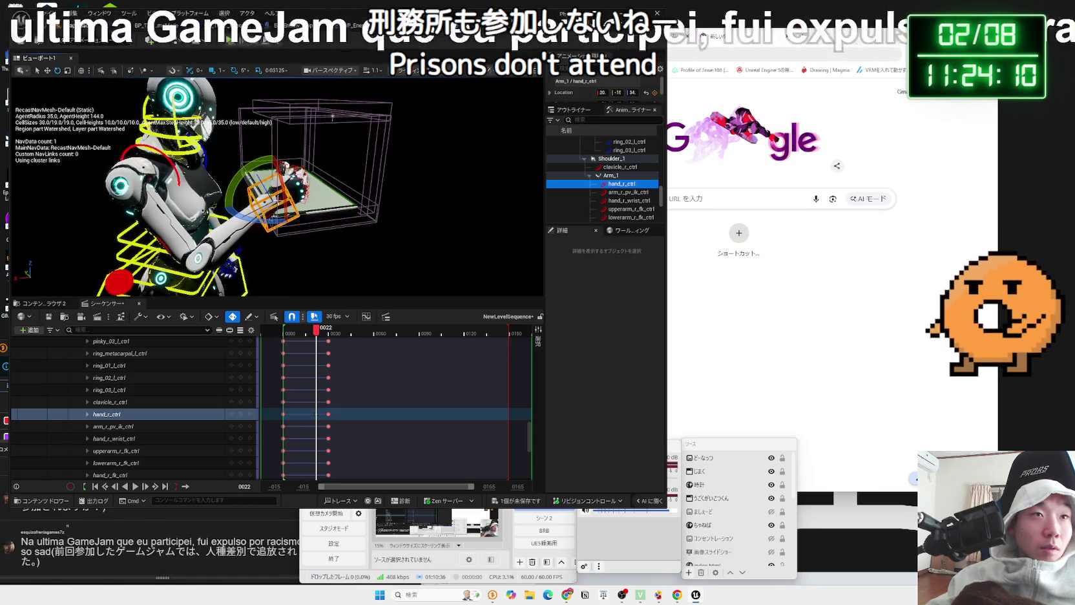
pyautogui.moveTo(275, 184)
pyautogui.mouseDown()
pyautogui.moveTo(261, 146)
pyautogui.moveTo(287, 146)
pyautogui.mouseUp()
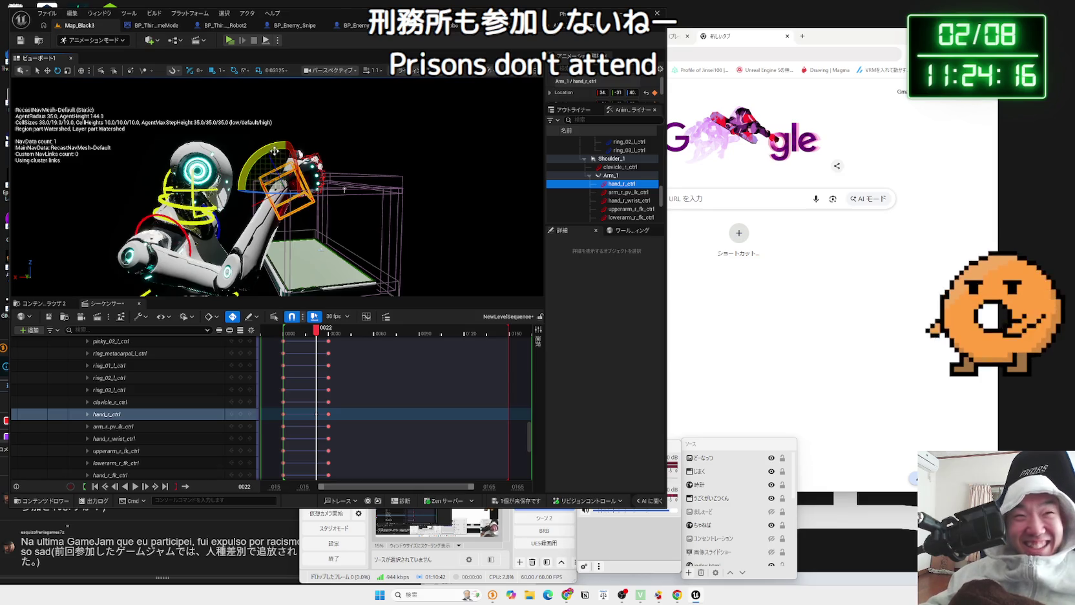
pyautogui.moveTo(272, 149); pyautogui.dragTo(283, 148)
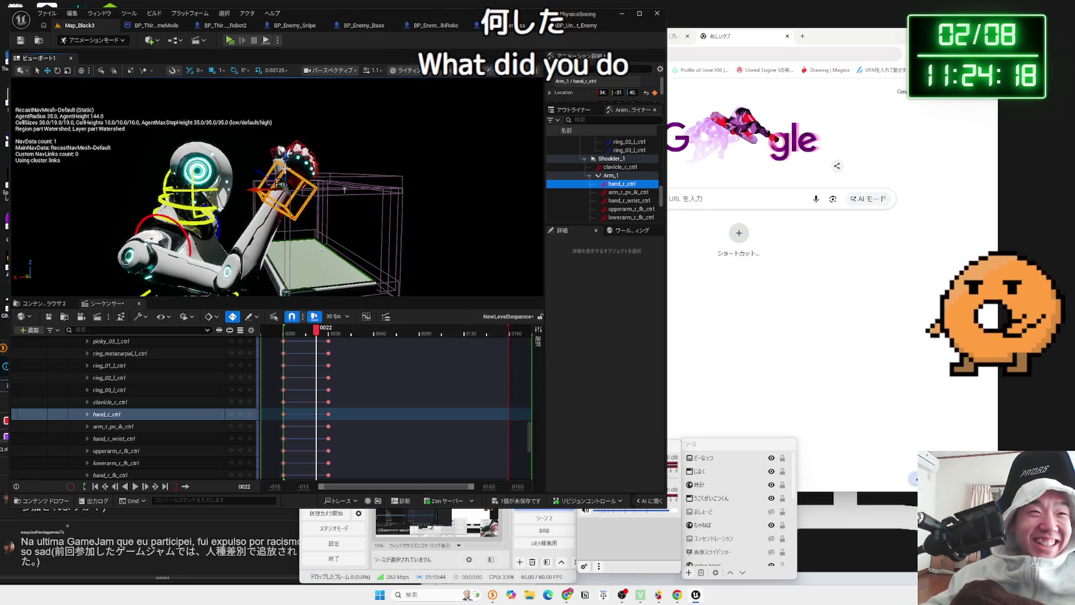
pyautogui.moveTo(261, 189)
pyautogui.mouseDown()
pyautogui.moveTo(216, 203)
pyautogui.moveTo(175, 188)
pyautogui.moveTo(149, 143)
pyautogui.moveTo(168, 107)
pyautogui.moveTo(246, 130)
pyautogui.mouseUp()
# Lift the right elbow pole control upward, keying it at frame 0022
pyautogui.moveTo(421, 211); pyautogui.dragTo(474, 205)
pyautogui.click(273, 192)
pyautogui.moveTo(270, 179); pyautogui.dragTo(275, 88)
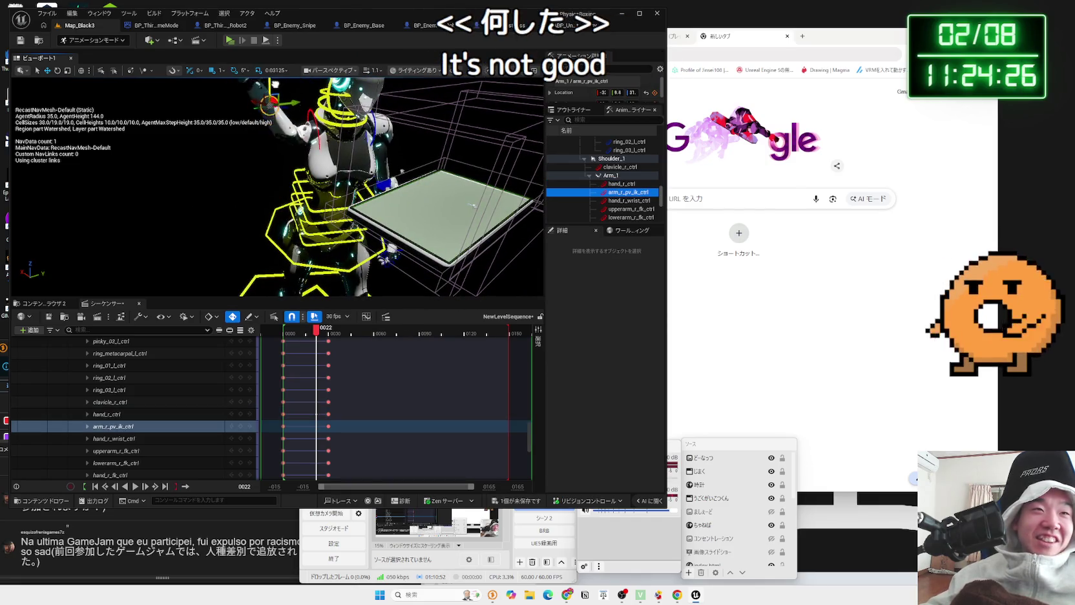
pyautogui.moveTo(473, 205)
pyautogui.mouseDown()
pyautogui.moveTo(236, 195)
pyautogui.moveTo(330, 216)
pyautogui.moveTo(295, 162)
pyautogui.moveTo(296, 134)
pyautogui.moveTo(326, 137)
pyautogui.mouseUp()
# Reselect the right hand control and tilt the view down over the robot and box
pyautogui.click(292, 118)
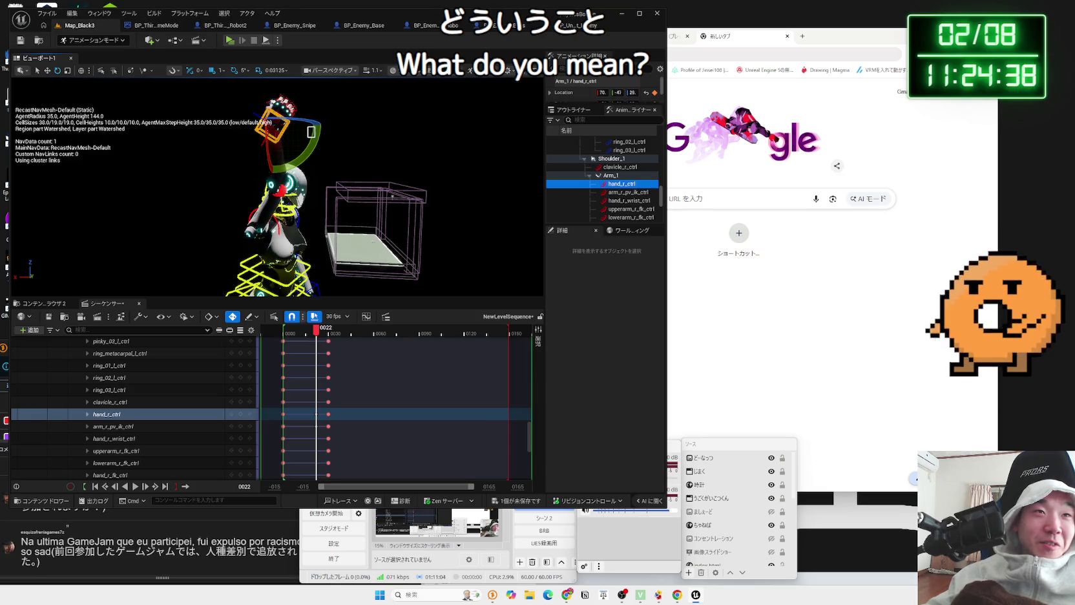
pyautogui.click(309, 156)
pyautogui.click(276, 118)
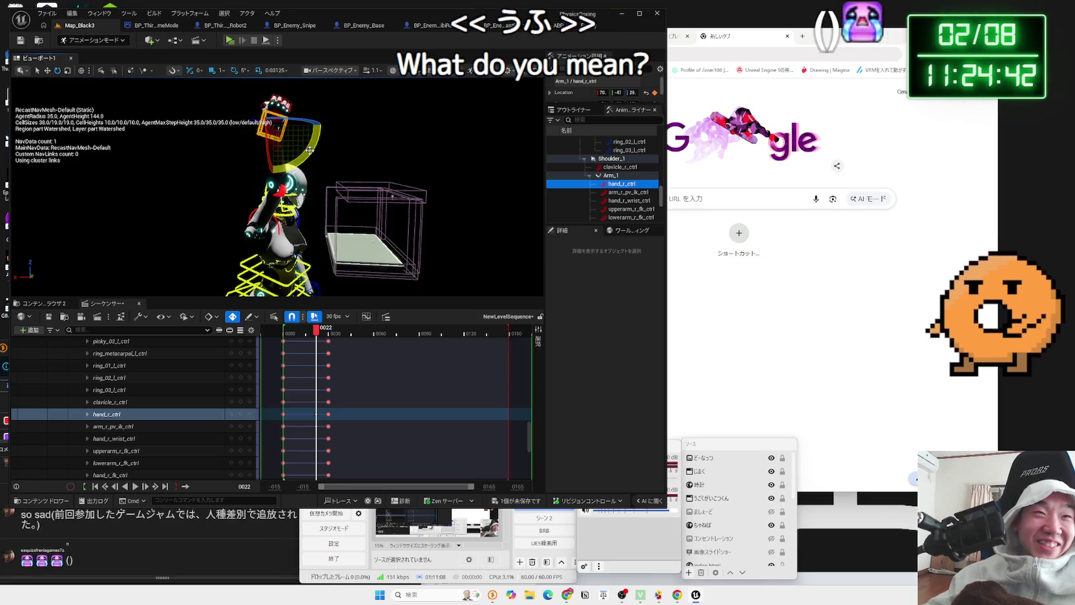
pyautogui.scroll(10, 326, 201)
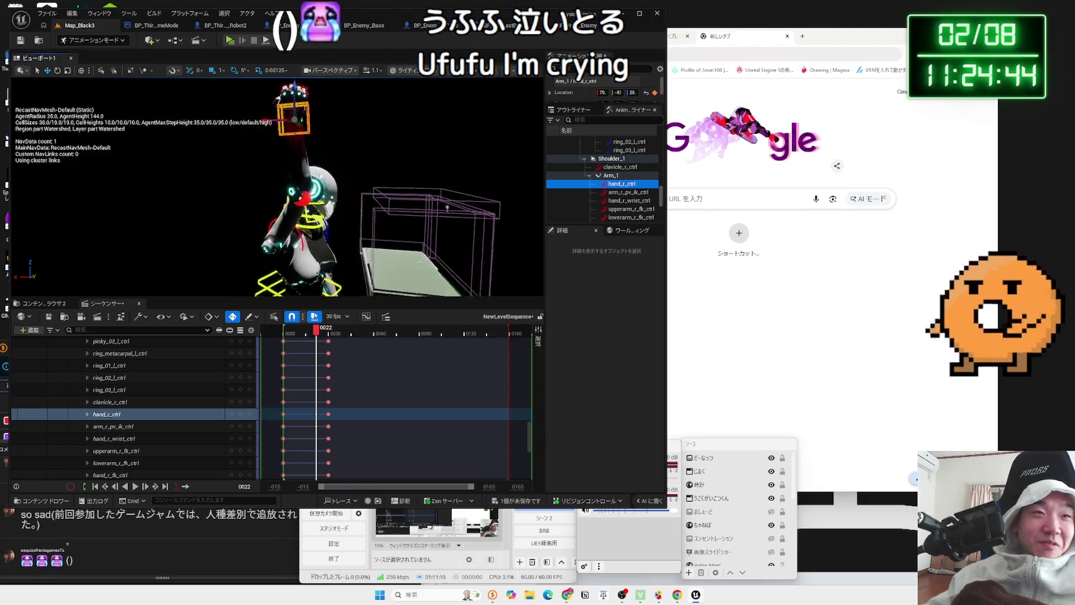
pyautogui.scroll(-10, 278, 188)
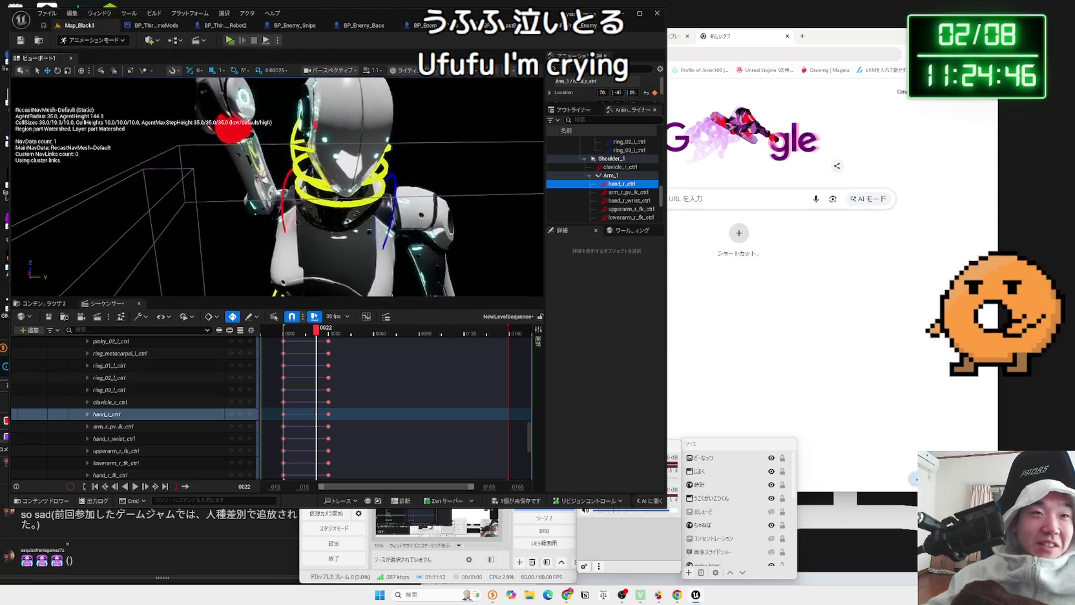
pyautogui.moveTo(278, 194); pyautogui.dragTo(277, 239)
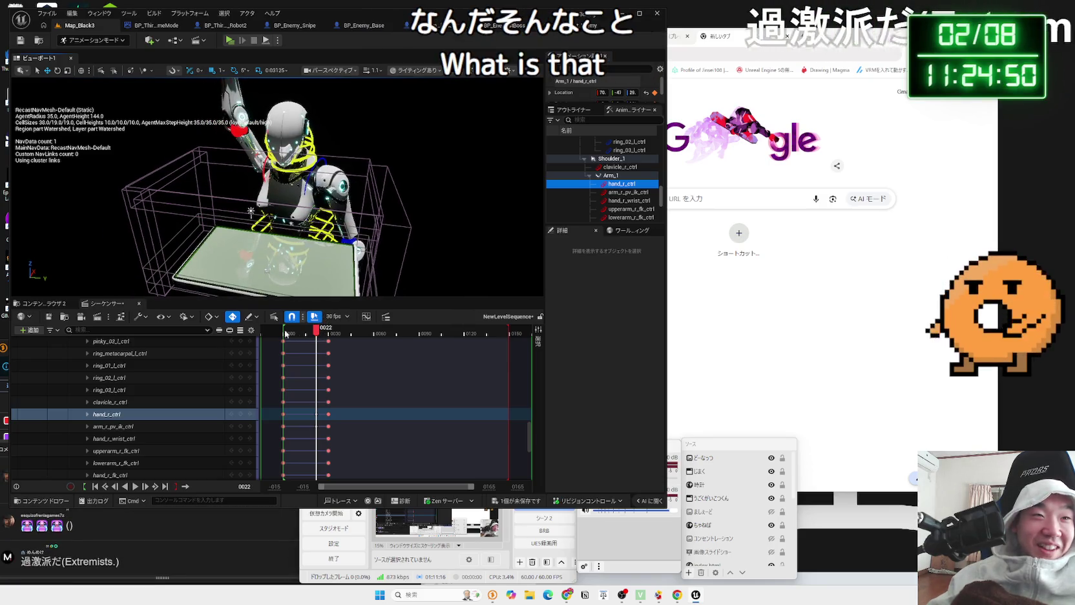
pyautogui.scroll(3, 181, 406)
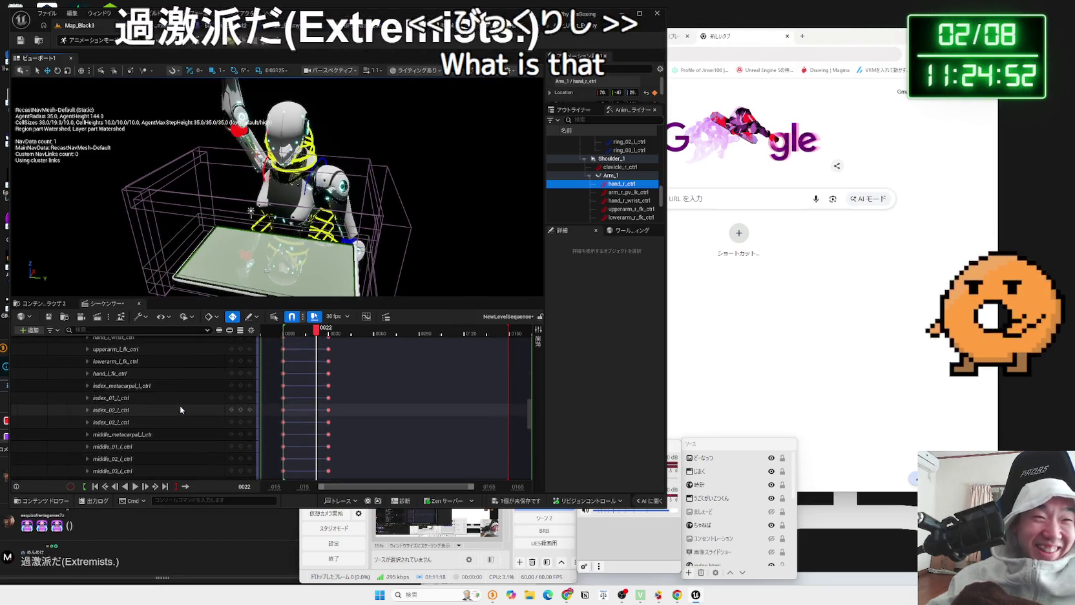
pyautogui.scroll(-5, 180, 407)
pyautogui.scroll(2, 179, 407)
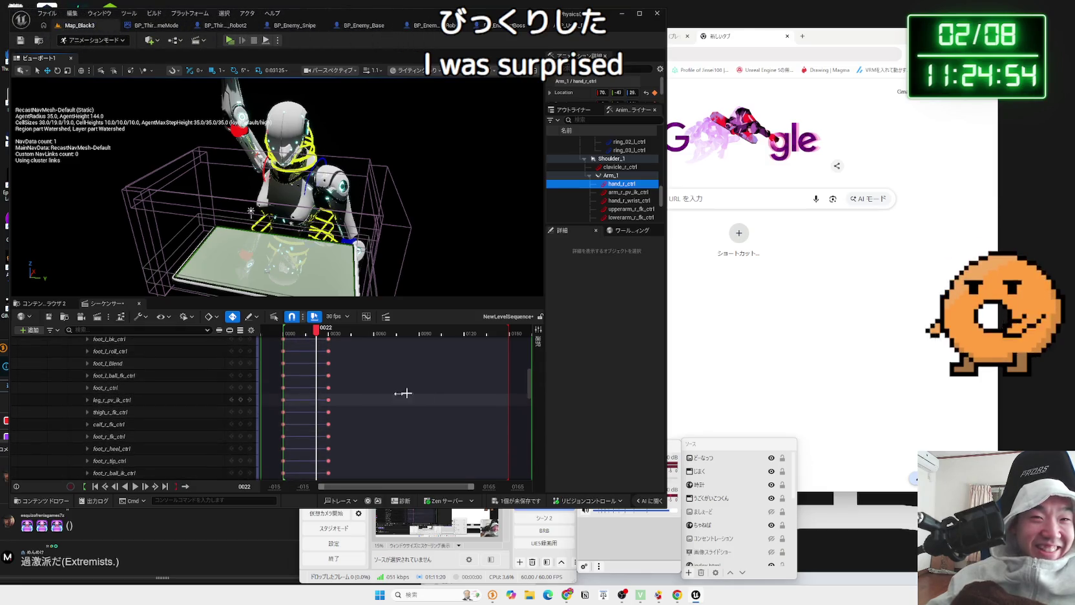
pyautogui.moveTo(530, 385); pyautogui.dragTo(530, 338)
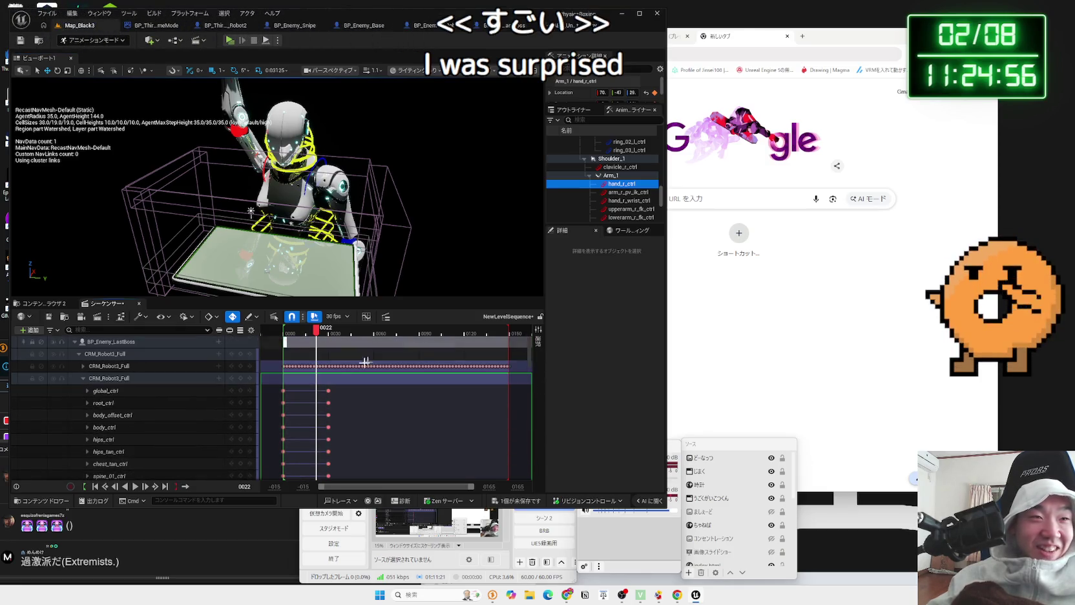
# Collapse the rig's control tracks and scrub from the start to preview the arm motion
pyautogui.click(83, 376)
pyautogui.click(84, 376)
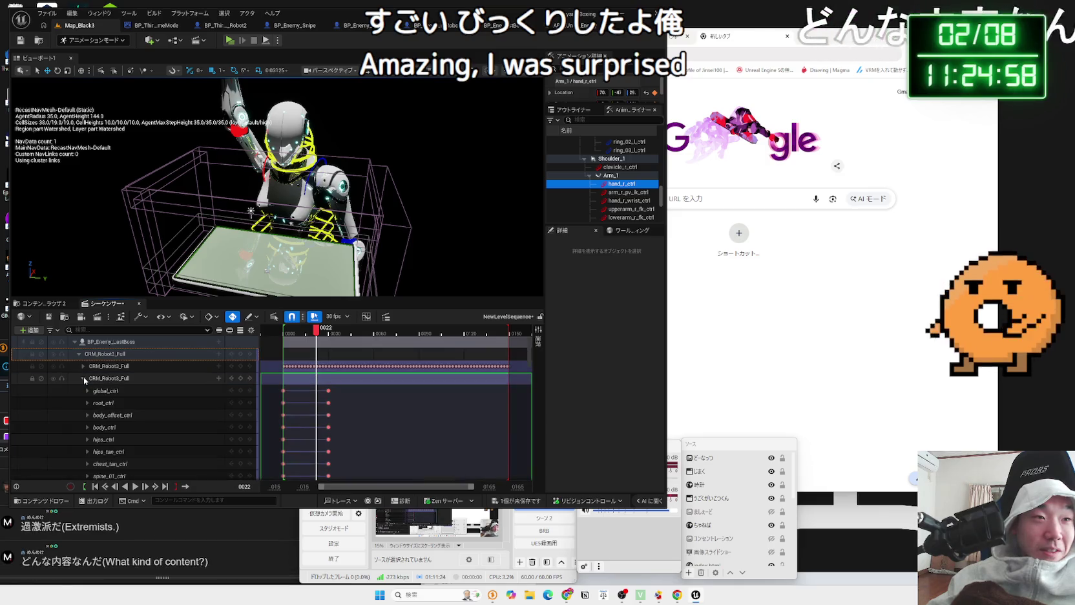
pyautogui.click(83, 377)
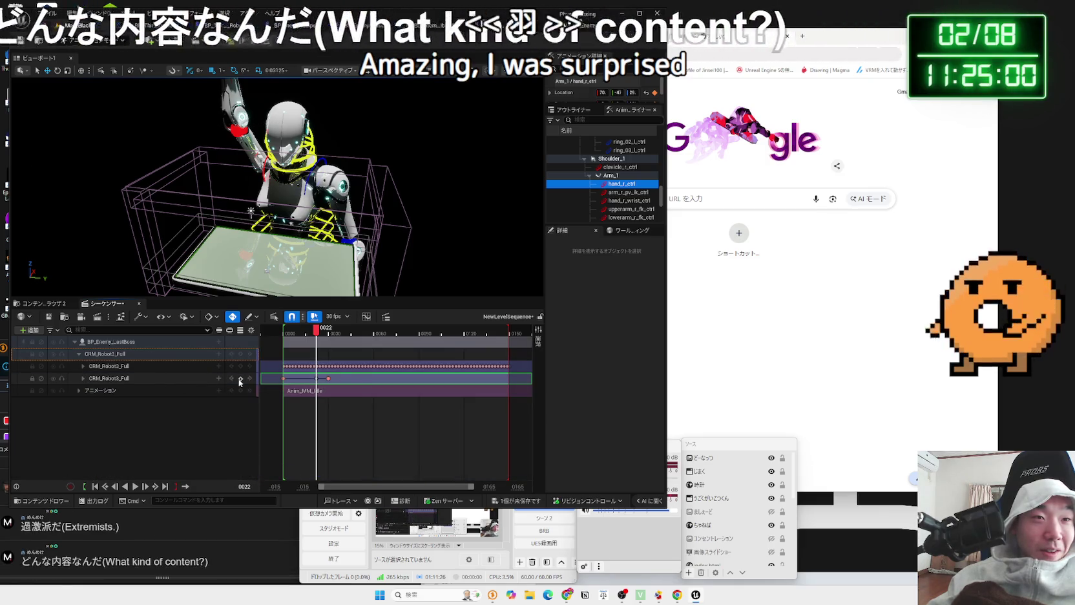
pyautogui.press('p')
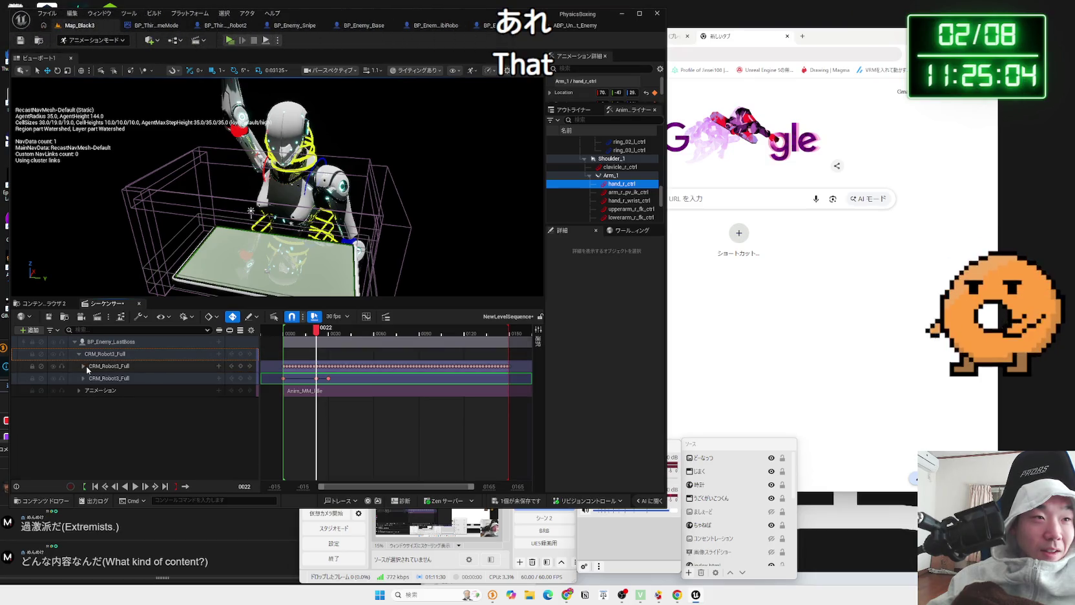
pyautogui.moveTo(313, 330); pyautogui.dragTo(282, 333)
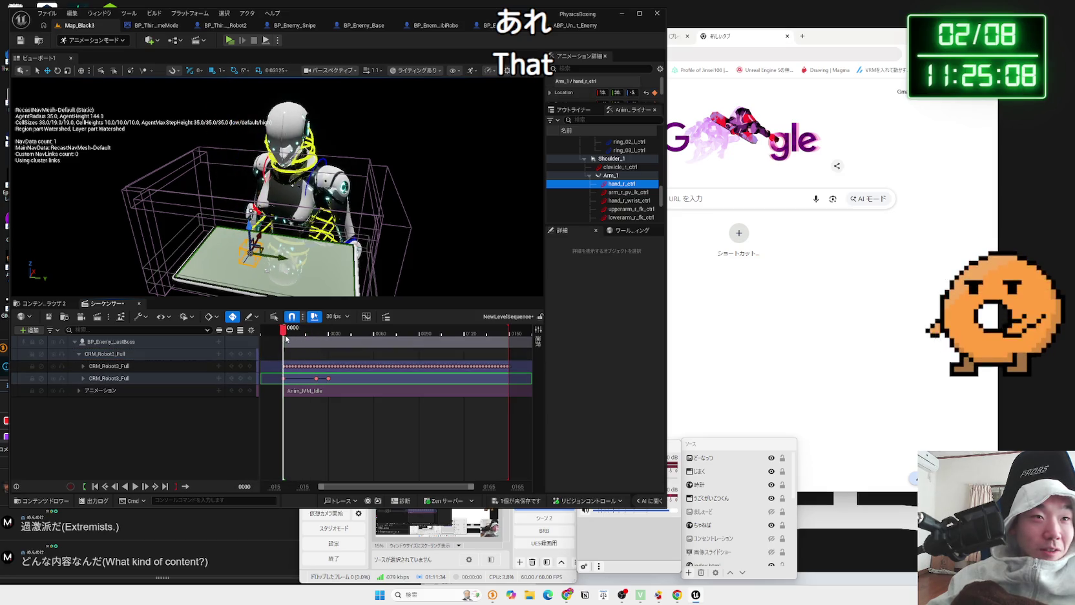
pyautogui.moveTo(298, 337); pyautogui.dragTo(334, 340)
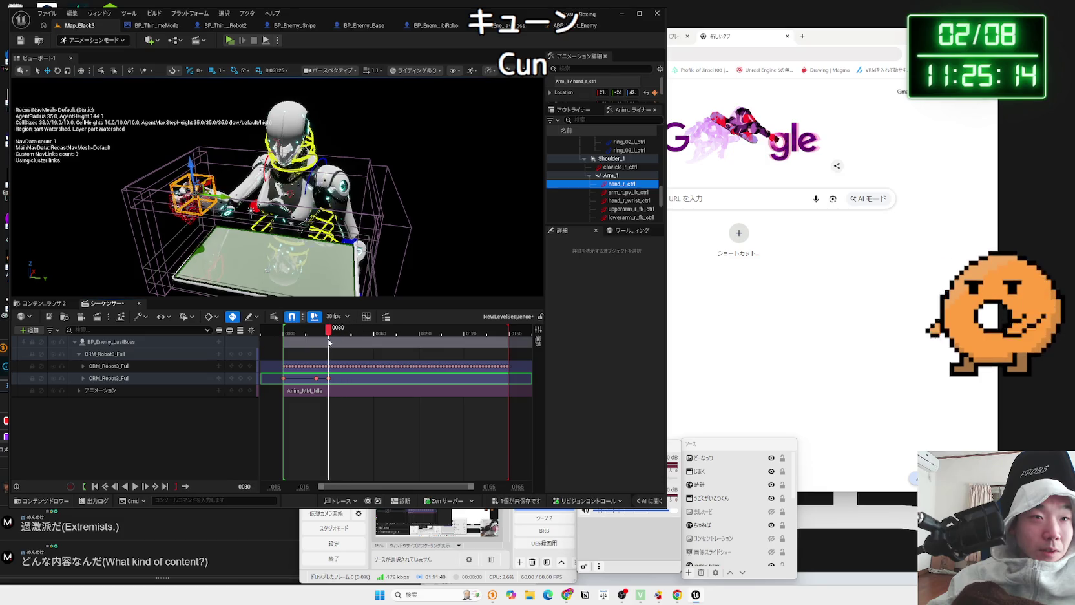
# At frame 0030, frame the hand and push it forward into the box
pyautogui.press('f')
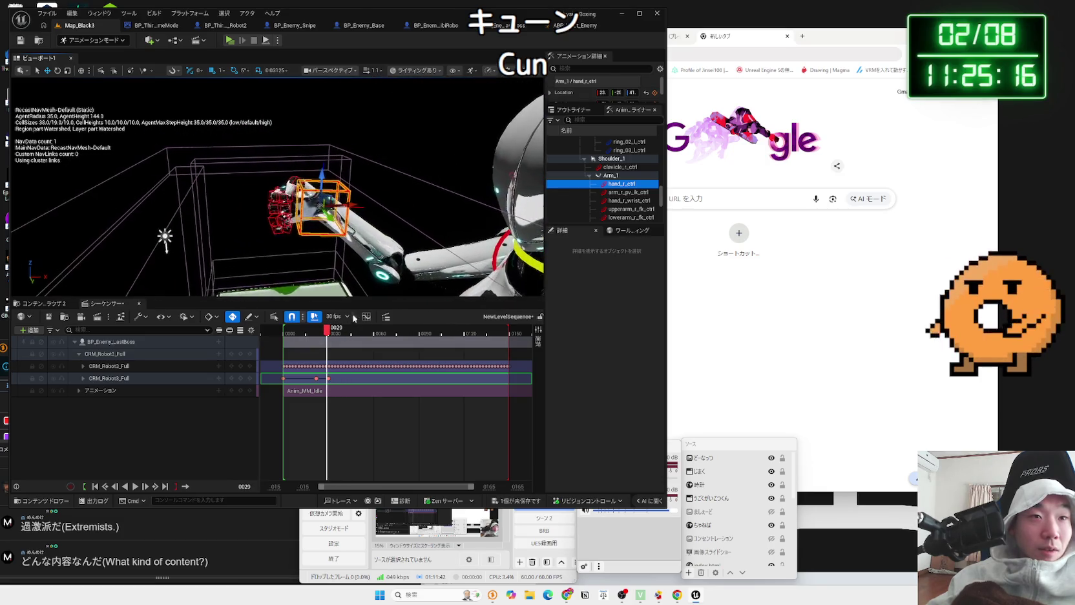
pyautogui.moveTo(329, 333); pyautogui.dragTo(332, 333)
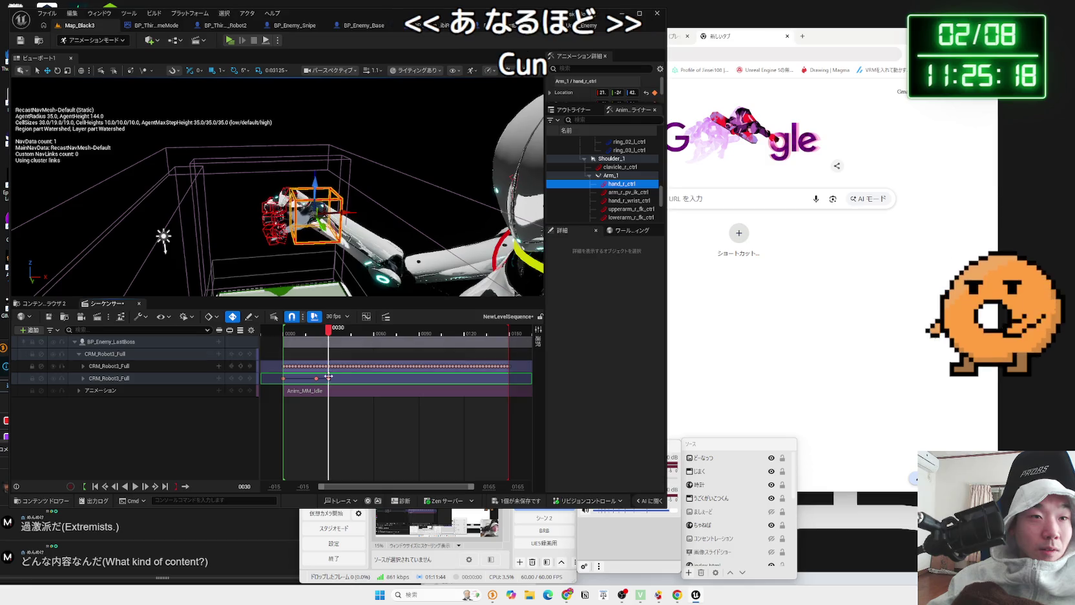
pyautogui.scroll(6, 344, 354)
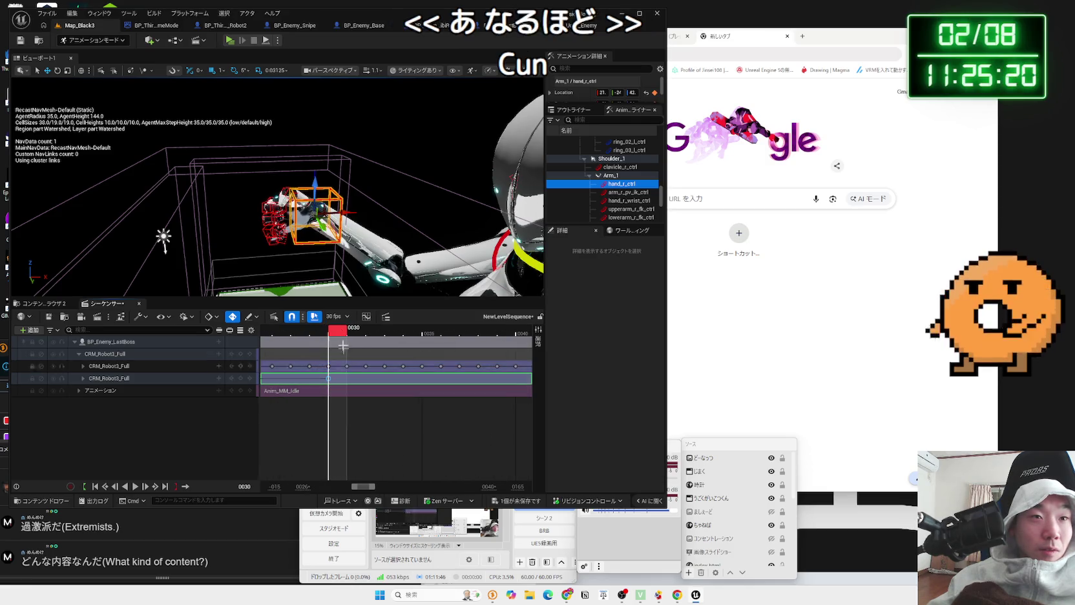
pyautogui.moveTo(314, 213)
pyautogui.mouseDown()
pyautogui.moveTo(287, 217)
pyautogui.moveTo(250, 122)
pyautogui.moveTo(370, 240)
pyautogui.mouseUp()
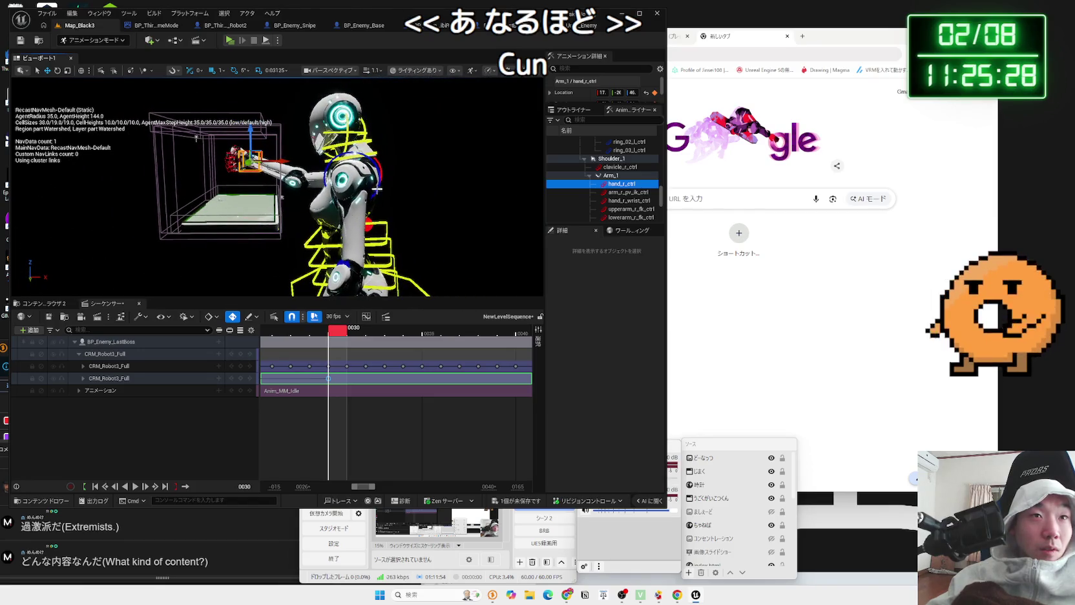
# Select the left clavicle, spine_03, spine_04 and neck_02 controls to inspect the torso
pyautogui.click(379, 184)
pyautogui.click(383, 239)
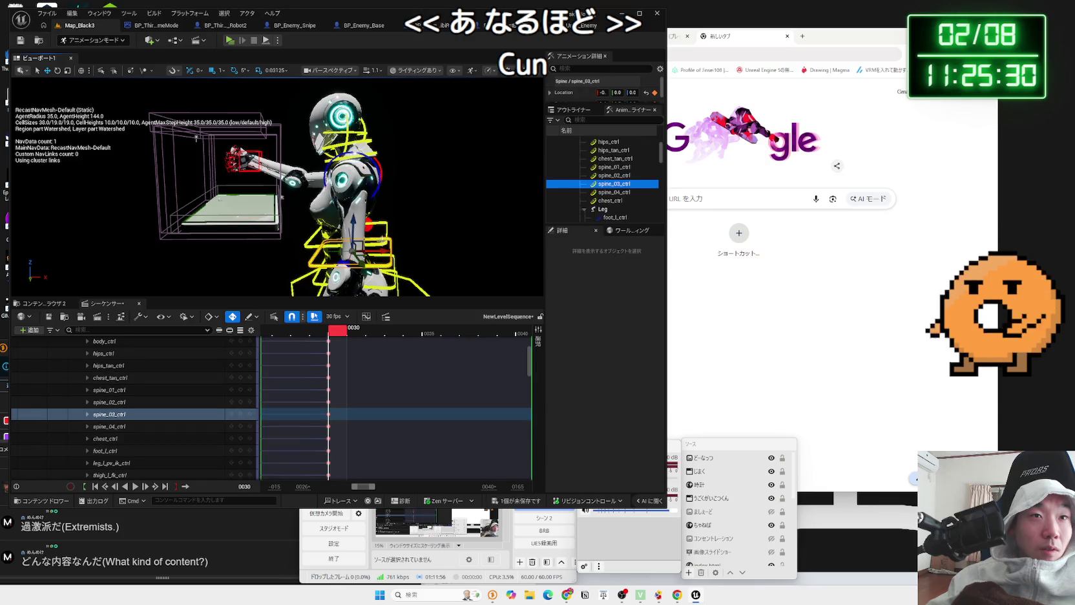
pyautogui.click(352, 227)
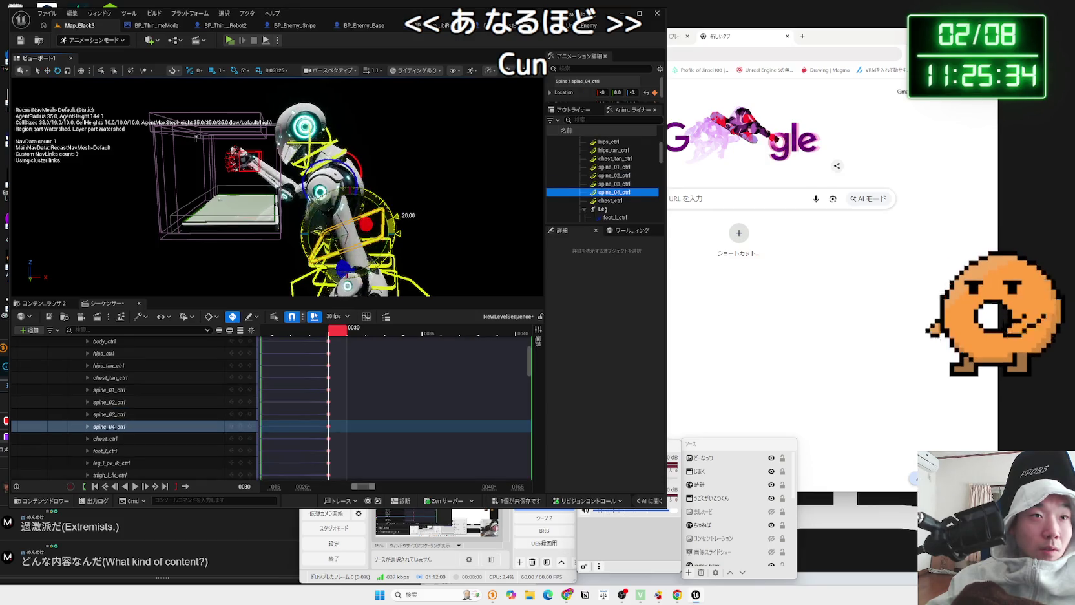
pyautogui.moveTo(195, 137); pyautogui.dragTo(222, 261)
pyautogui.click(377, 153)
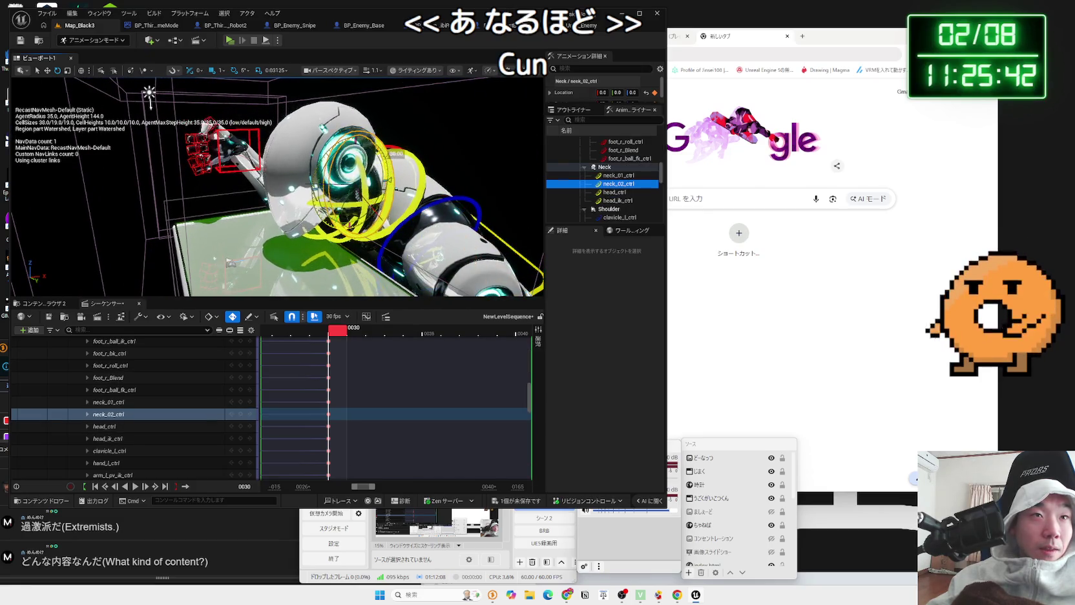
# Select the BP_Enemy_LastBoss actor and head control, then key every rig control at frame 0030
pyautogui.click(357, 193)
pyautogui.moveTo(357, 193)
pyautogui.mouseDown()
pyautogui.moveTo(352, 179)
pyautogui.moveTo(391, 159)
pyautogui.moveTo(342, 155)
pyautogui.moveTo(373, 299)
pyautogui.mouseUp()
pyautogui.click(321, 190)
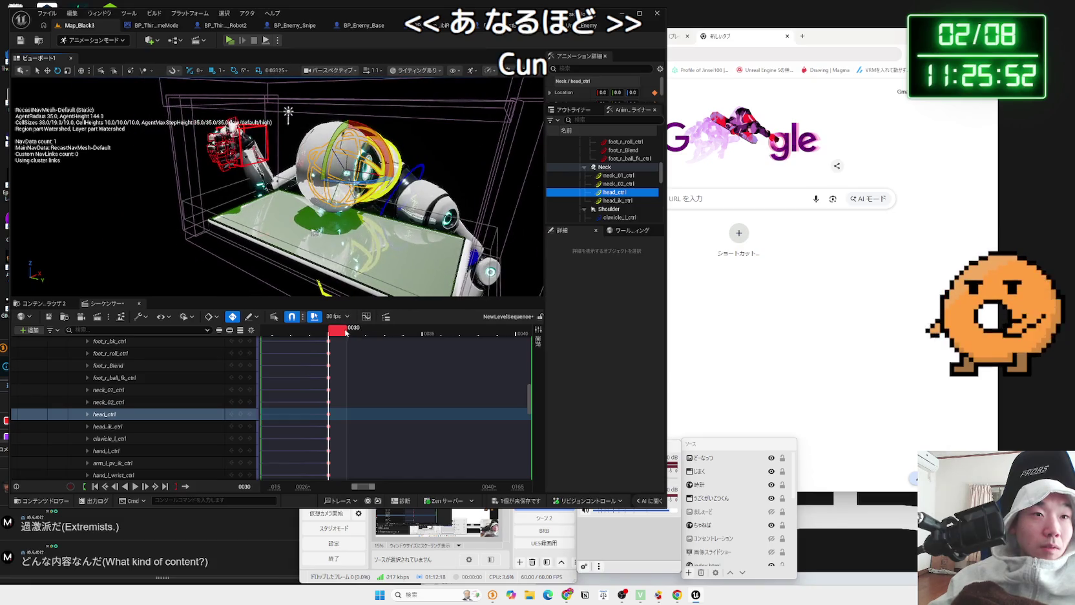
pyautogui.scroll(10, 202, 389)
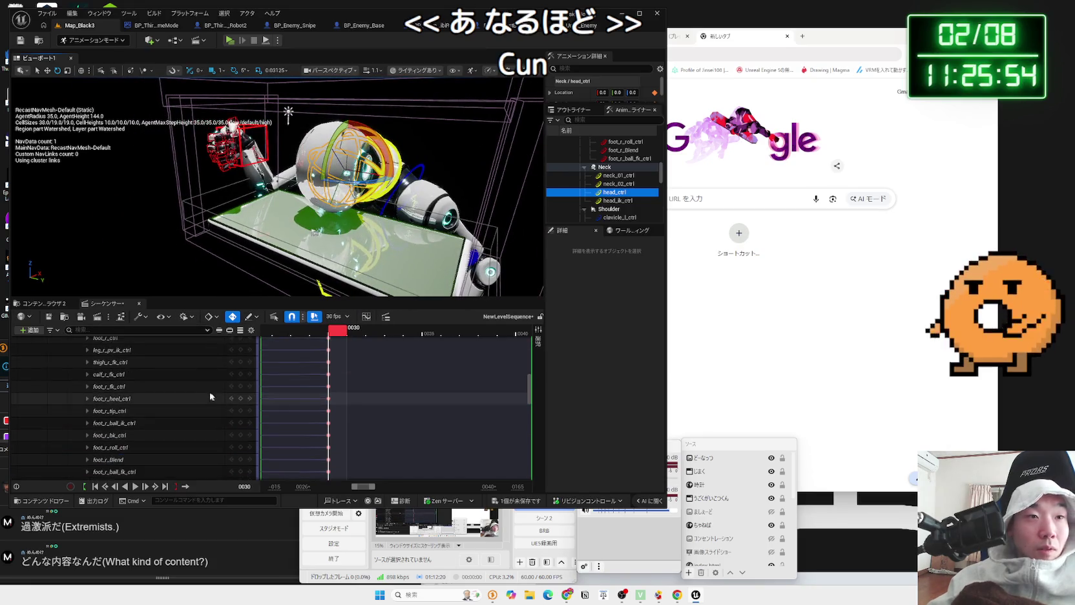
pyautogui.scroll(5, 203, 384)
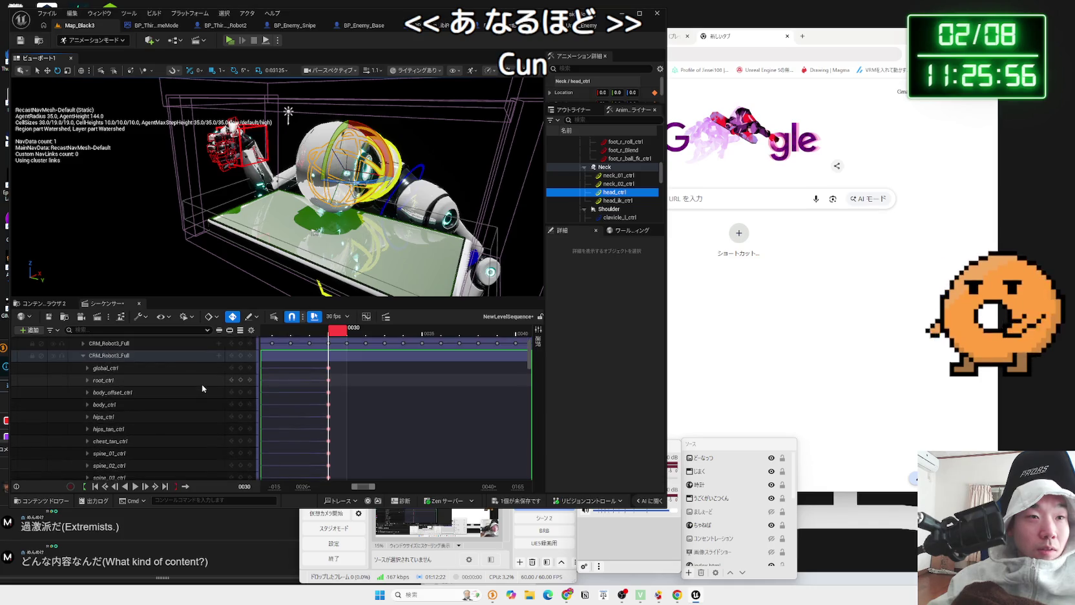
pyautogui.click(240, 379)
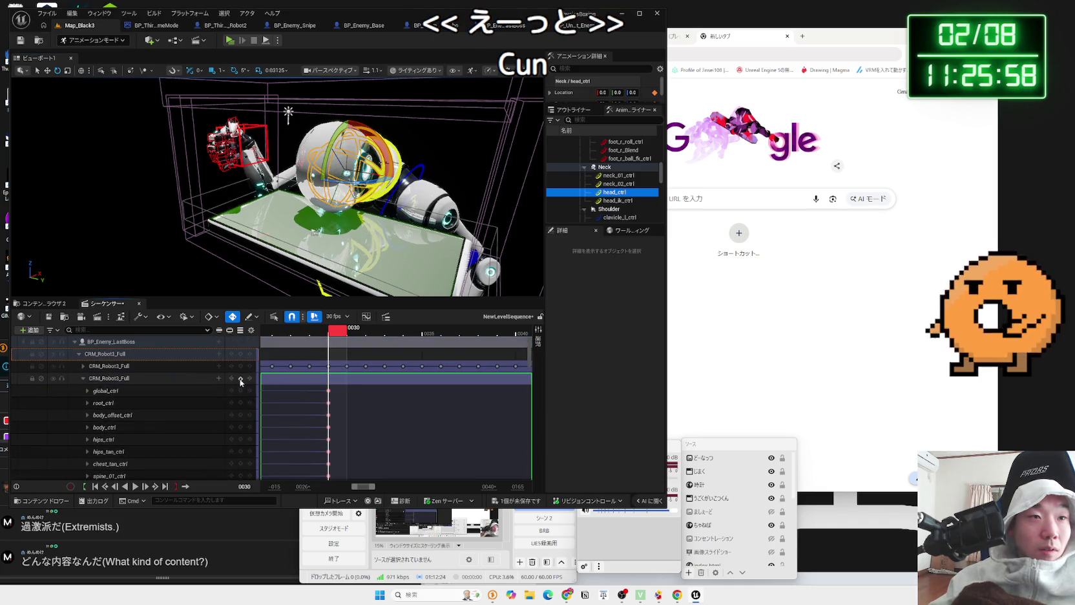
# Bring the background music video forward, then scrub back to frame 0025 to check the pose
pyautogui.click(678, 36)
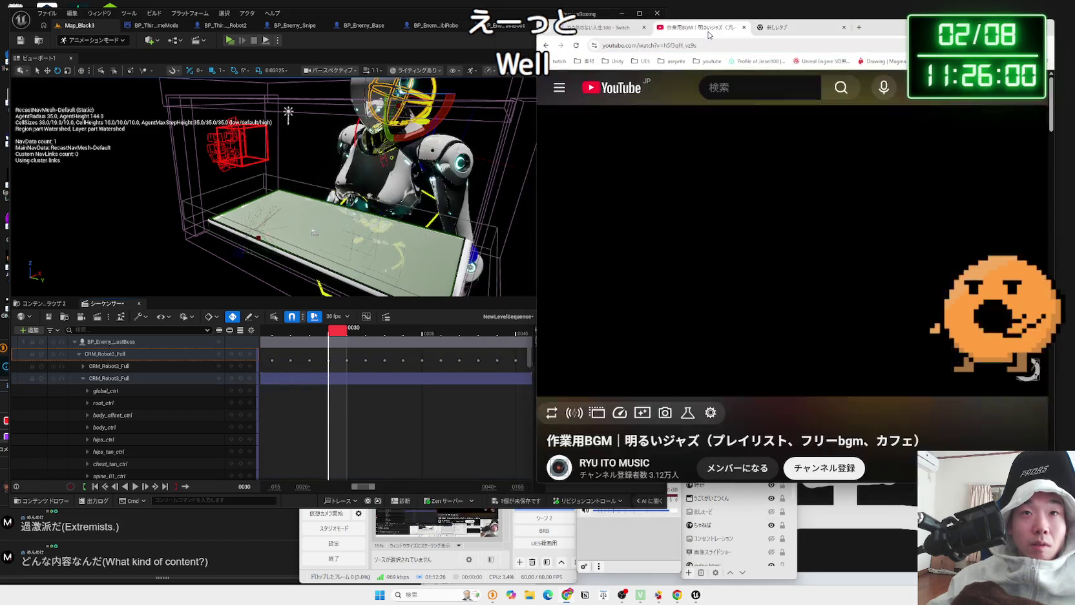
pyautogui.click(340, 335)
pyautogui.moveTo(341, 335); pyautogui.dragTo(267, 332)
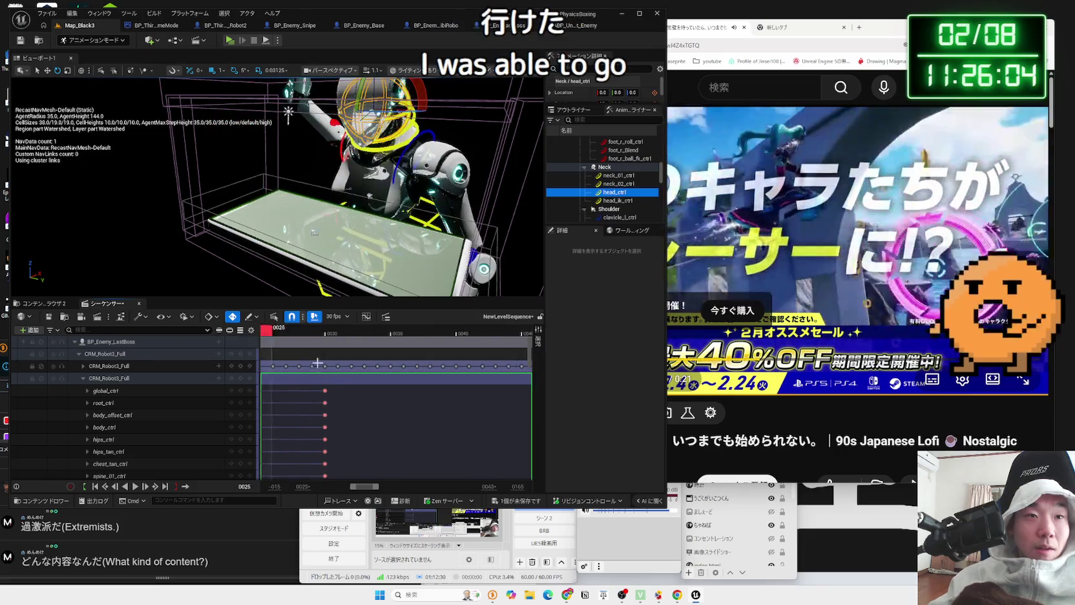
pyautogui.scroll(-3, 326, 361)
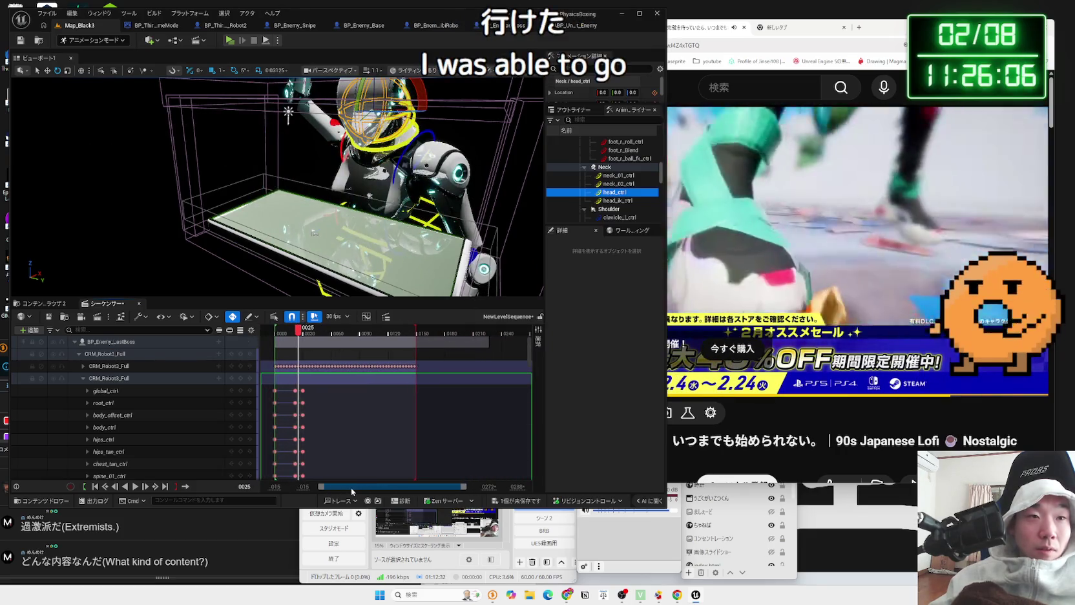
# Show the whole animation range and scrub through to frame 0049, settling on frame 0029
pyautogui.click(293, 333)
pyautogui.moveTo(293, 333); pyautogui.dragTo(279, 331)
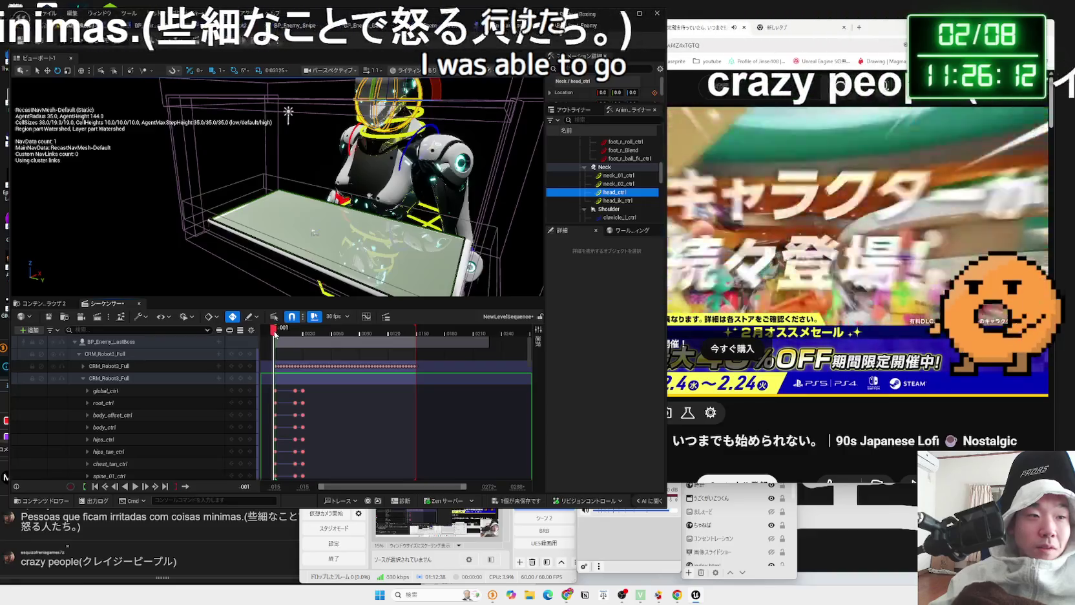
pyautogui.click(279, 333)
pyautogui.moveTo(278, 333)
pyautogui.mouseDown()
pyautogui.moveTo(321, 337)
pyautogui.moveTo(304, 338)
pyautogui.mouseUp()
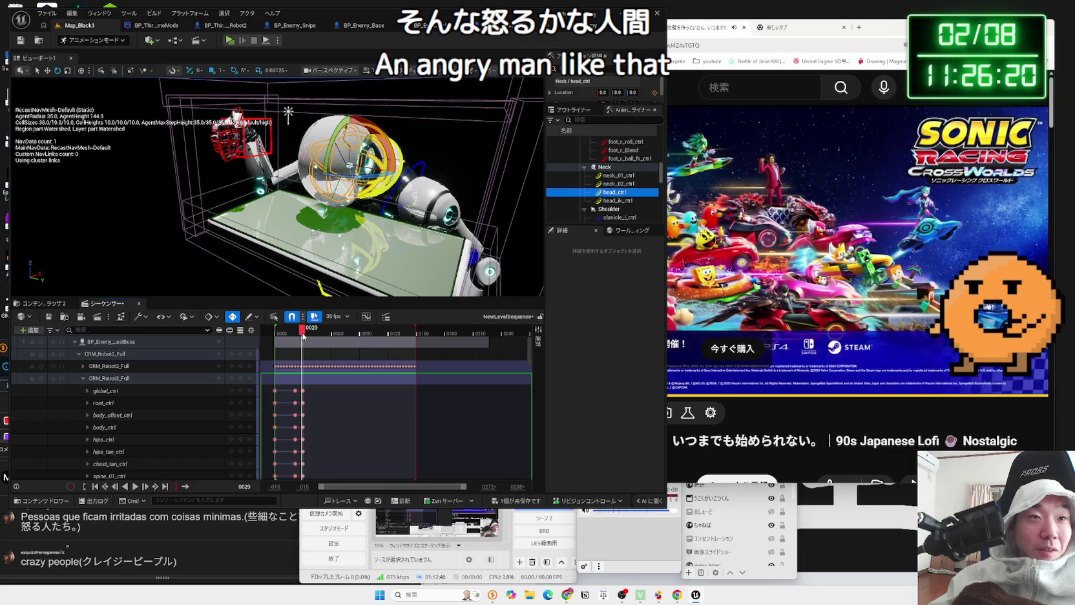
pyautogui.moveTo(304, 336); pyautogui.dragTo(301, 335)
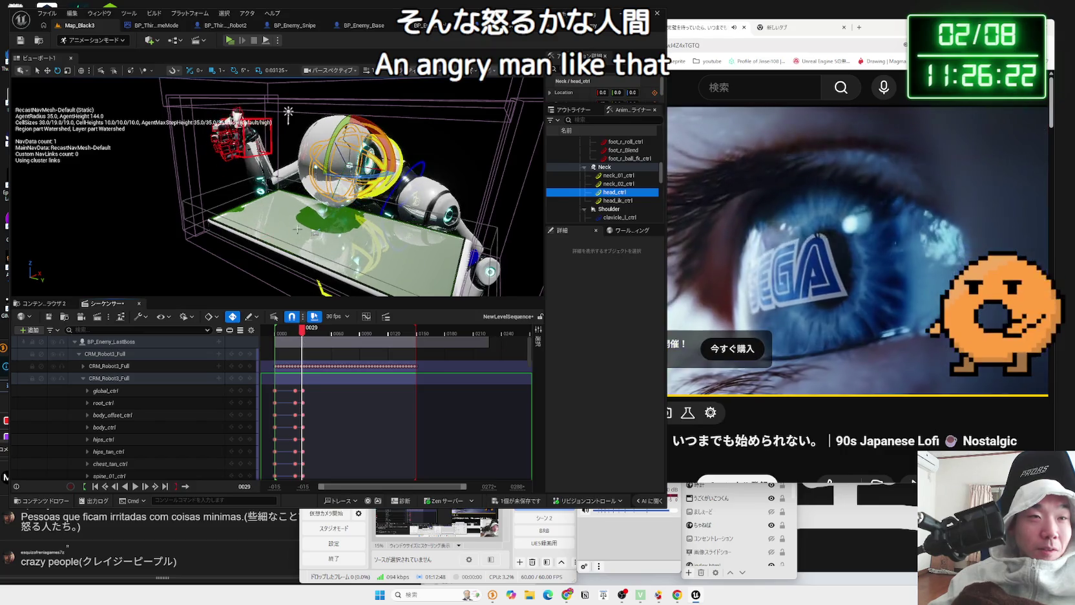
pyautogui.scroll(5, 172, 84)
pyautogui.click(304, 139)
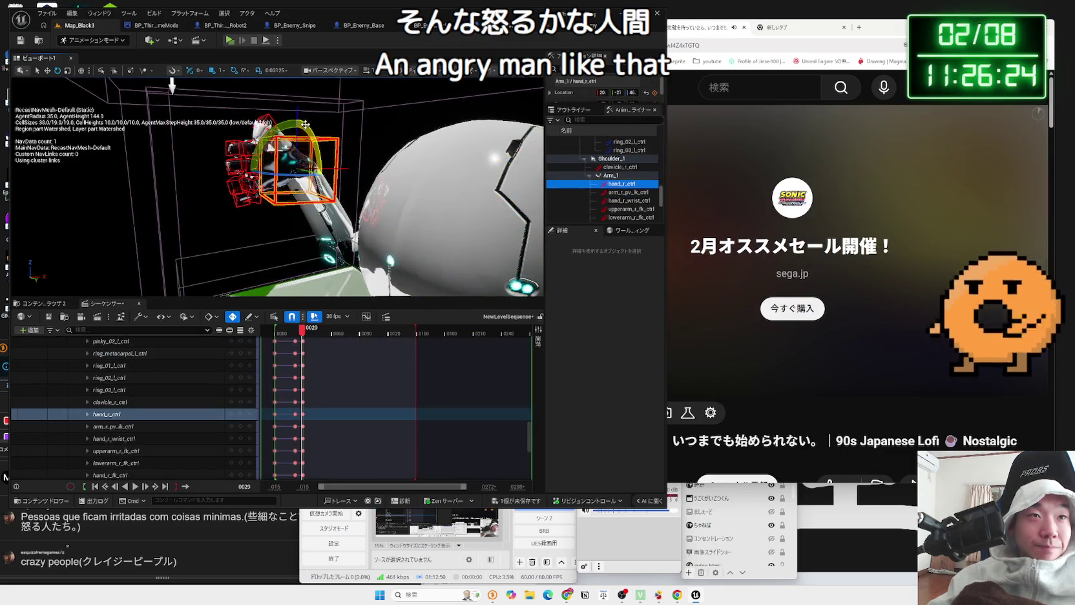
# Move the right arm's pole-vector control to the right to reshape the elbow
pyautogui.moveTo(172, 84)
pyautogui.mouseDown()
pyautogui.moveTo(344, 189)
pyautogui.moveTo(476, 226)
pyautogui.mouseUp()
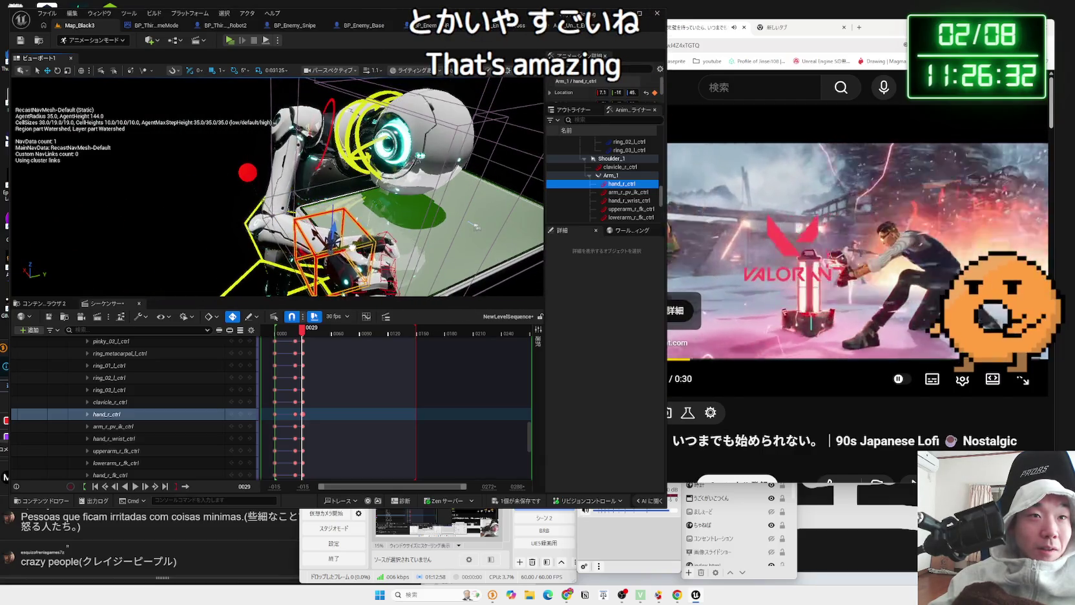
pyautogui.moveTo(476, 227); pyautogui.dragTo(381, 80)
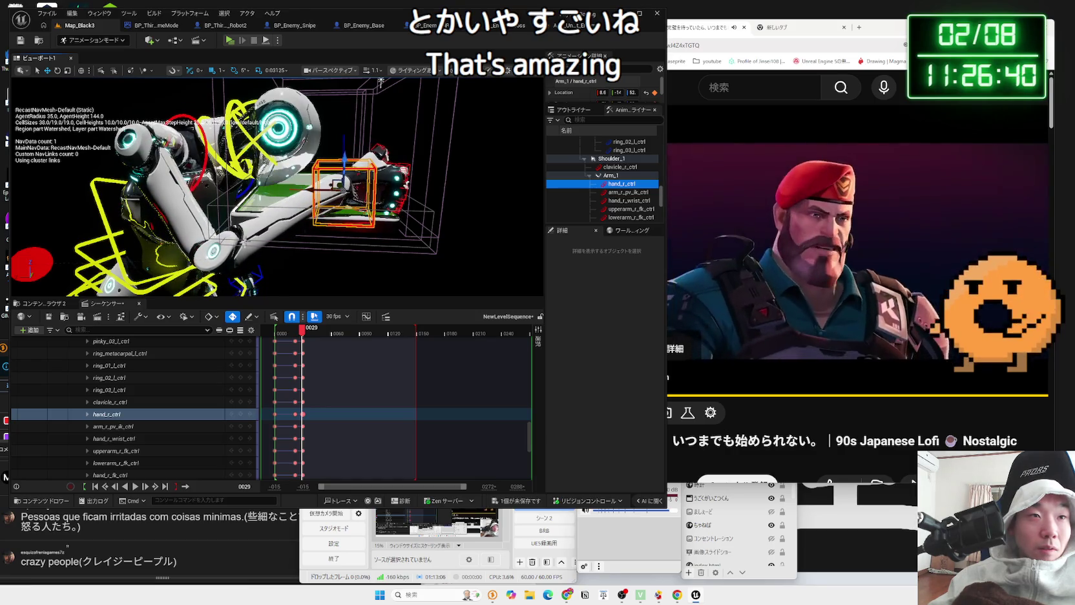
pyautogui.click(47, 265)
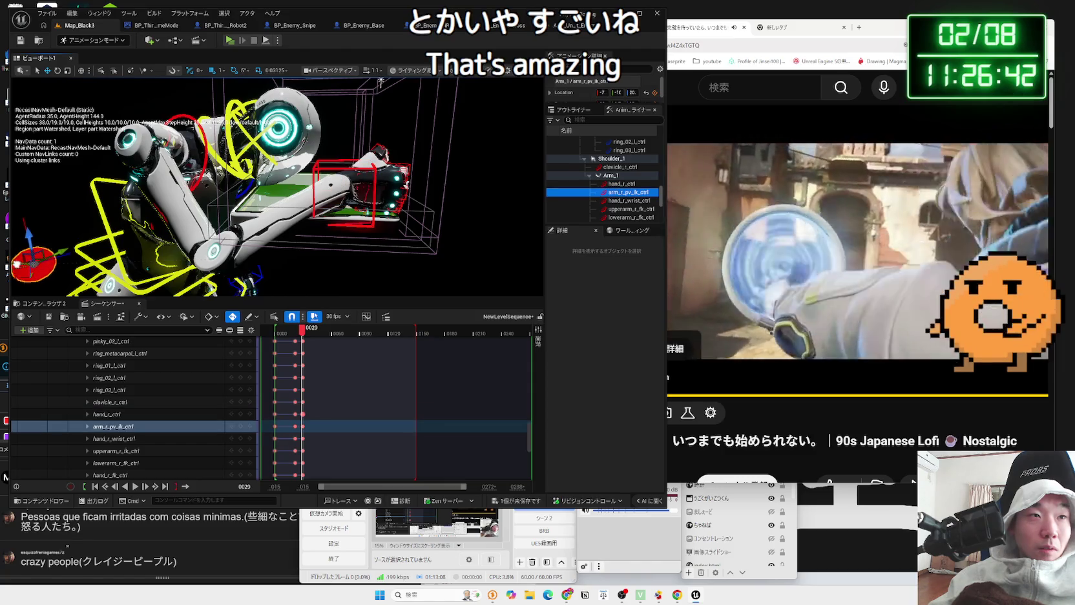
pyautogui.moveTo(12, 264); pyautogui.dragTo(133, 272)
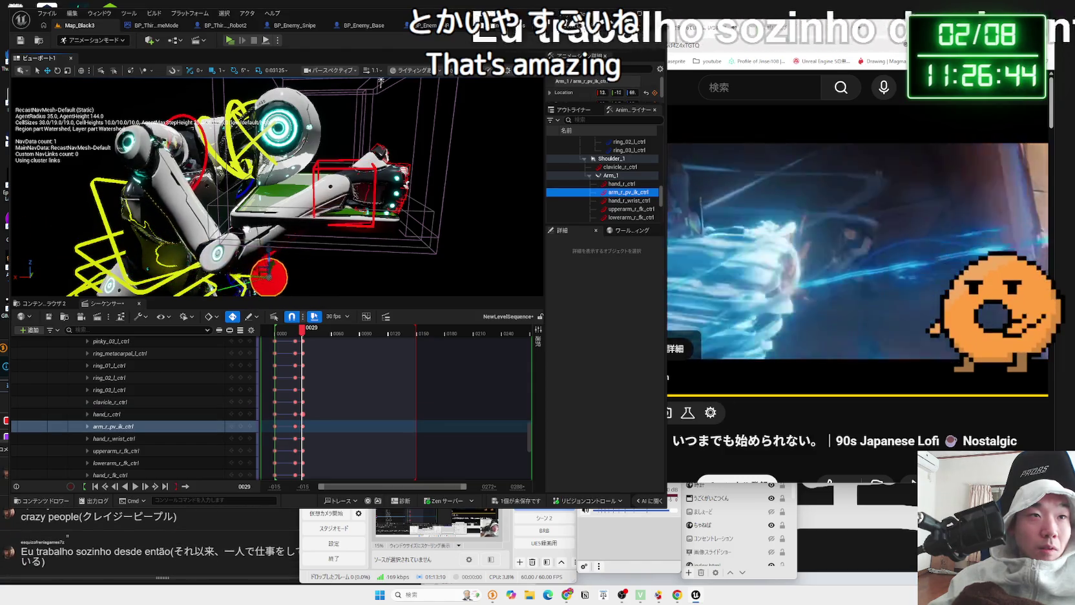
pyautogui.moveTo(270, 277); pyautogui.dragTo(313, 278)
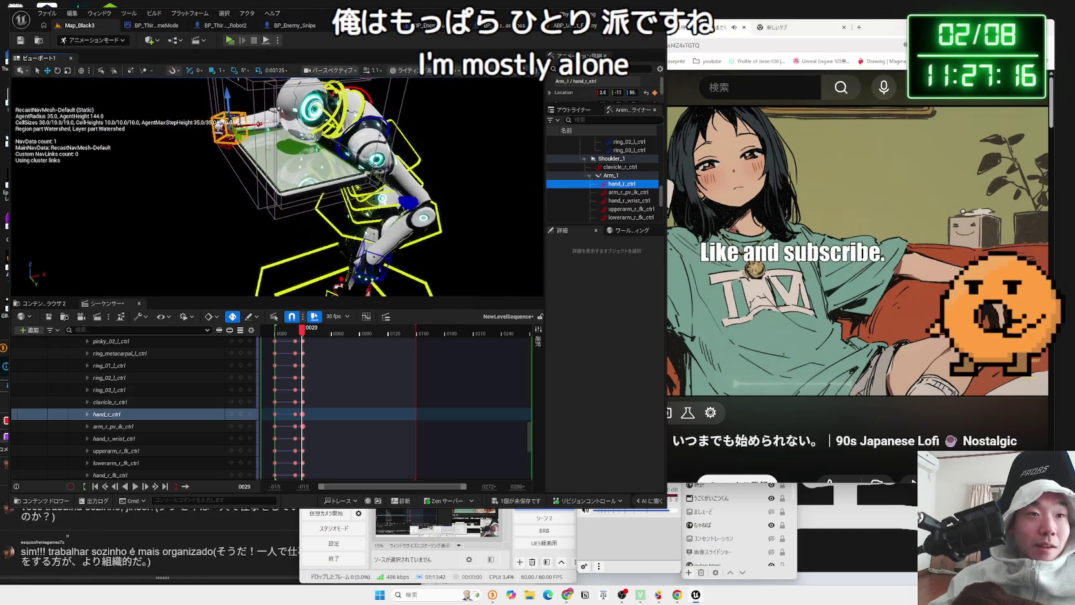
# Compare the pose between frames 0029 and 0030
pyautogui.scroll(5, 309, 345)
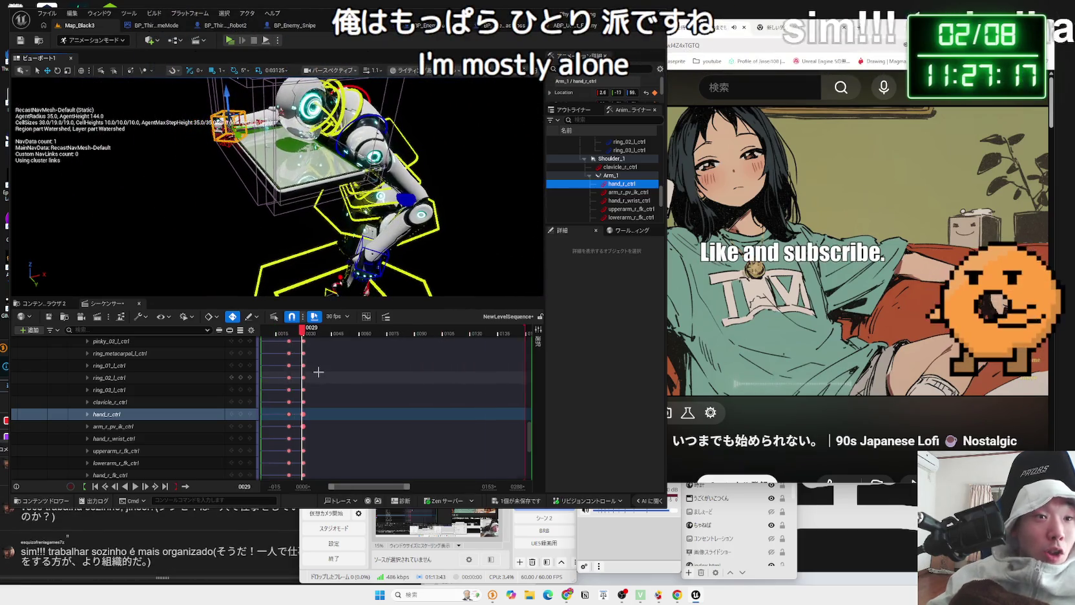
pyautogui.click(308, 335)
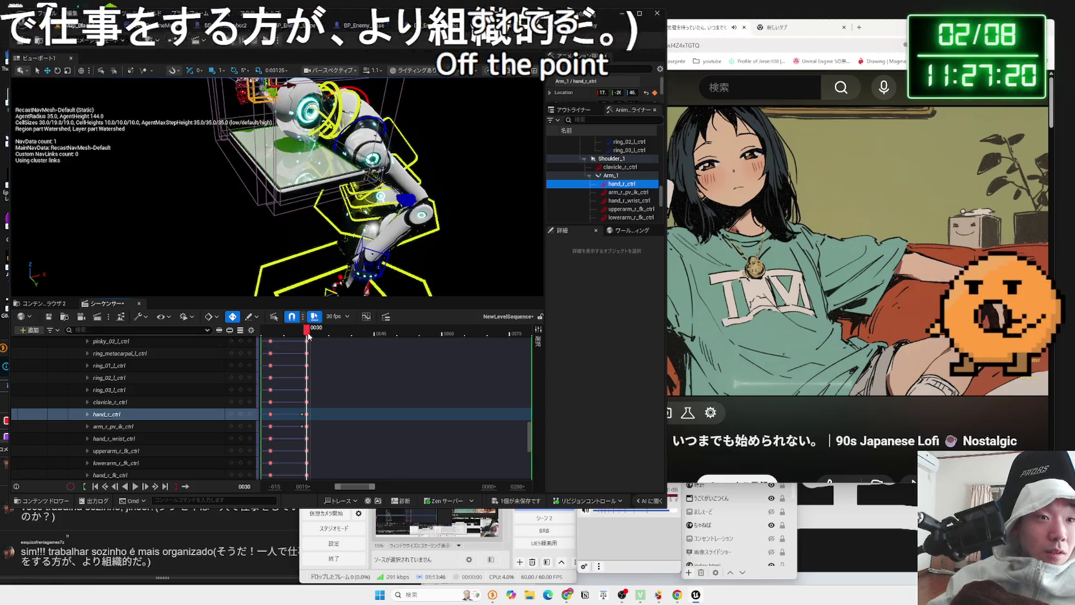
pyautogui.click(303, 335)
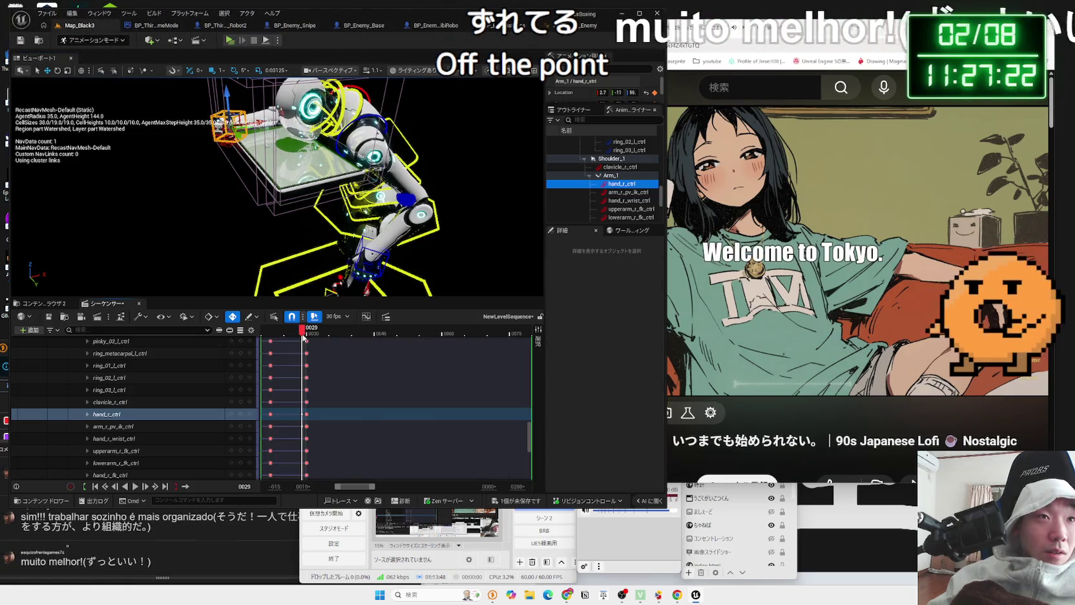
pyautogui.click(309, 335)
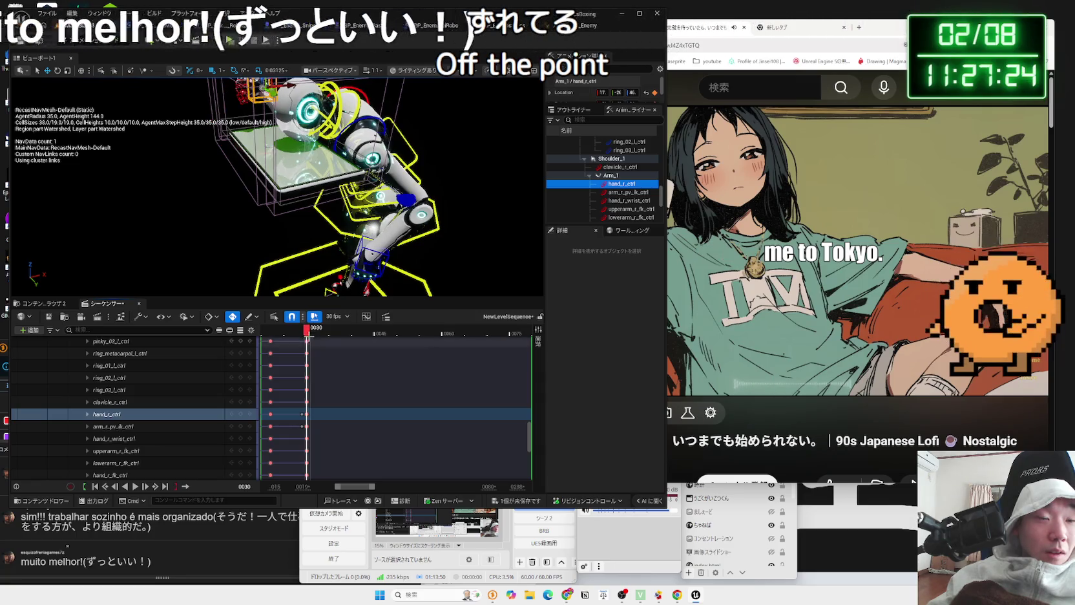
pyautogui.scroll(4, 309, 335)
pyautogui.moveTo(307, 335); pyautogui.dragTo(307, 336)
pyautogui.click(307, 336)
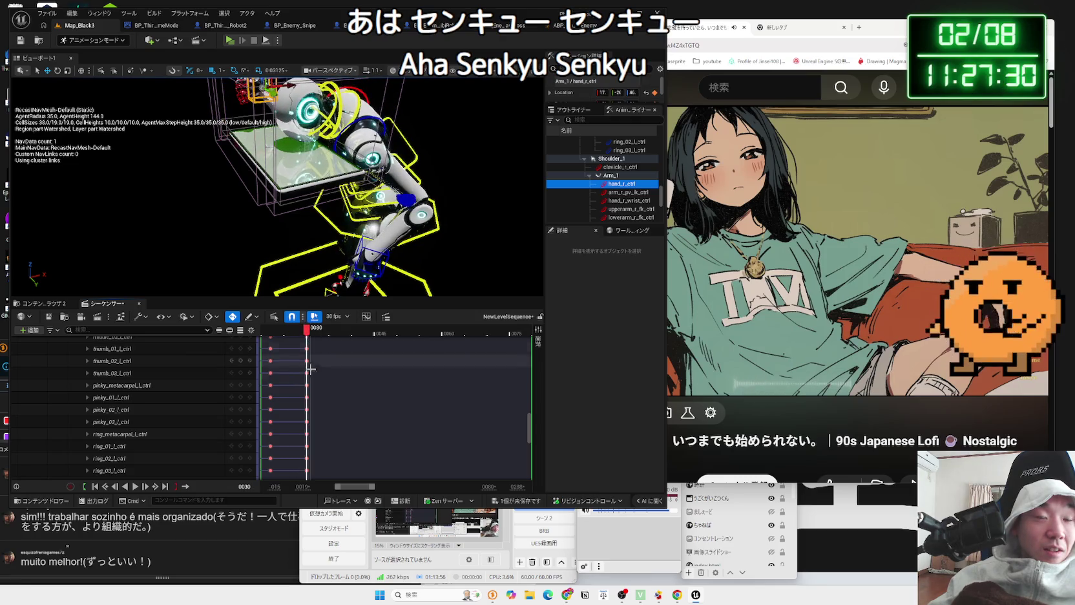
pyautogui.scroll(3, 318, 412)
pyautogui.scroll(5, 318, 411)
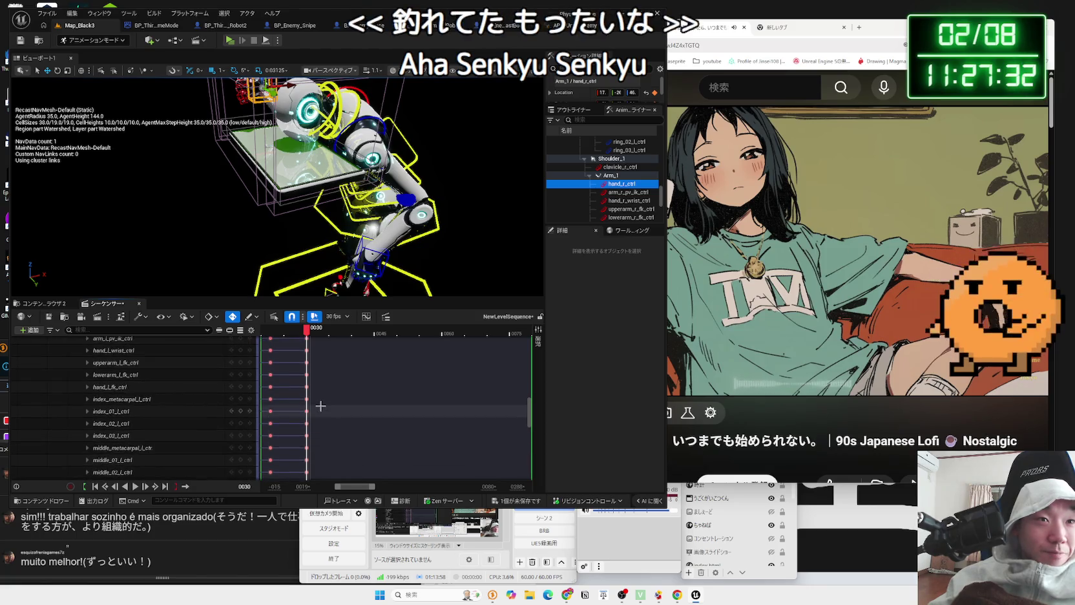
pyautogui.scroll(3, 313, 339)
pyautogui.click(303, 336)
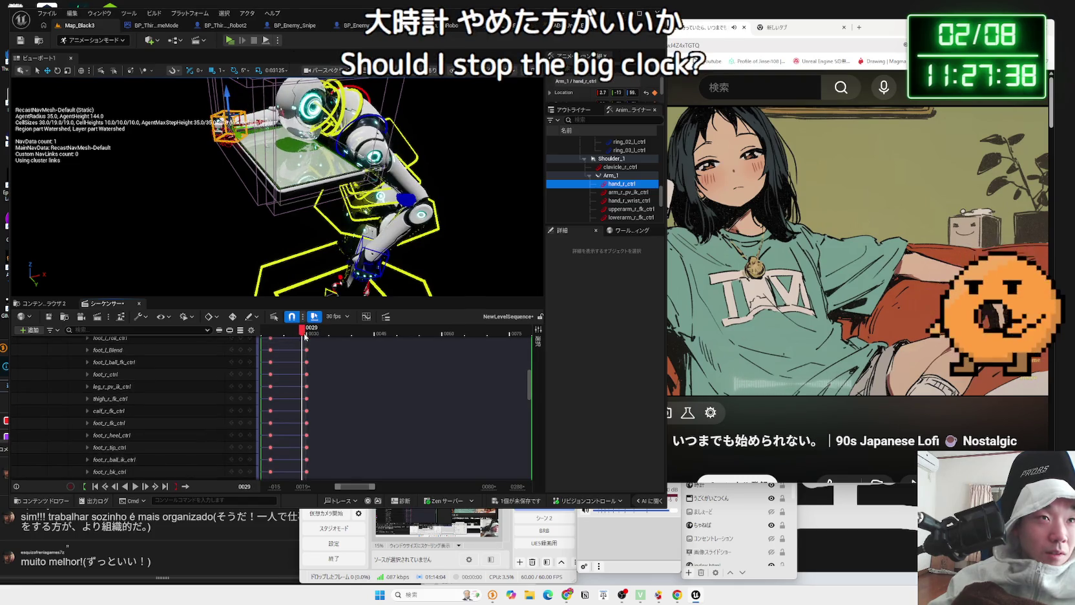
# Shift the right hand's key one frame later and select the left hand control
pyautogui.press('Down')
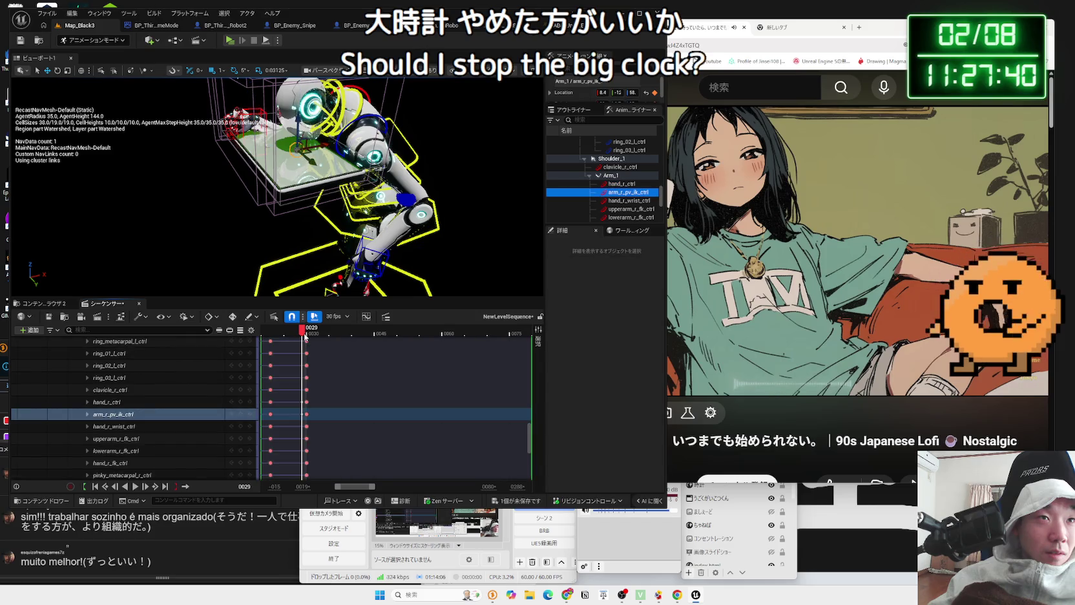
pyautogui.press('Up')
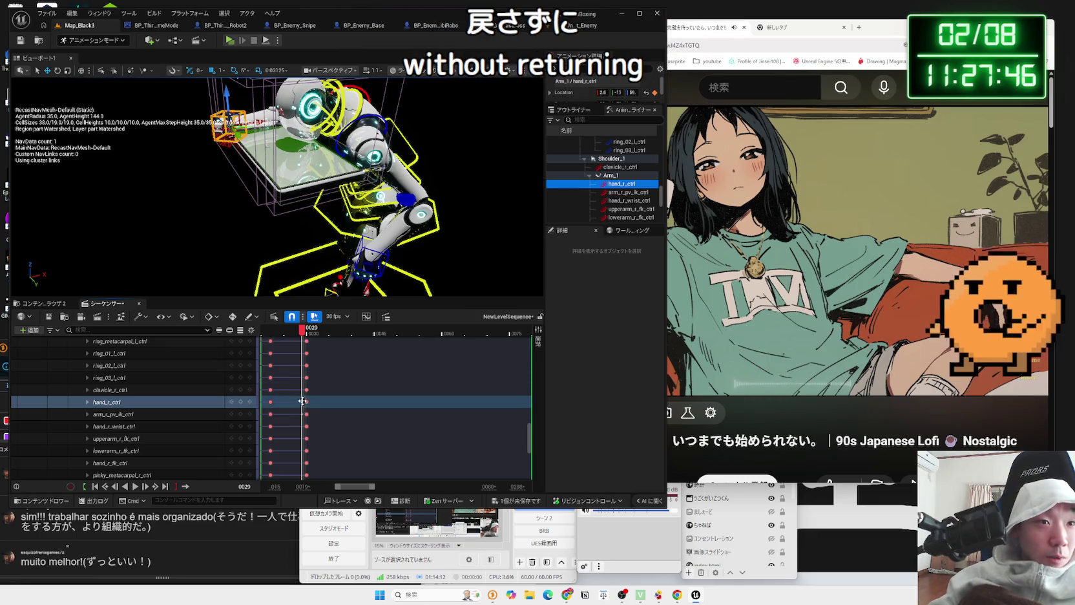
pyautogui.moveTo(302, 401); pyautogui.dragTo(308, 402)
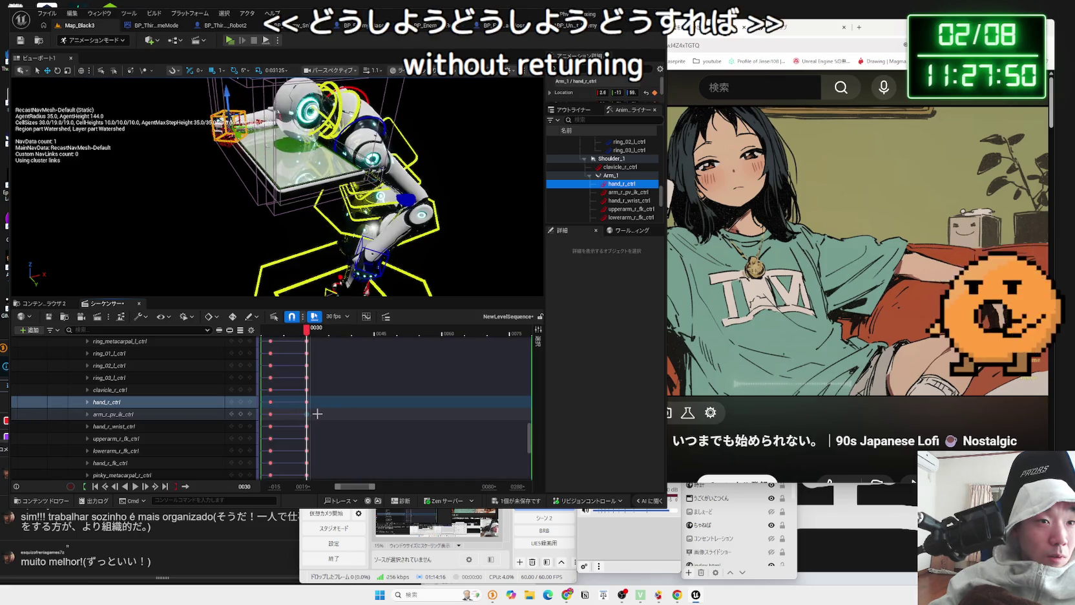
pyautogui.scroll(5, 300, 405)
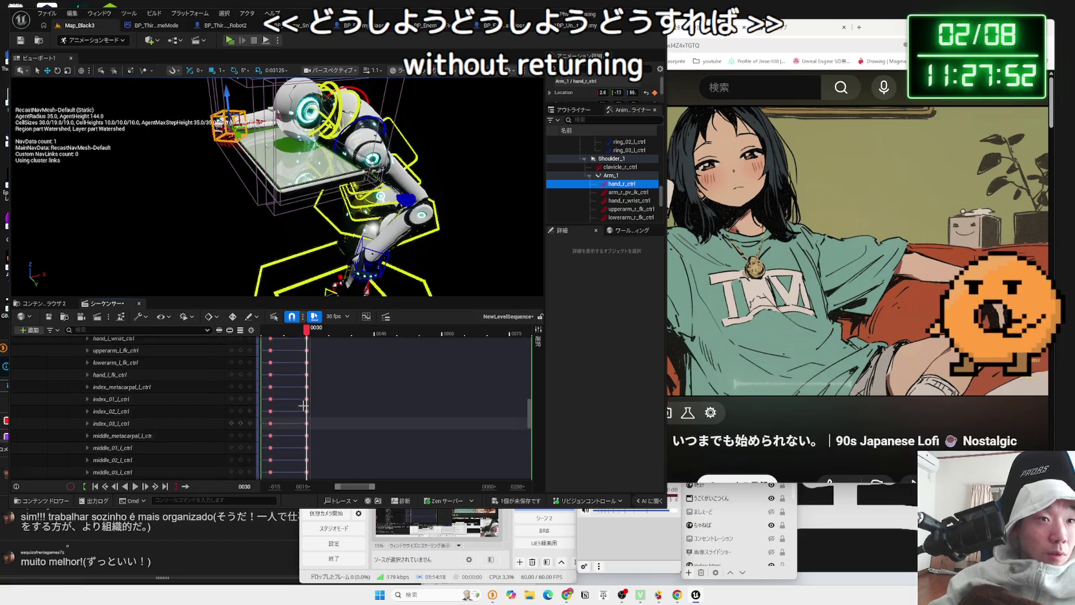
pyautogui.scroll(10, 304, 405)
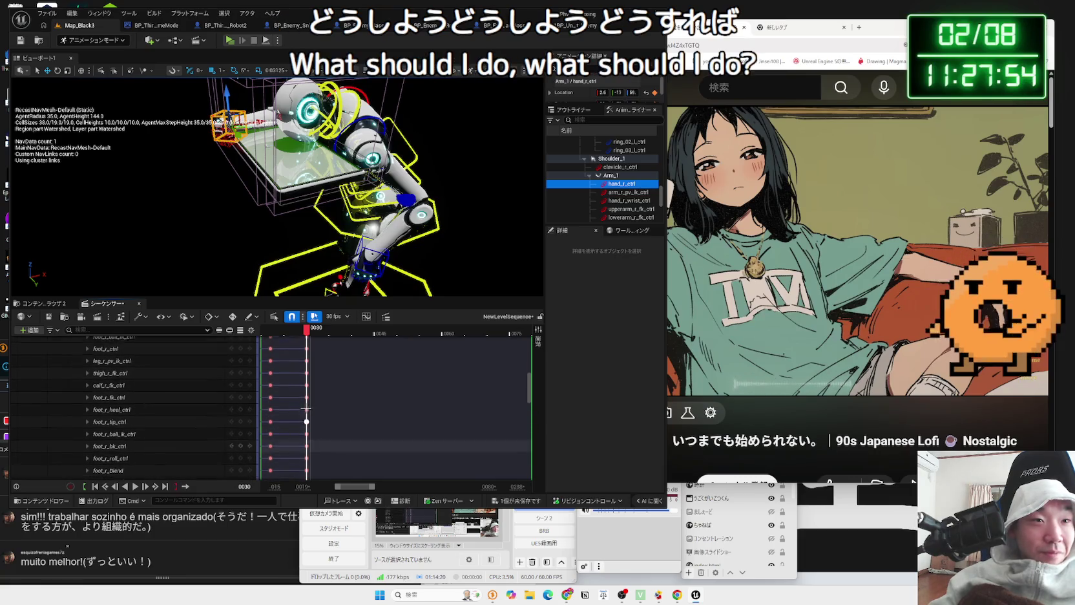
pyautogui.scroll(10, 306, 406)
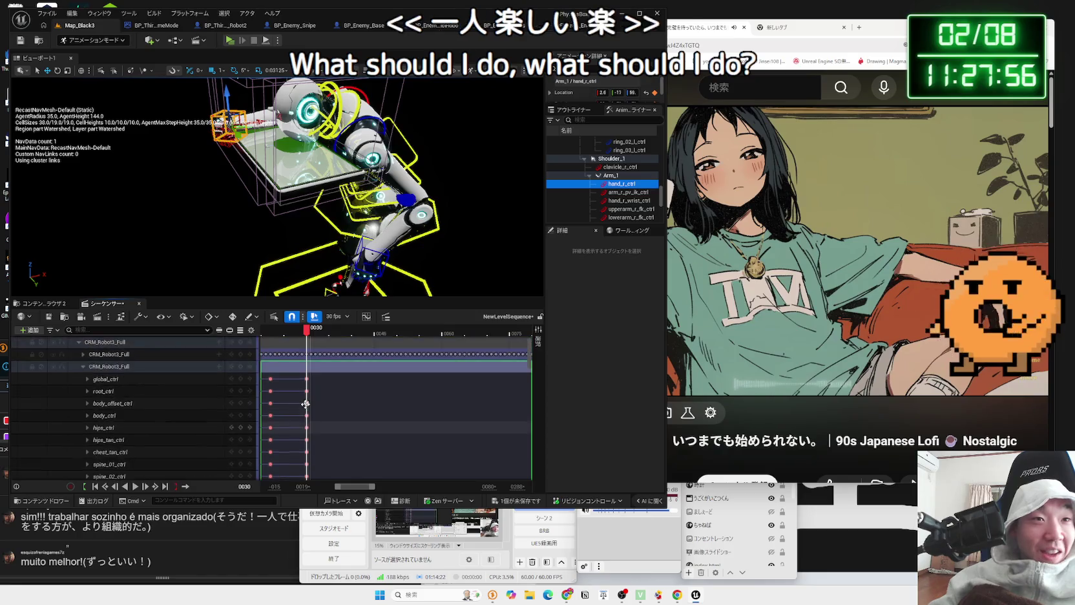
pyautogui.scroll(-10, 306, 404)
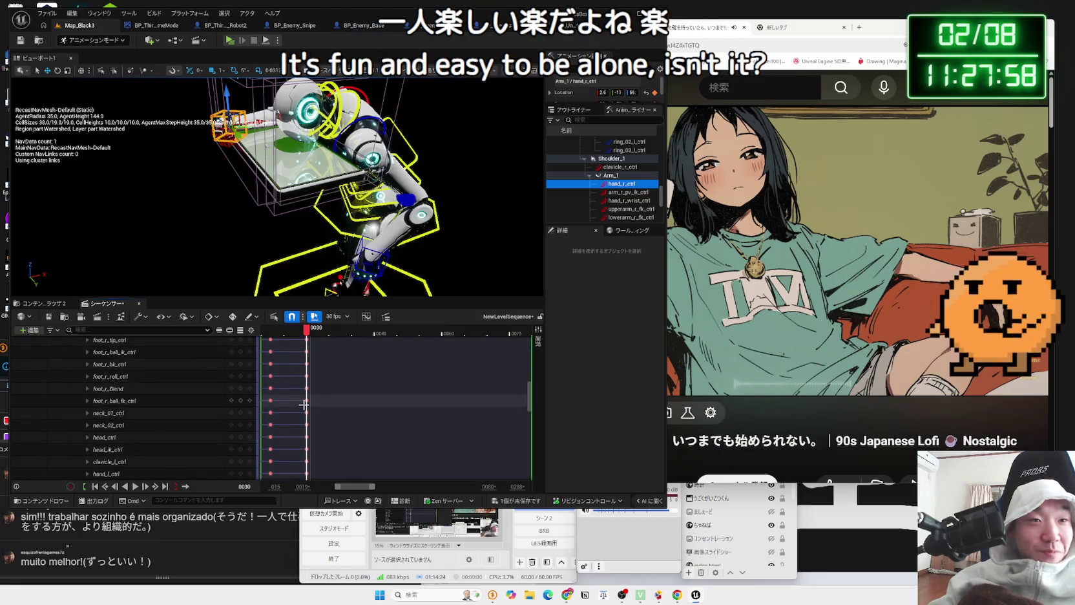
pyautogui.scroll(-10, 304, 404)
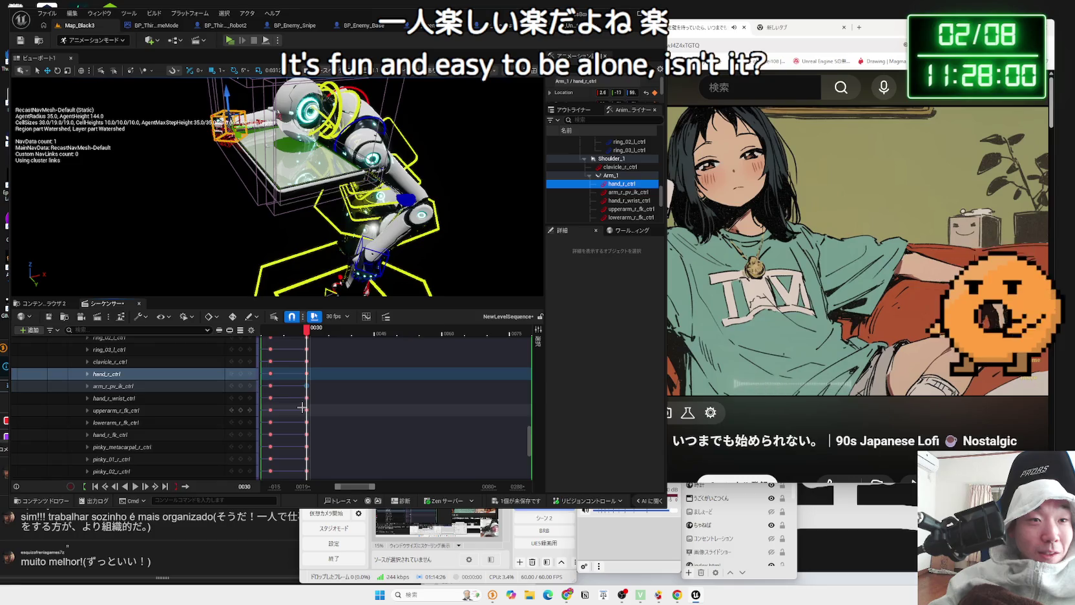
pyautogui.scroll(-5, 304, 408)
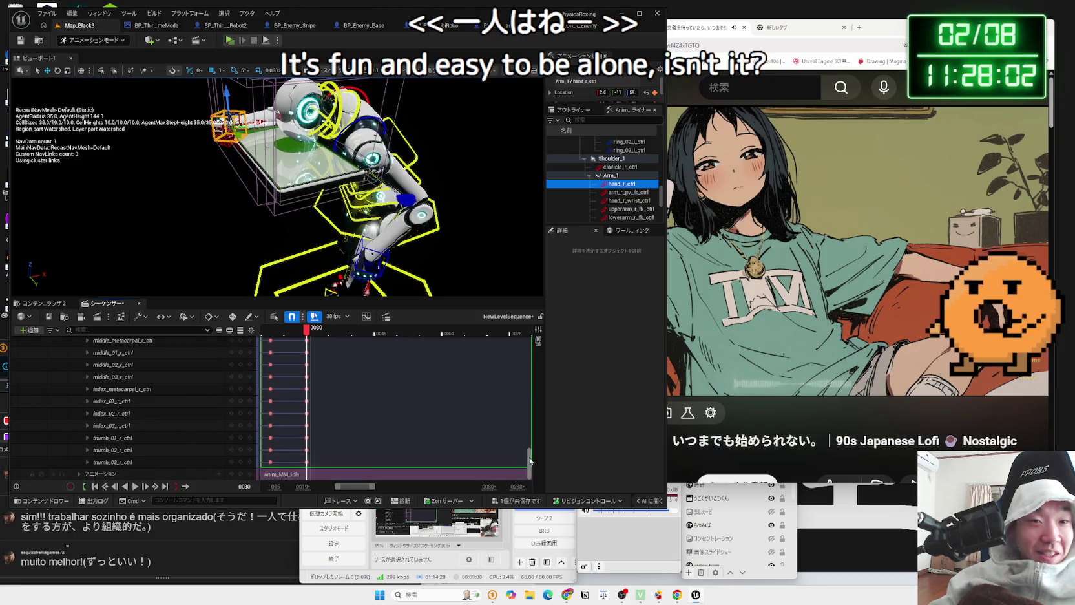
pyautogui.moveTo(530, 461); pyautogui.dragTo(531, 401)
pyautogui.click(359, 256)
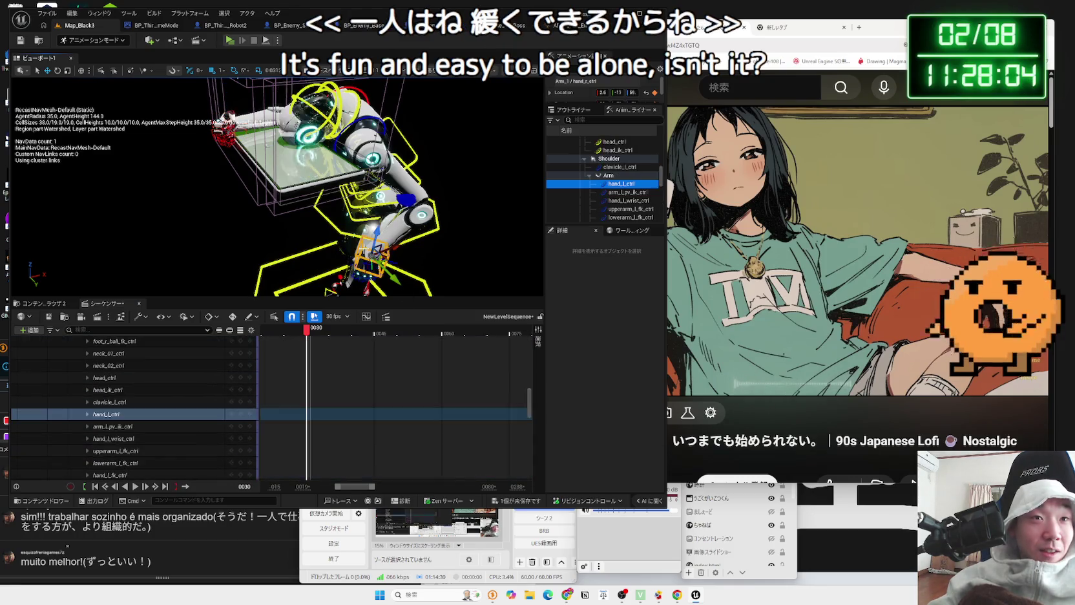
# Key all controls, move the left hand up and right, and rotate it about 50 degrees
pyautogui.hotkey('ctrl', 'z')
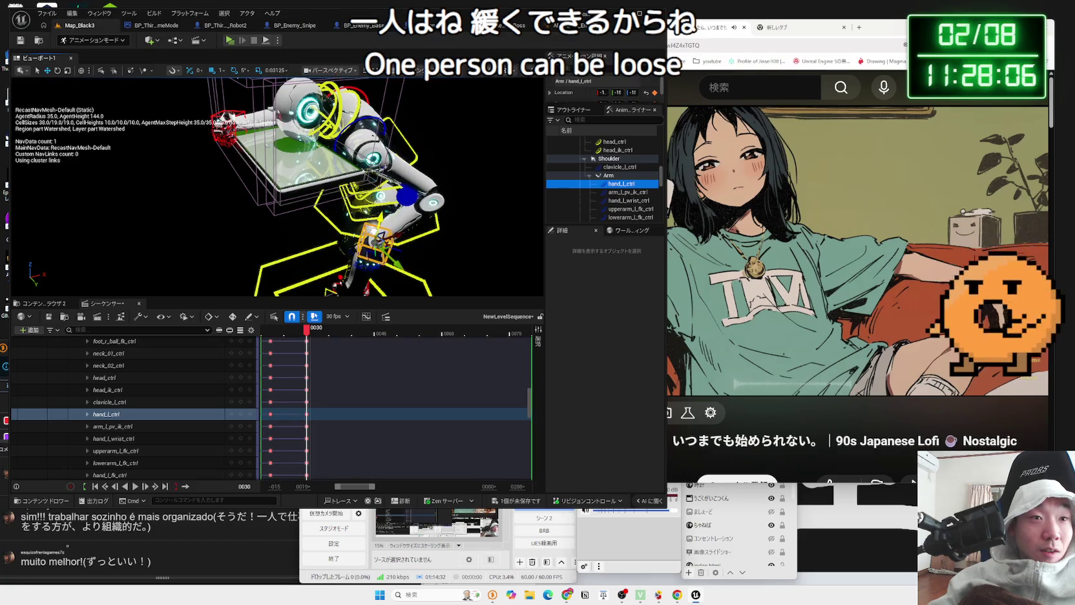
pyautogui.moveTo(374, 241)
pyautogui.mouseDown()
pyautogui.moveTo(399, 147)
pyautogui.moveTo(318, 147)
pyautogui.mouseUp()
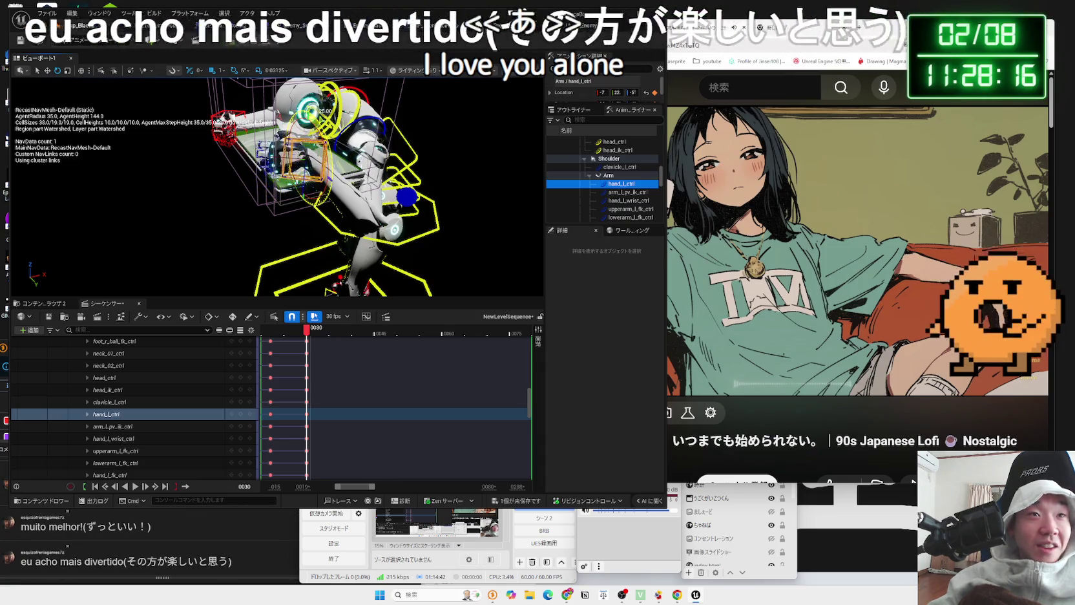
pyautogui.moveTo(315, 177); pyautogui.dragTo(333, 145)
pyautogui.press('f')
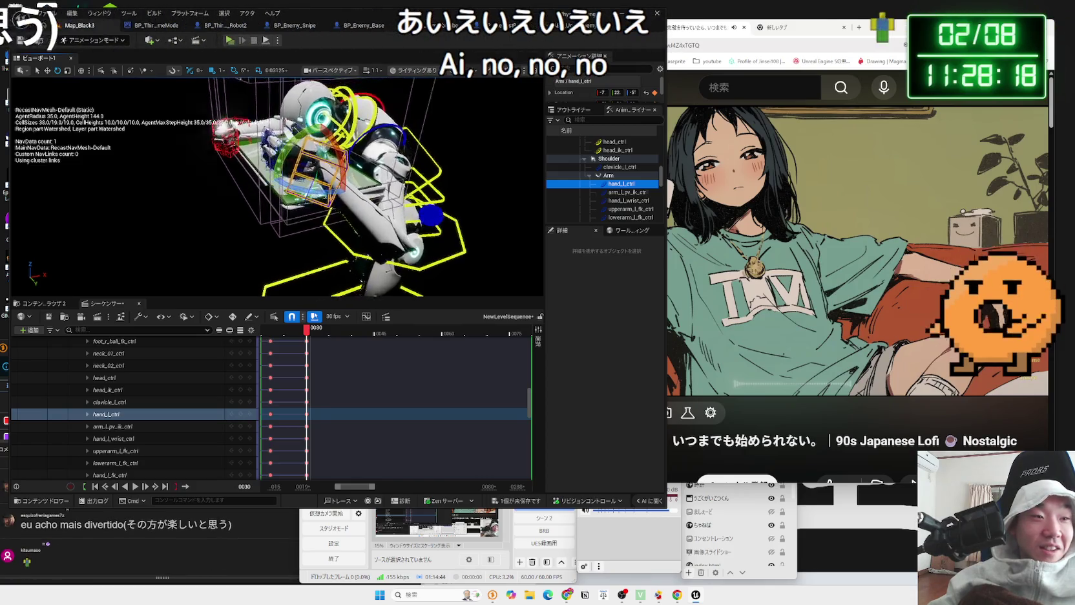
pyautogui.moveTo(278, 187); pyautogui.dragTo(452, 187)
pyautogui.moveTo(202, 214)
pyautogui.mouseDown()
pyautogui.moveTo(338, 176)
pyautogui.moveTo(340, 95)
pyautogui.mouseUp()
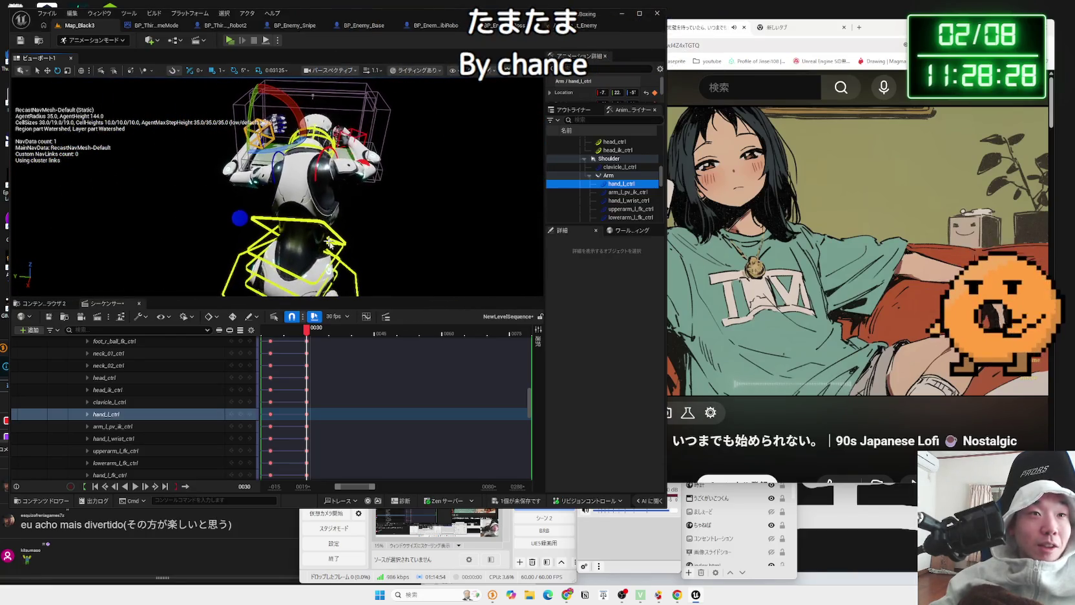
pyautogui.click(301, 220)
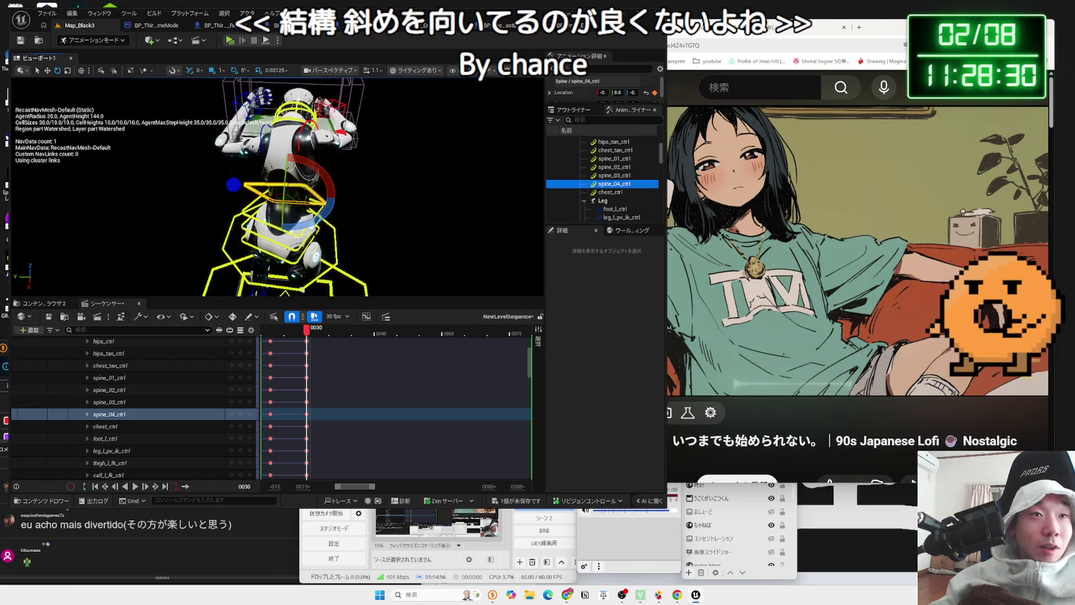
# Rotate spine_03 by 20 degrees and spine_04 by -10 degrees to straighten the upper torso
pyautogui.moveTo(310, 237); pyautogui.dragTo(304, 260)
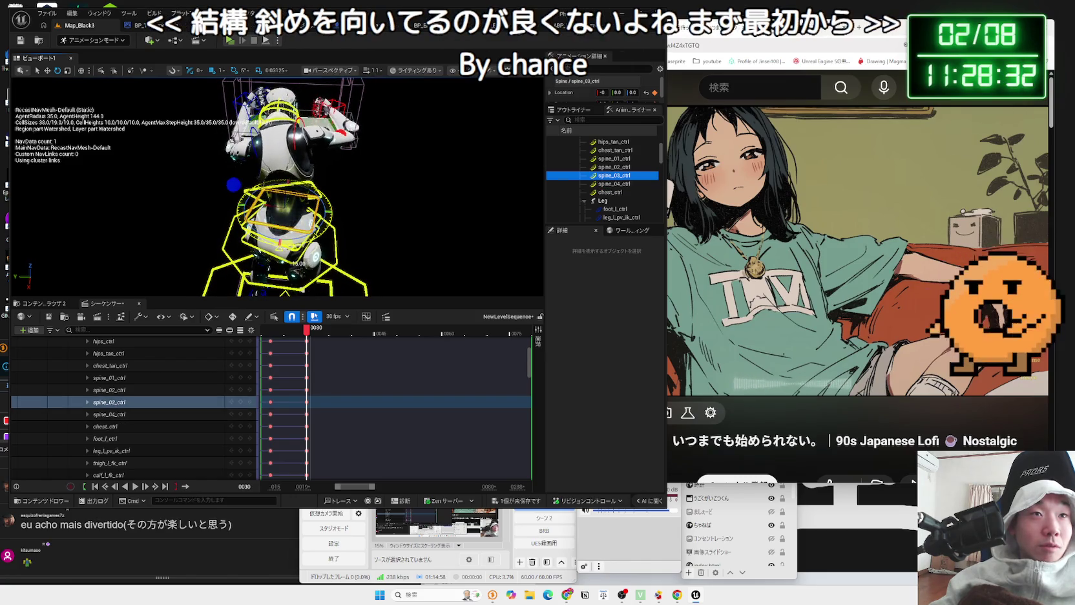
pyautogui.click(287, 171)
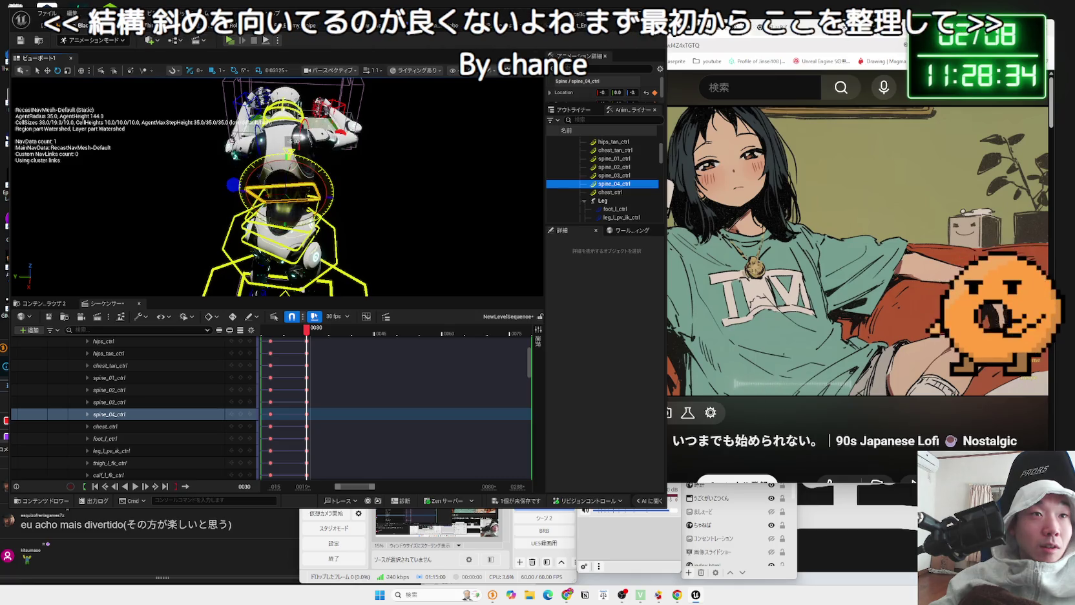
pyautogui.moveTo(295, 140); pyautogui.dragTo(297, 151)
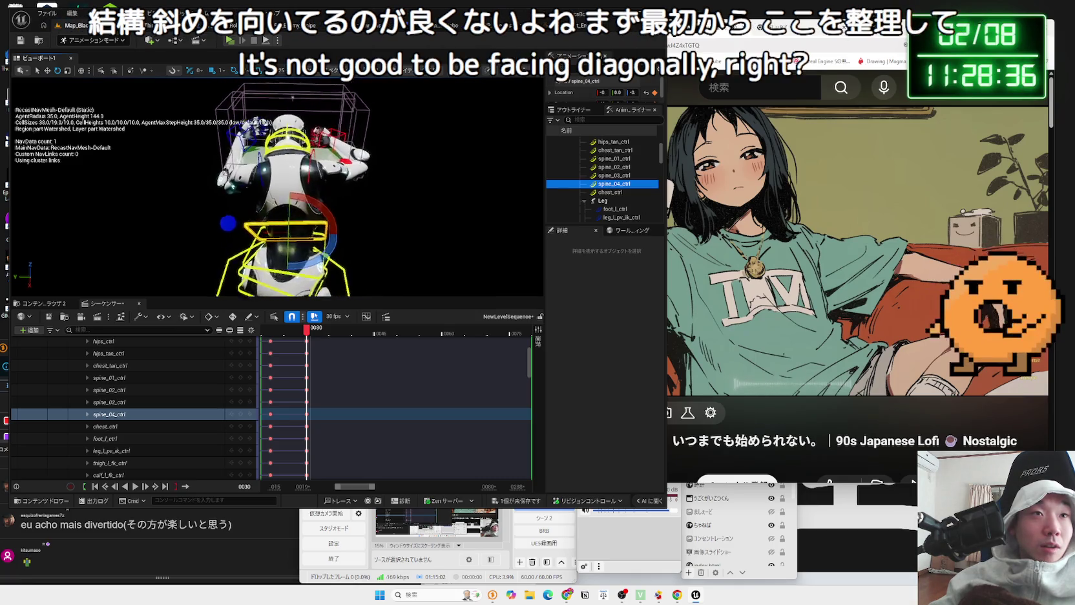
pyautogui.scroll(2, 291, 187)
pyautogui.scroll(5, 277, 188)
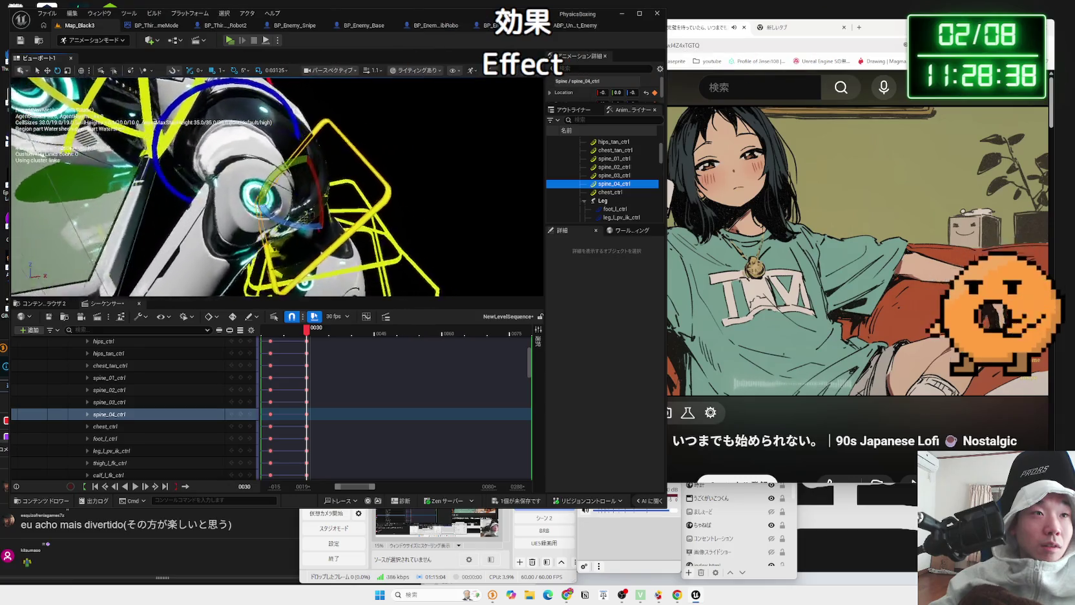
pyautogui.scroll(6, 277, 187)
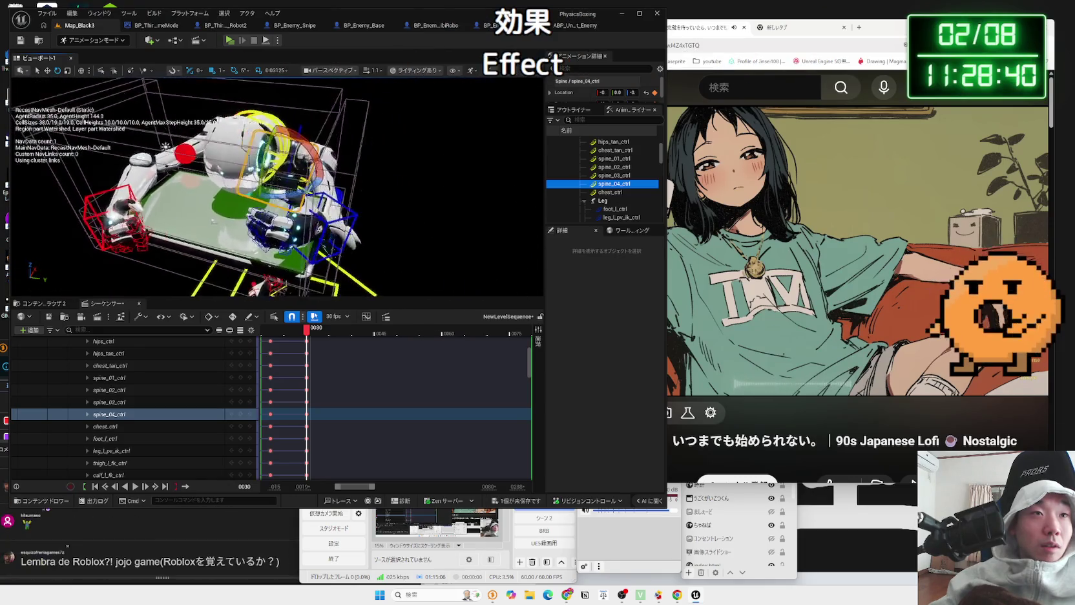
pyautogui.scroll(-5, 278, 187)
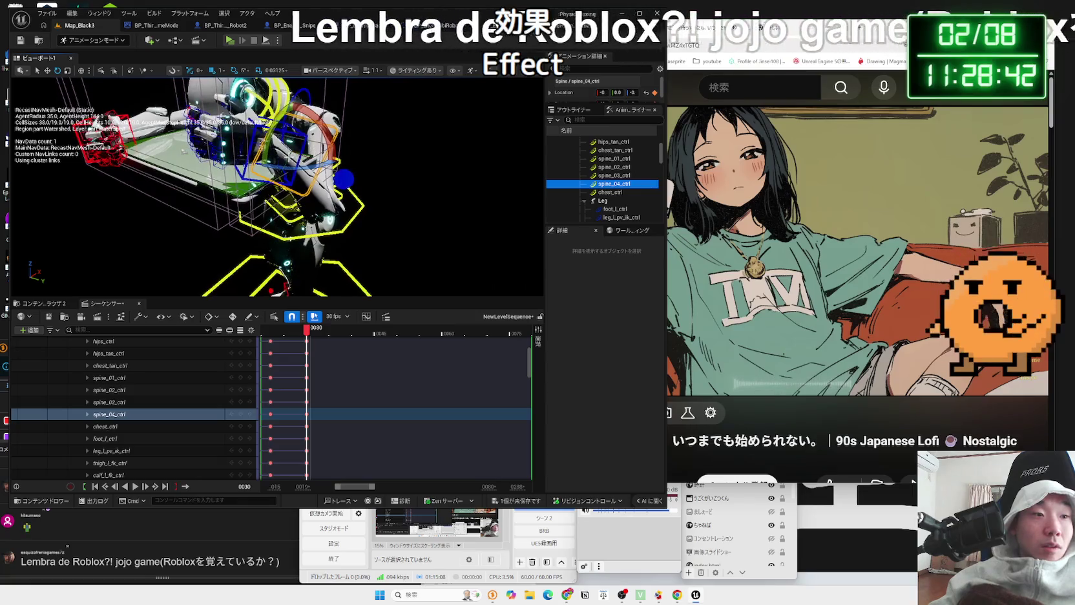
pyautogui.scroll(5, 63, 158)
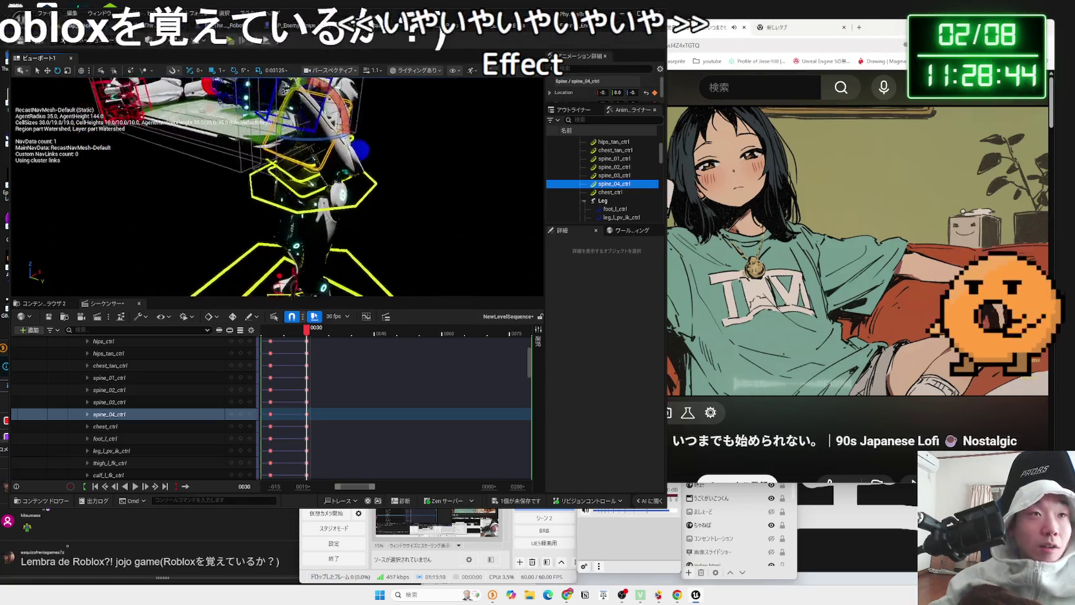
pyautogui.scroll(-4, 58, 145)
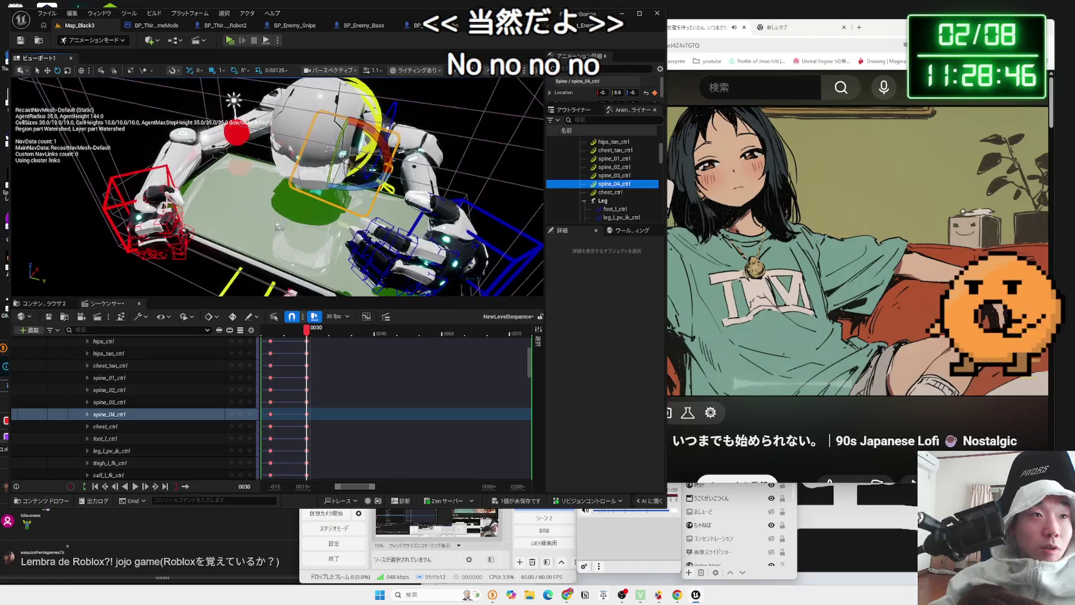
pyautogui.click(168, 215)
# Select the right hand control and frame the view on it
pyautogui.click(138, 204)
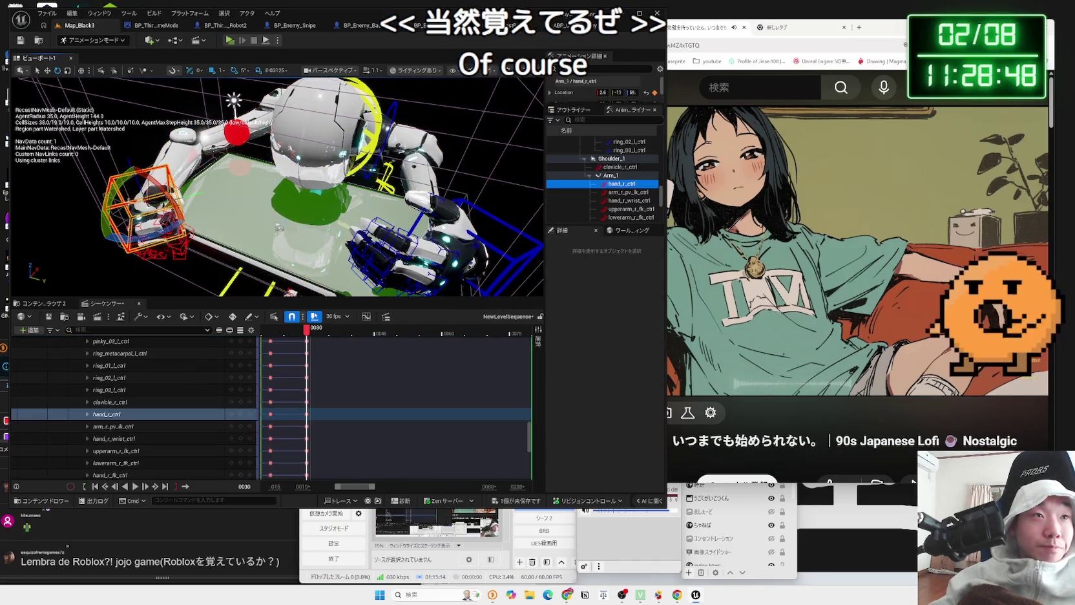
pyautogui.click(173, 193)
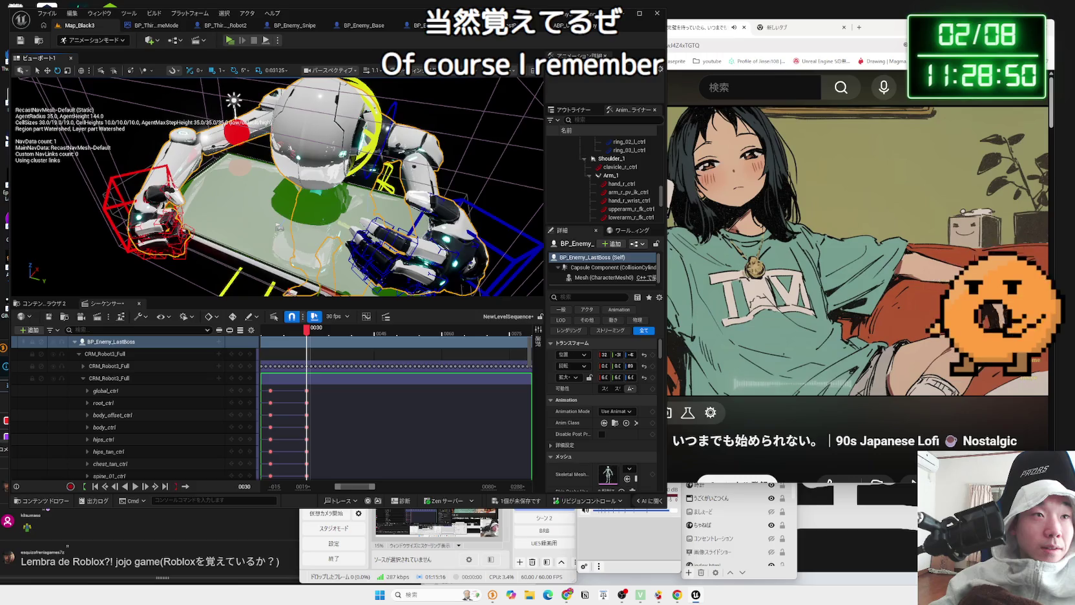
pyautogui.click(148, 213)
pyautogui.press('f')
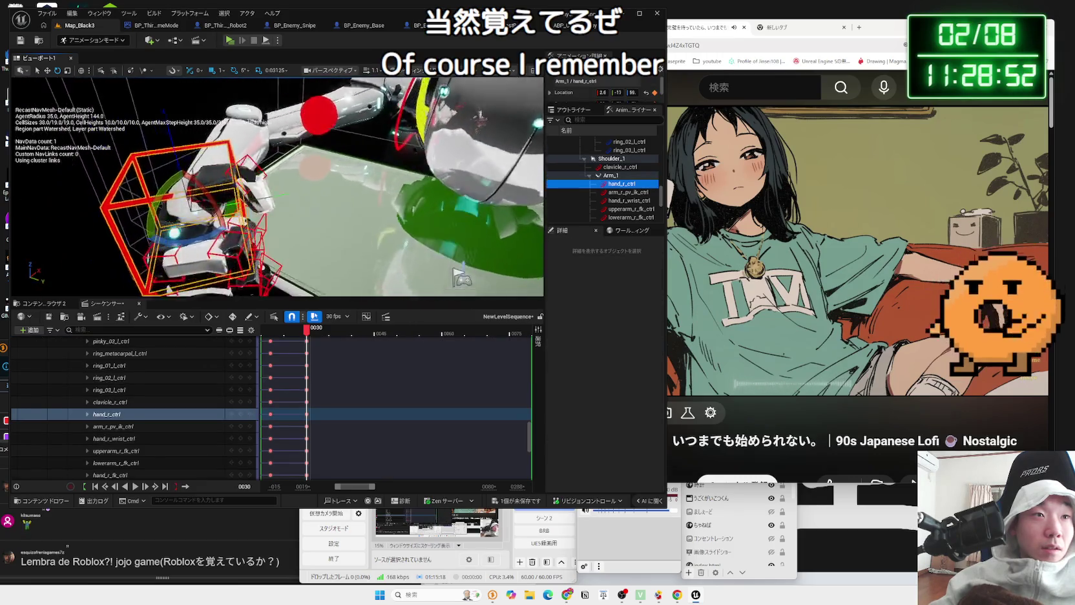
# Select the index_01, index_02 and index_03 right finger controls together
pyautogui.click(170, 134)
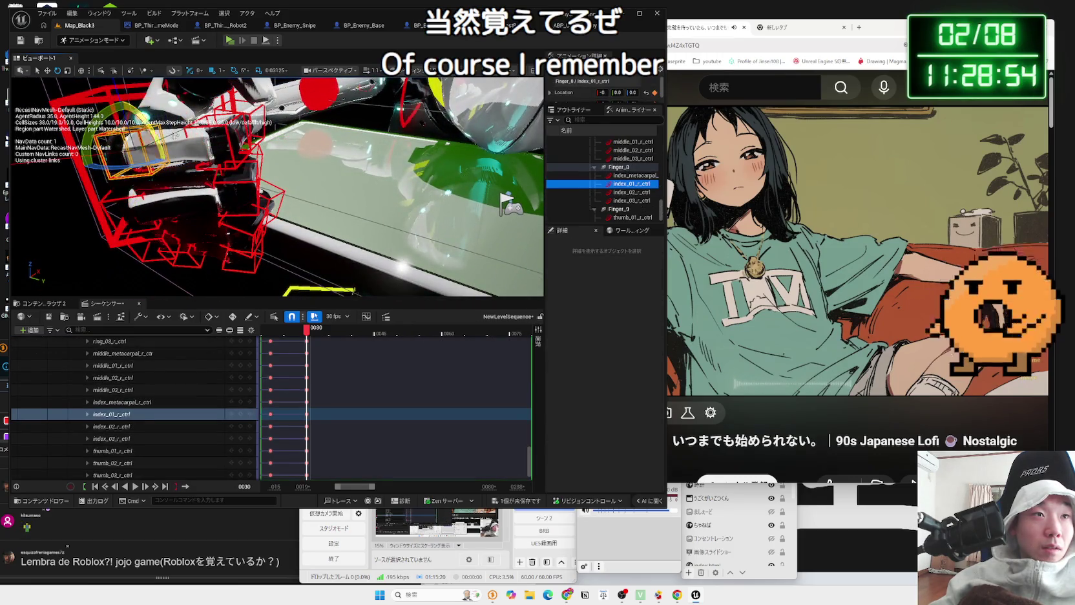
pyautogui.keyDown('shift'); pyautogui.click(214, 137); pyautogui.keyUp('shift')
pyautogui.keyDown('shift'); pyautogui.click(232, 137); pyautogui.keyUp('shift')
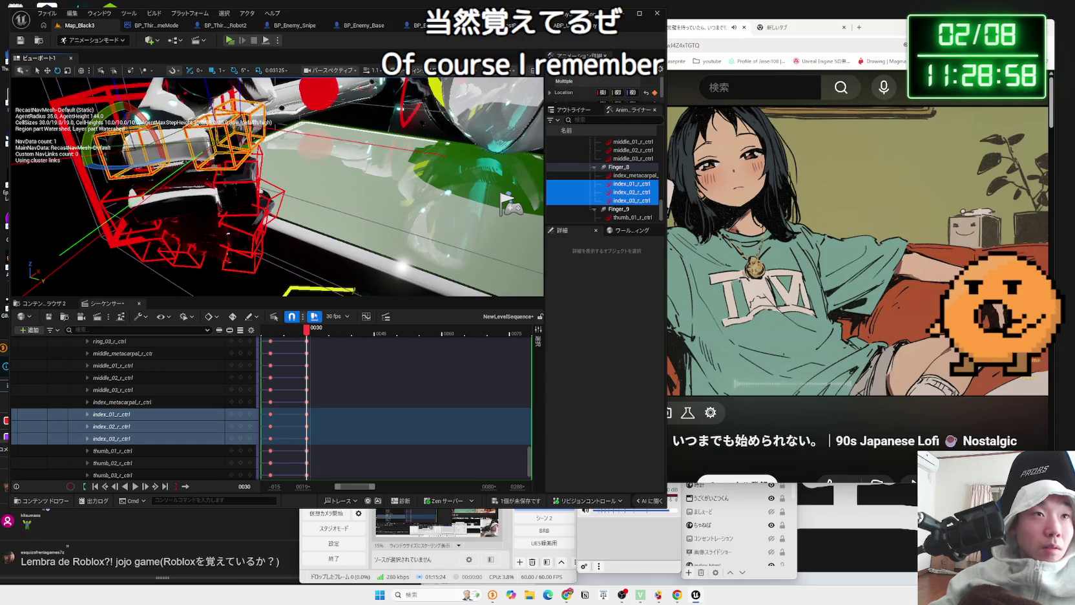
pyautogui.click(234, 136)
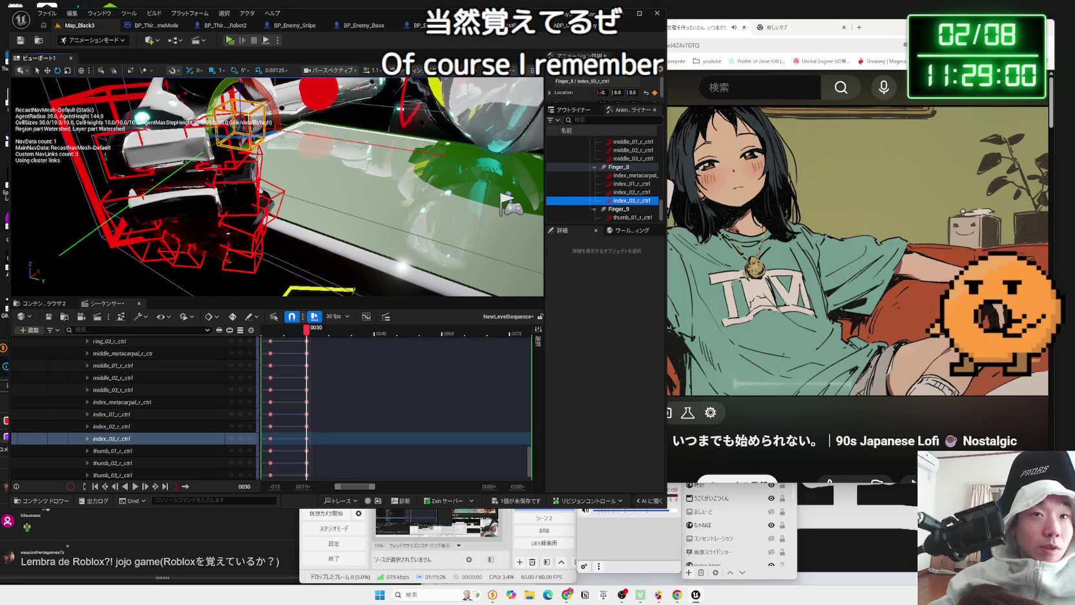
pyautogui.keyDown('shift'); pyautogui.click(213, 137); pyautogui.keyUp('shift')
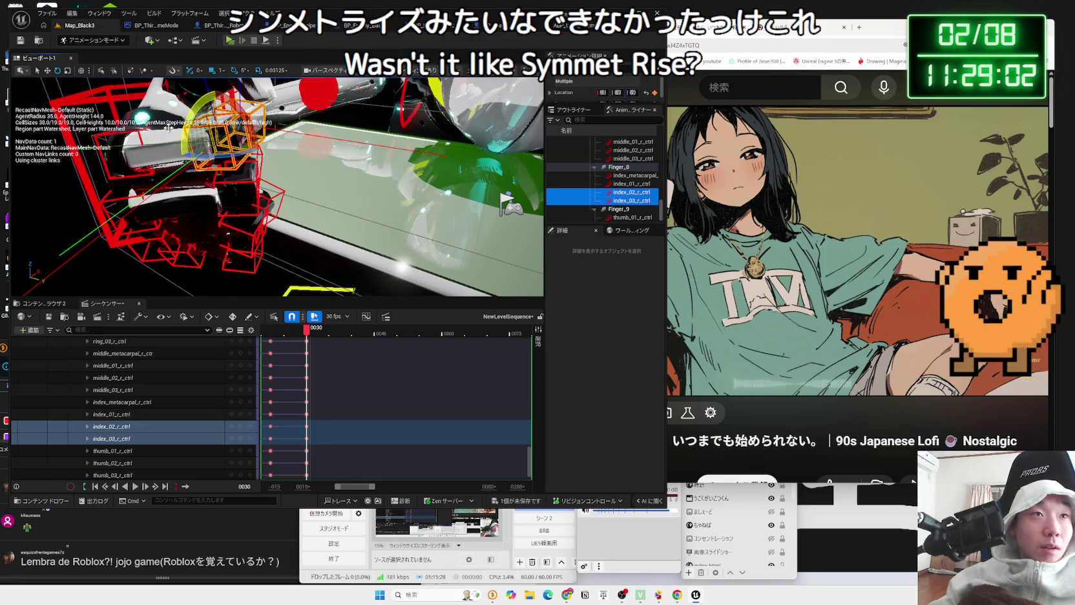
pyautogui.keyDown('shift'); pyautogui.click(139, 150); pyautogui.keyUp('shift')
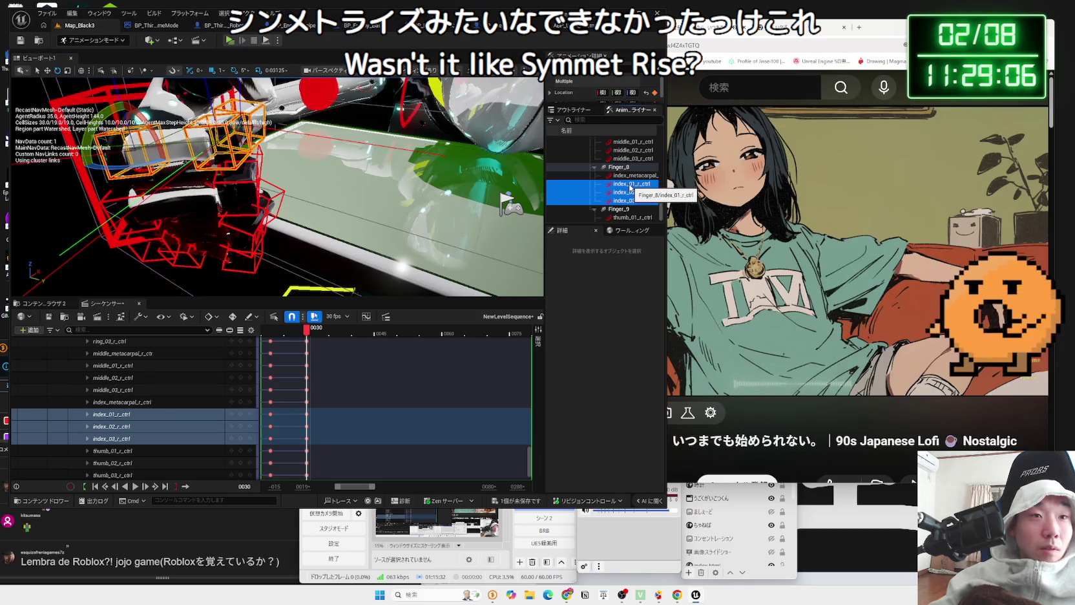
# Orbit around the hand and head, then open the Gemini chat in the browser
pyautogui.moveTo(290, 194); pyautogui.dragTo(252, 193)
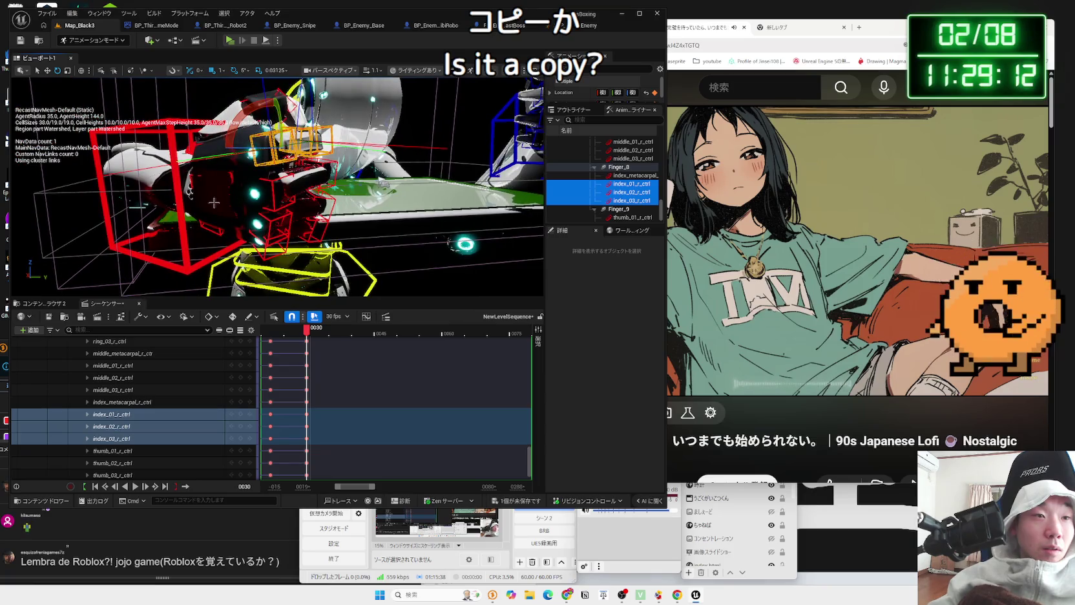
pyautogui.moveTo(252, 194); pyautogui.dragTo(219, 194)
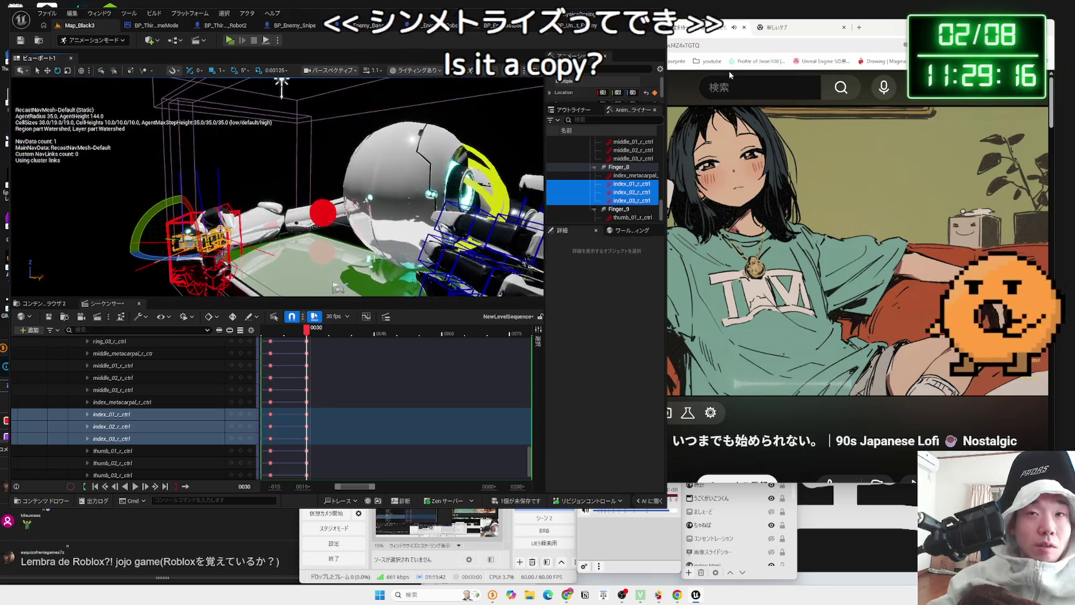
pyautogui.hotkey('alt', 'Tab')
pyautogui.click(937, 281)
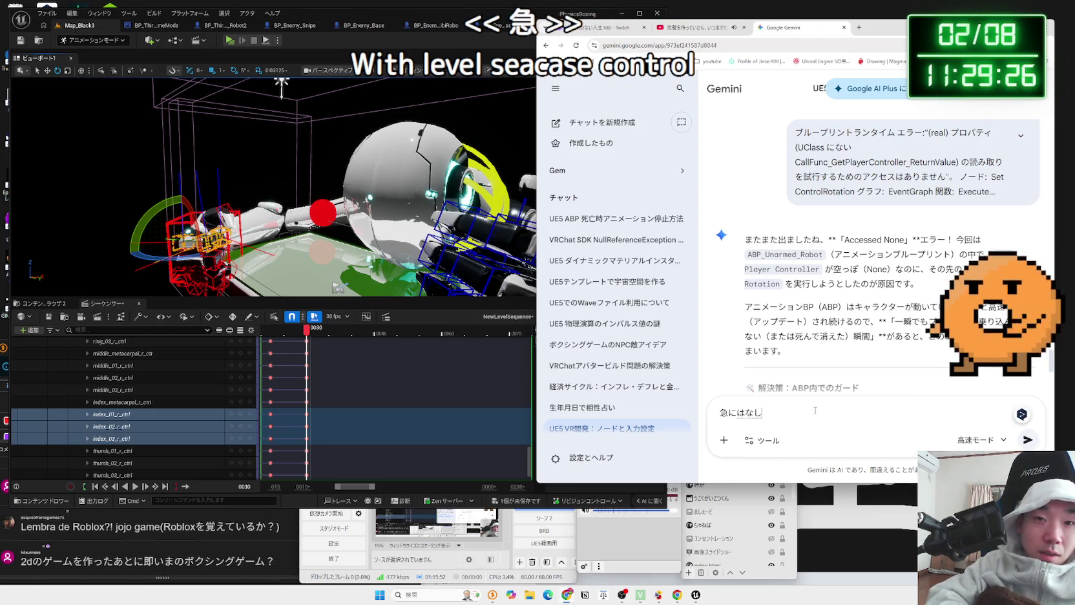
# Type a Japanese draft starting '急に話変わるけど' into Gemini, then open a new browser window
pyautogui.write('話変わるけど、れ')
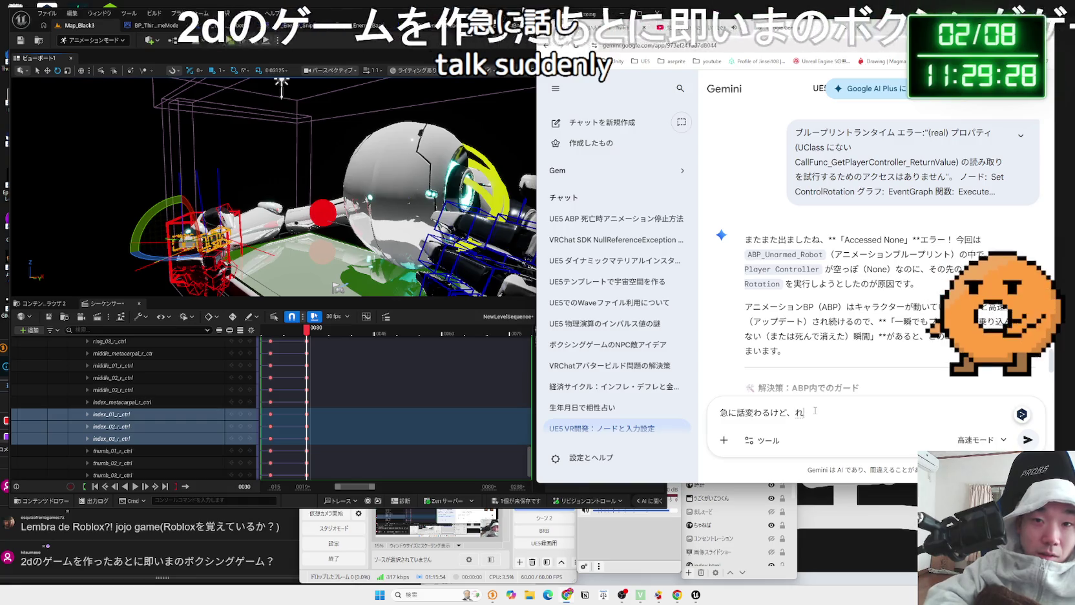
pyautogui.write('べルしーげん')
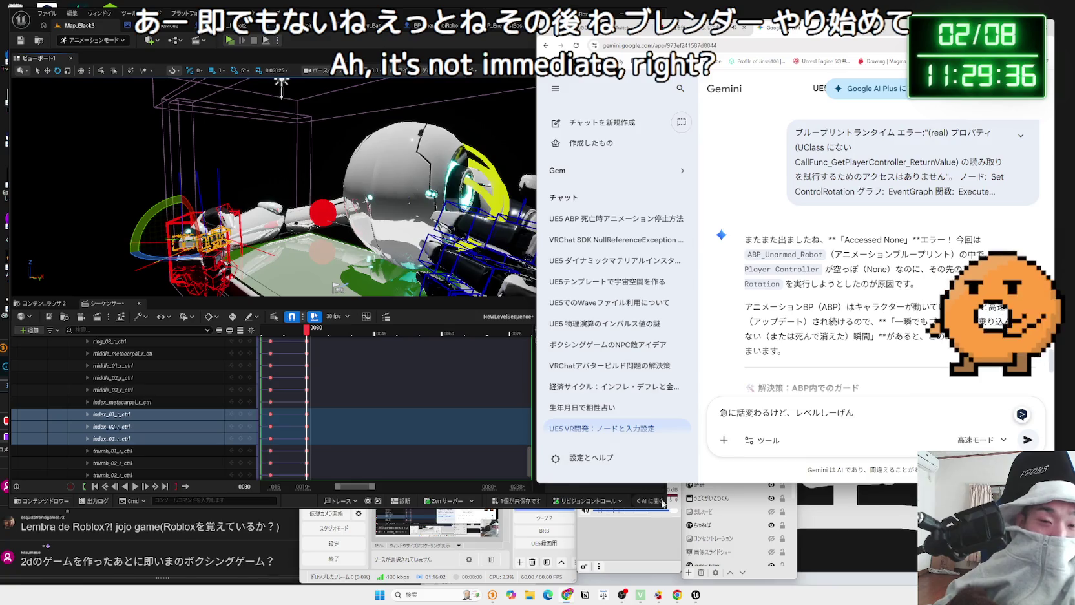
pyautogui.click(624, 536)
pyautogui.moveTo(491, 446); pyautogui.dragTo(488, 446)
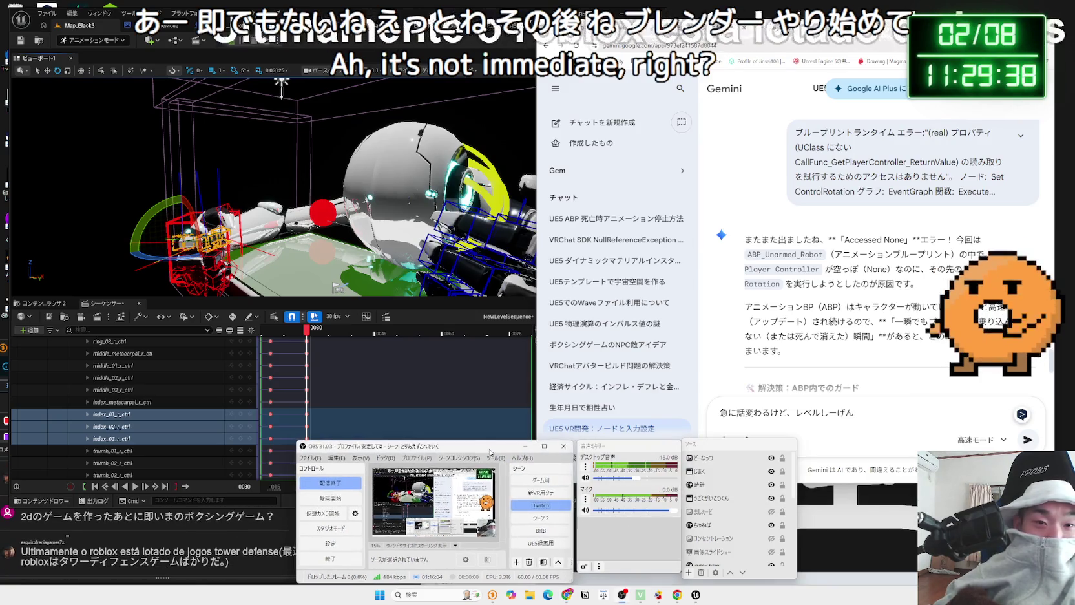
pyautogui.hotkey('ctrl', 'n')
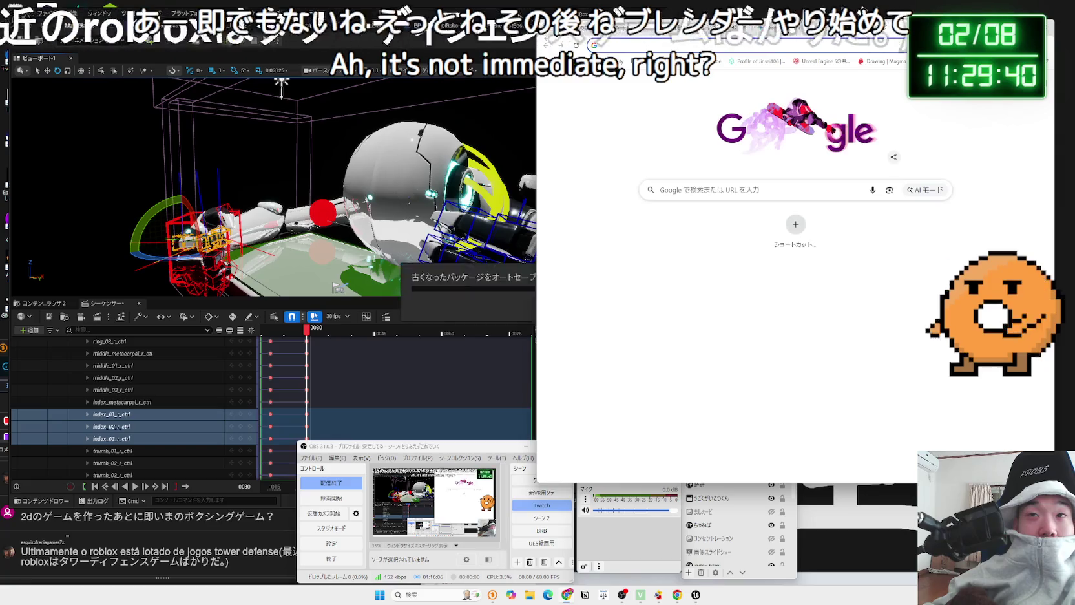
# Go to X from the Chrome bookmarks and show your profile's Media tab
pyautogui.click(1000, 61)
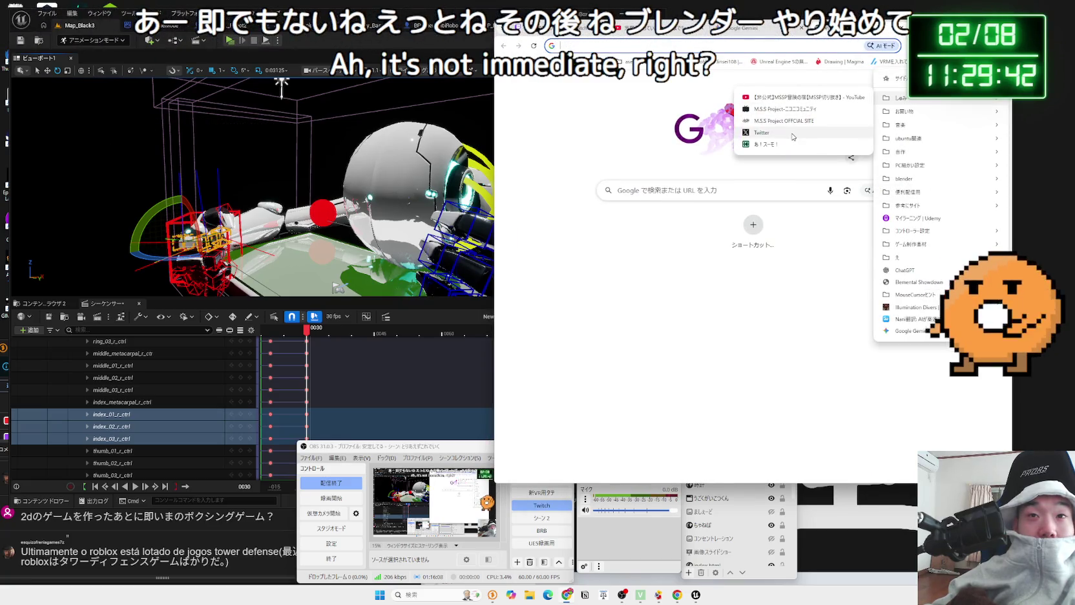
pyautogui.click(793, 135)
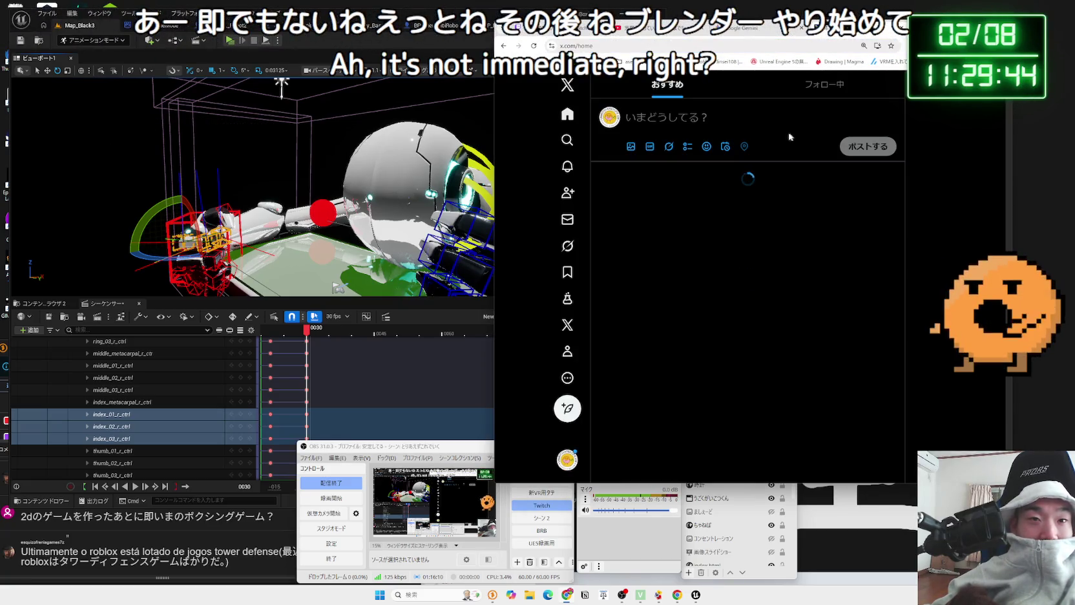
pyautogui.click(570, 354)
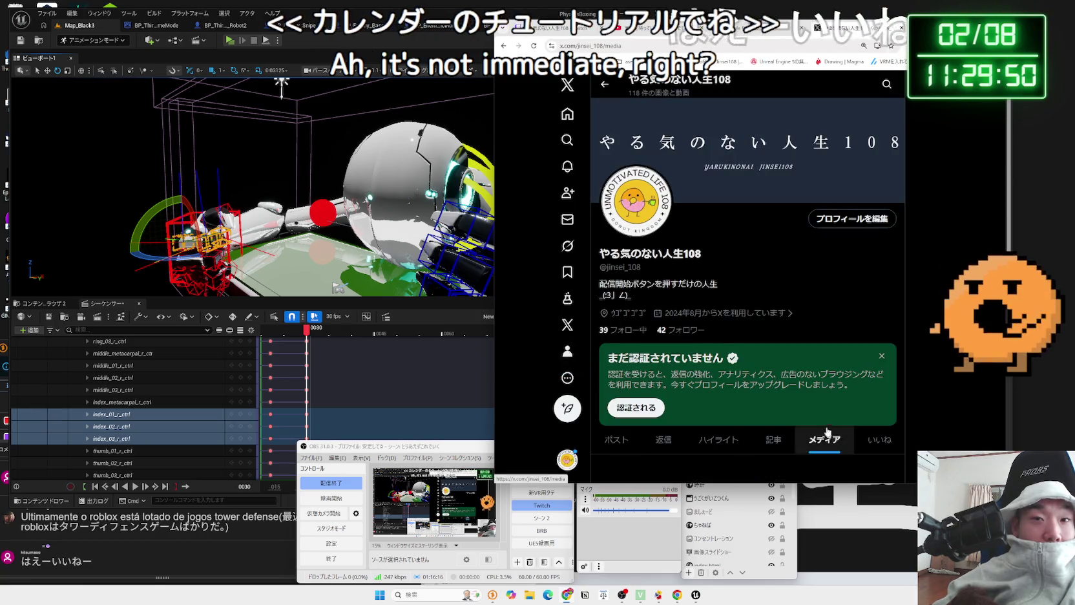
pyautogui.click(824, 439)
pyautogui.scroll(-3, 789, 321)
pyautogui.scroll(-5, 789, 320)
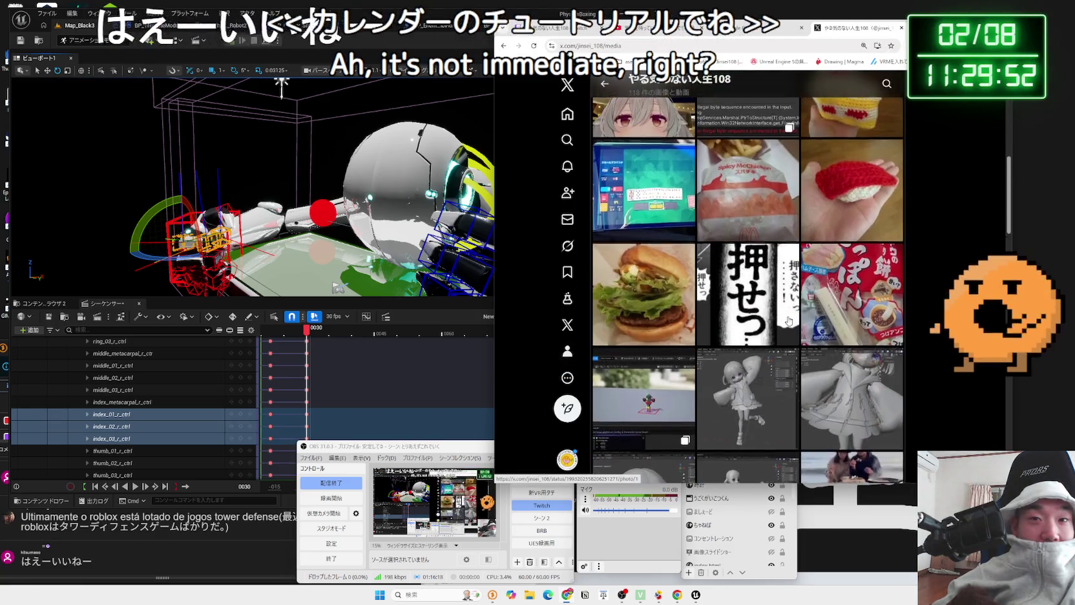
# View two media images full size, including the Blender model, resizing the browser window
pyautogui.click(751, 239)
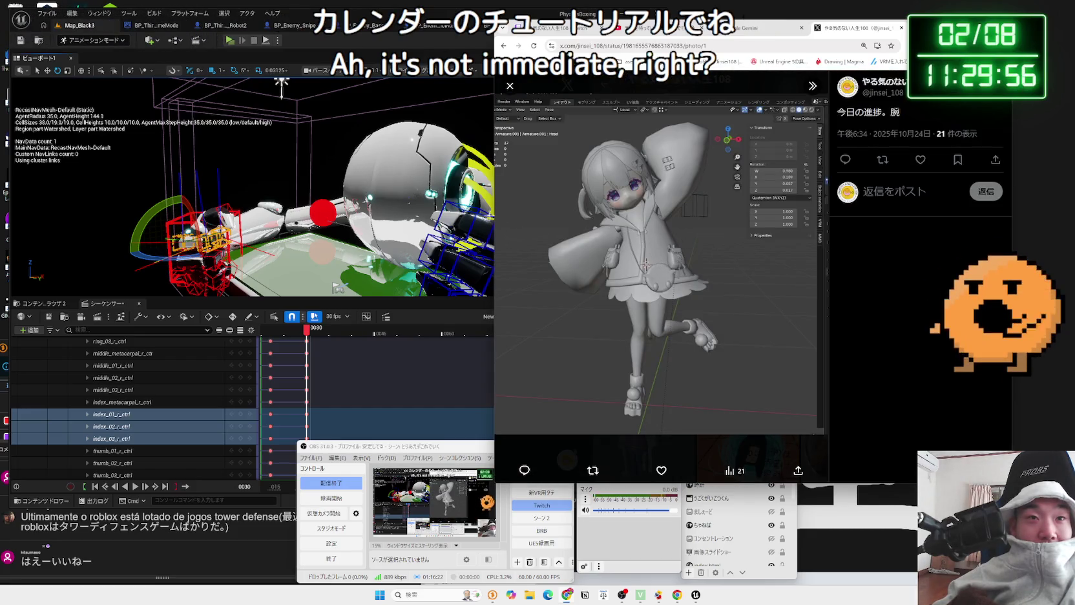
pyautogui.moveTo(494, 216); pyautogui.dragTo(345, 216)
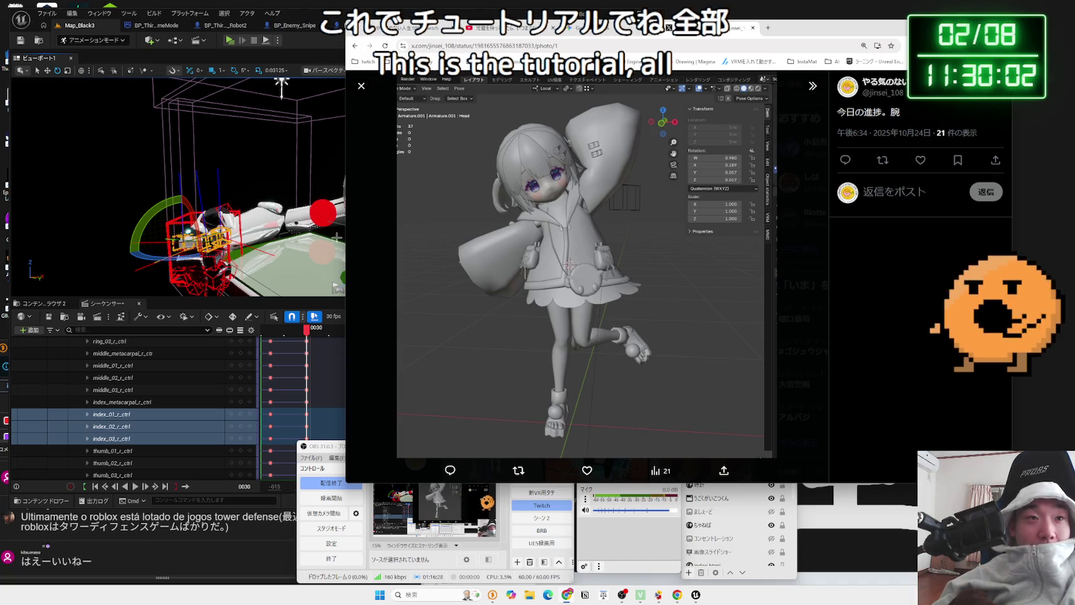
pyautogui.moveTo(345, 232); pyautogui.dragTo(382, 232)
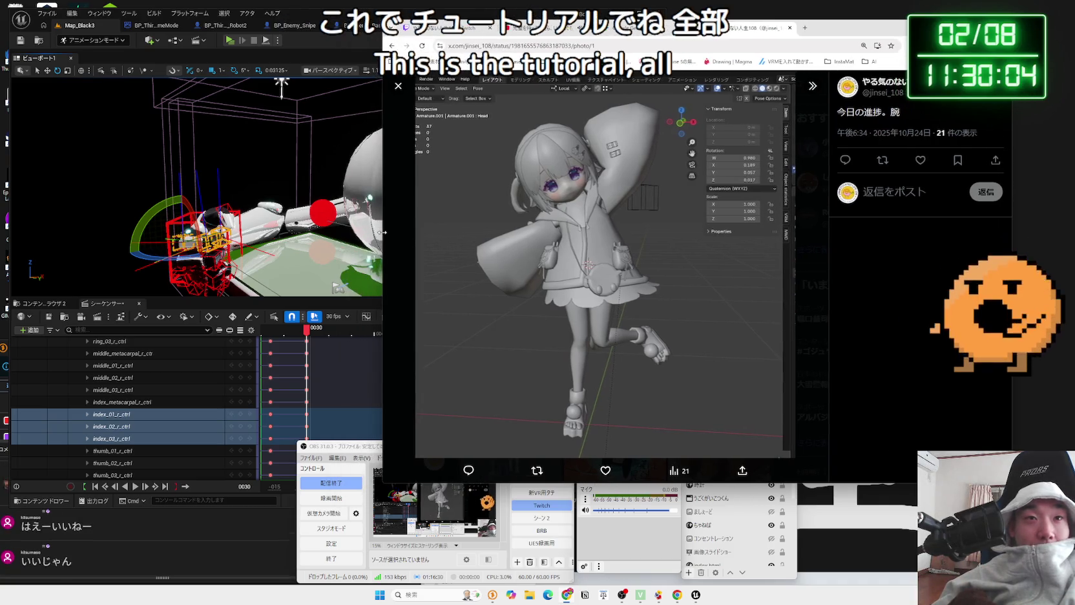
pyautogui.click(399, 86)
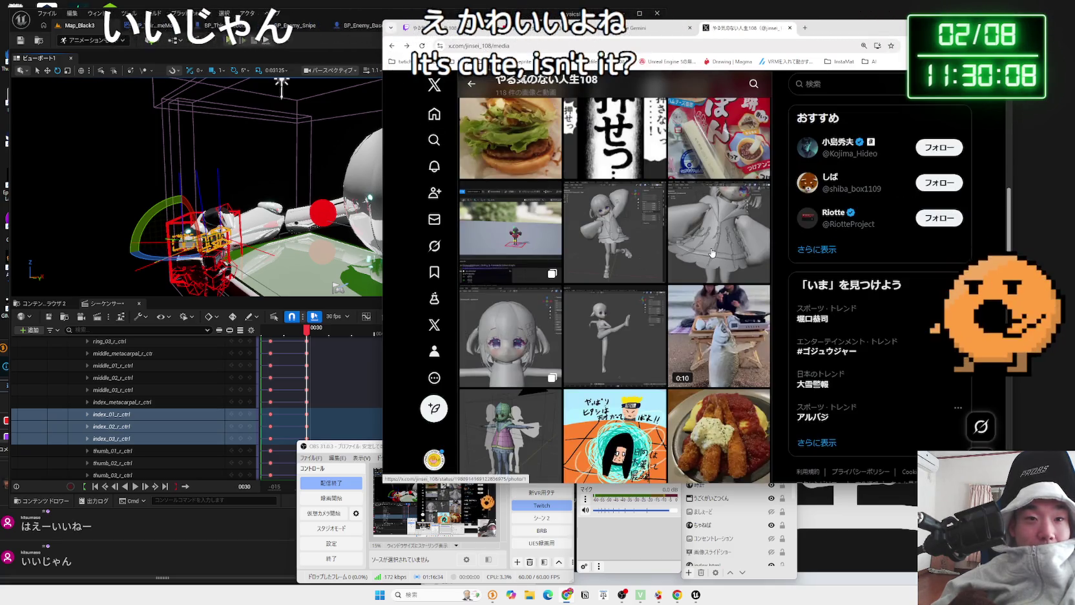
pyautogui.click(711, 252)
pyautogui.click(398, 86)
# View the manga image full size twice, then return to the media grid
pyautogui.moveTo(382, 125); pyautogui.dragTo(456, 125)
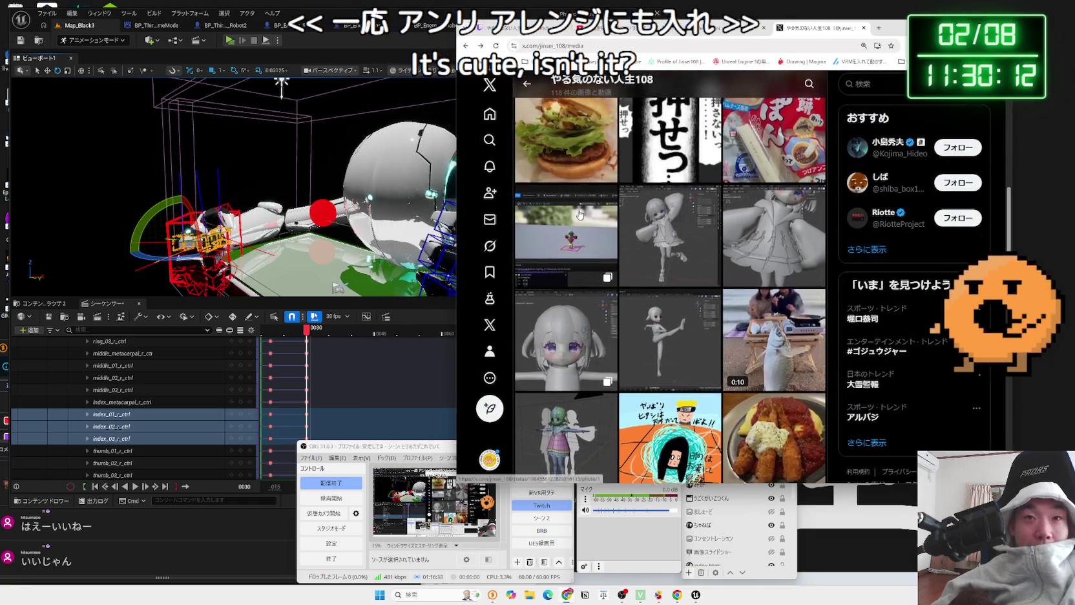
pyautogui.click(659, 169)
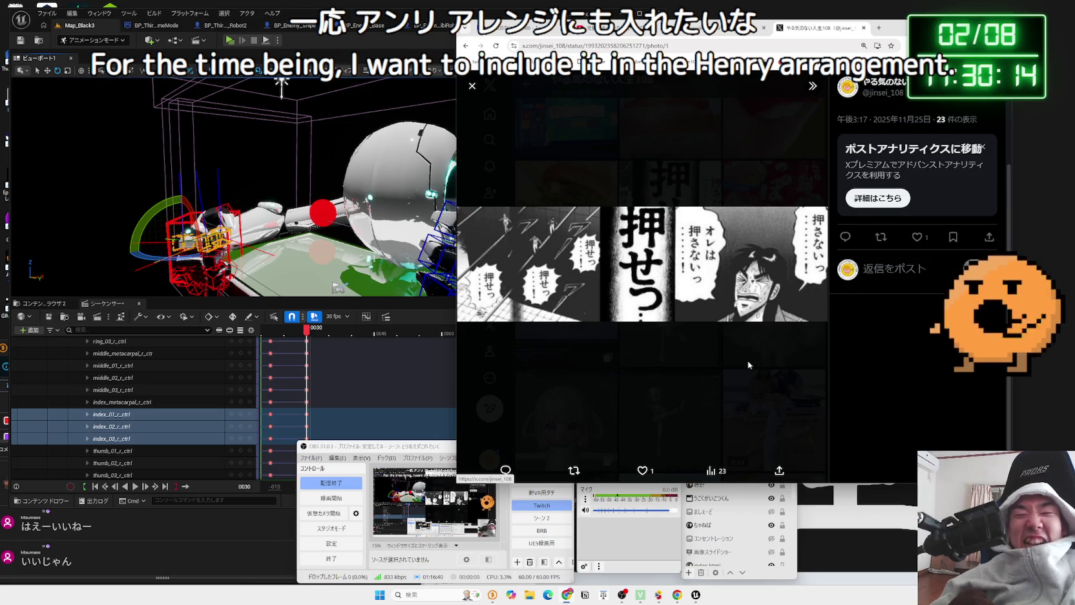
pyautogui.moveTo(883, 15); pyautogui.dragTo(817, 12)
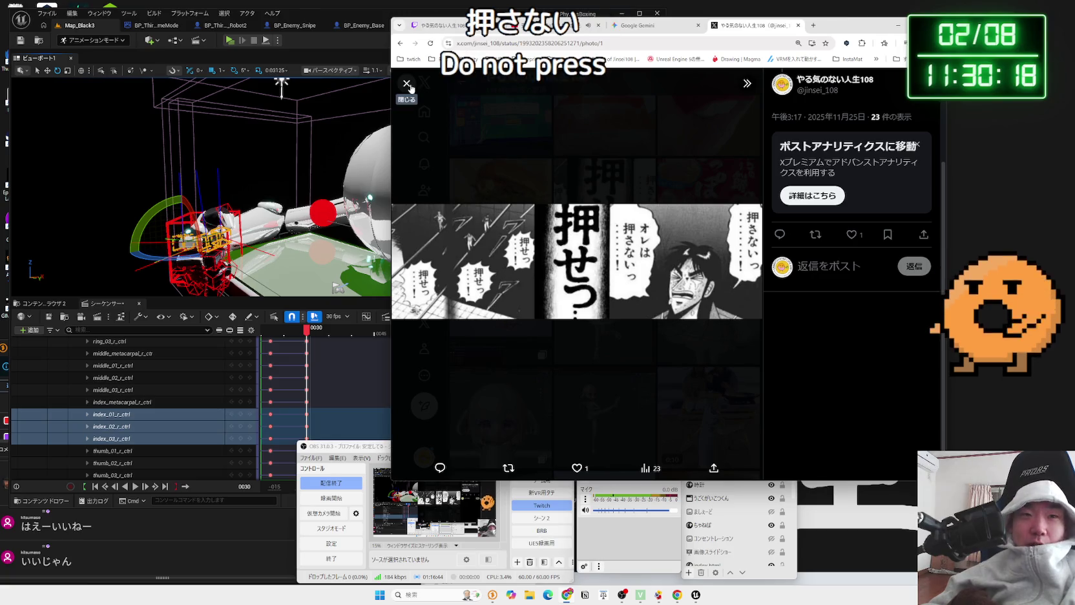
pyautogui.click(407, 84)
pyautogui.click(607, 230)
pyautogui.press('Escape')
pyautogui.scroll(-2, 589, 271)
pyautogui.scroll(3, 589, 271)
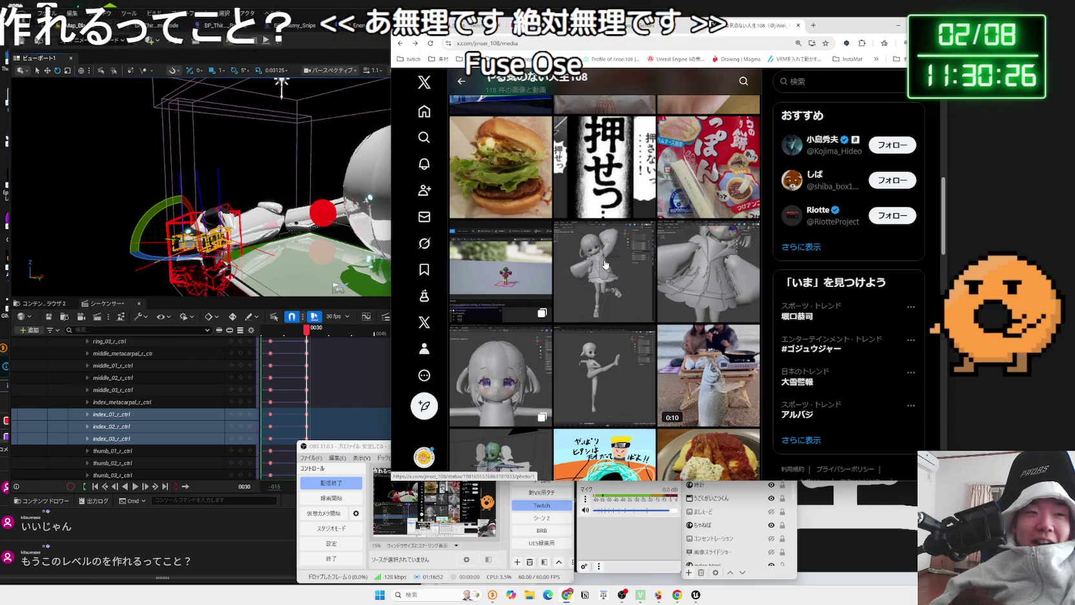
# View the Blender model post image full size, then launch File Explorer
pyautogui.moveTo(853, 25); pyautogui.dragTo(935, 24)
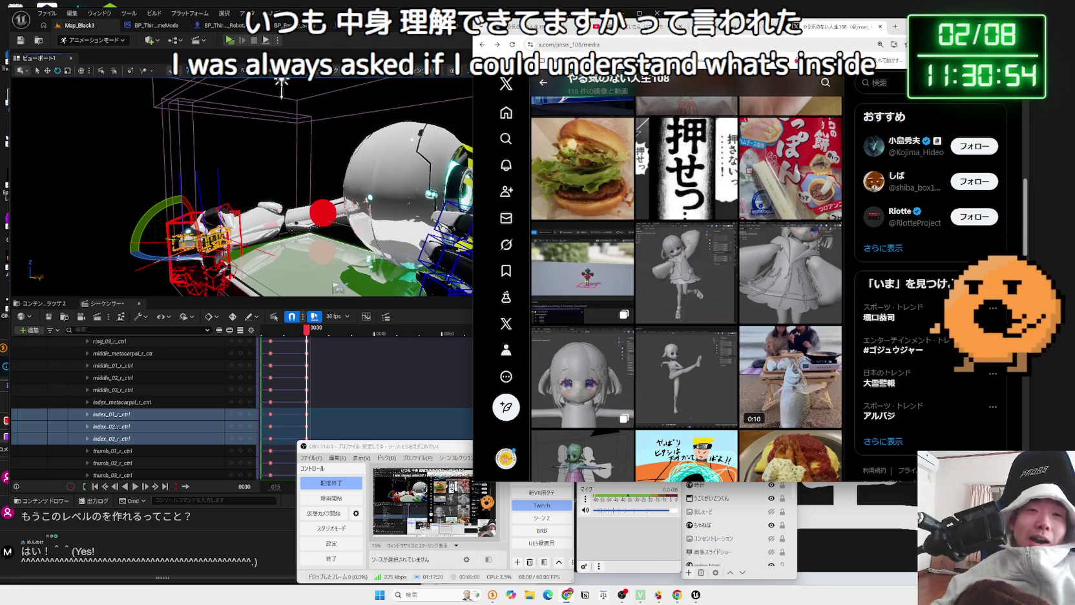
pyautogui.click(676, 249)
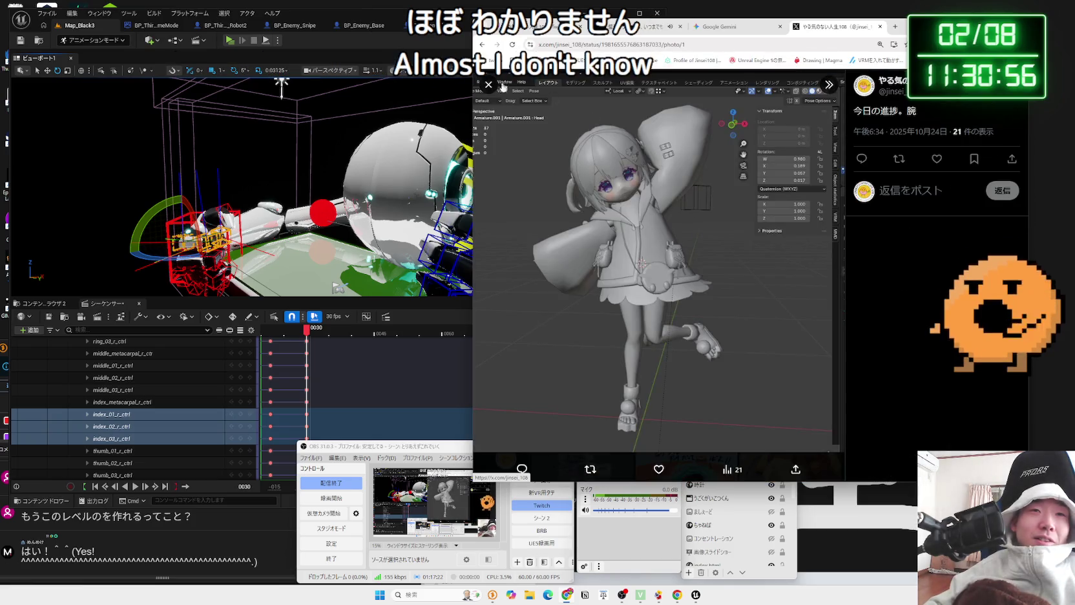
pyautogui.click(489, 85)
pyautogui.click(528, 600)
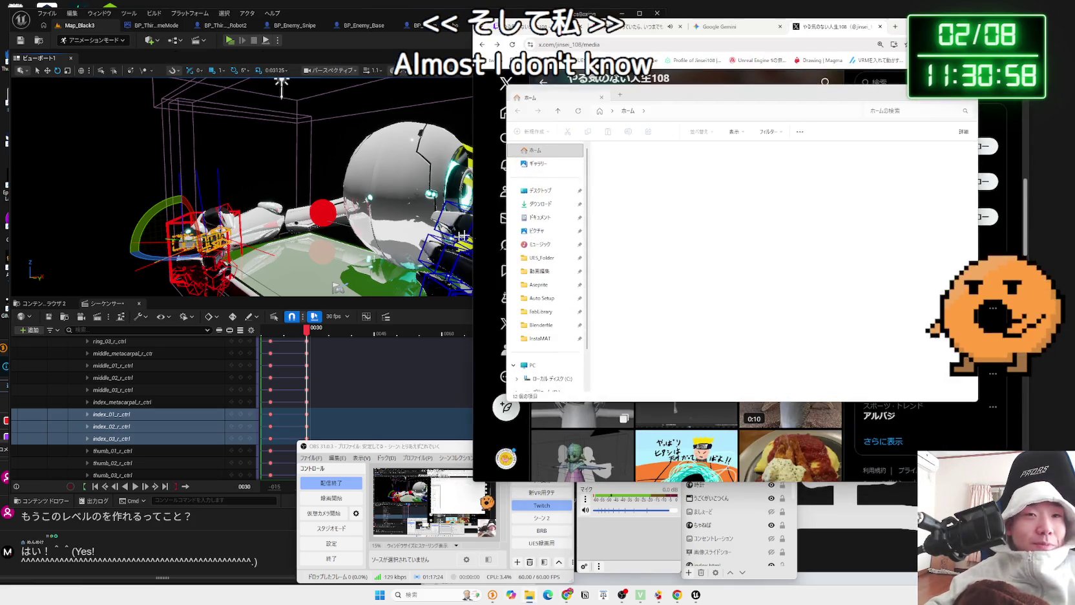
# Go to D:\Blenderfile, peek into kaigai_kaisetsu and Tips, then open the プロジェクトファイル folder
pyautogui.click(541, 311)
pyautogui.click(542, 325)
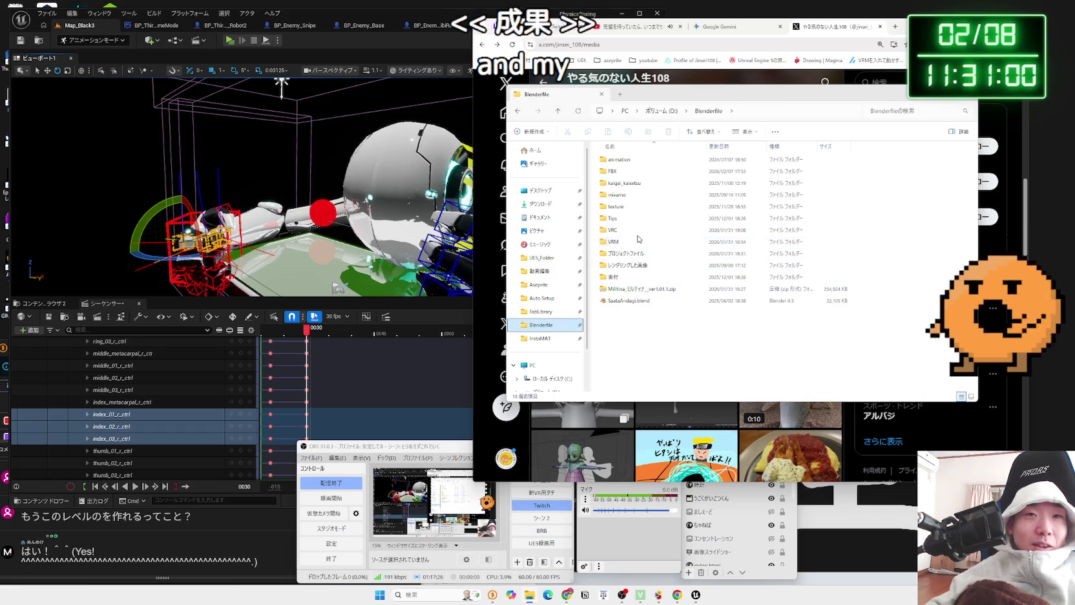
pyautogui.moveTo(649, 98); pyautogui.dragTo(560, 111)
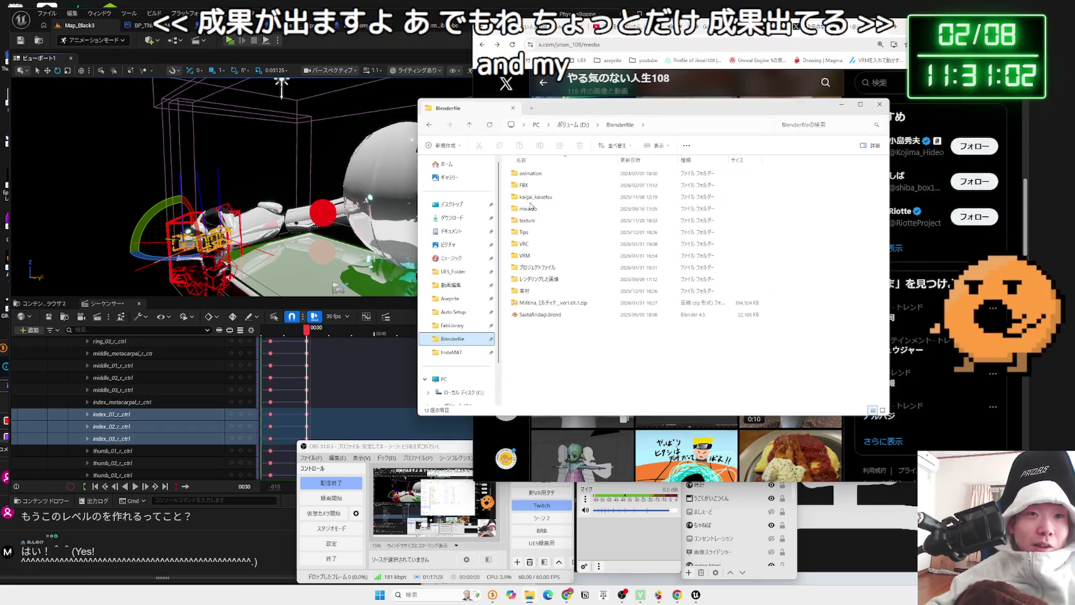
pyautogui.doubleClick(536, 196)
pyautogui.hotkey('alt', 'Left')
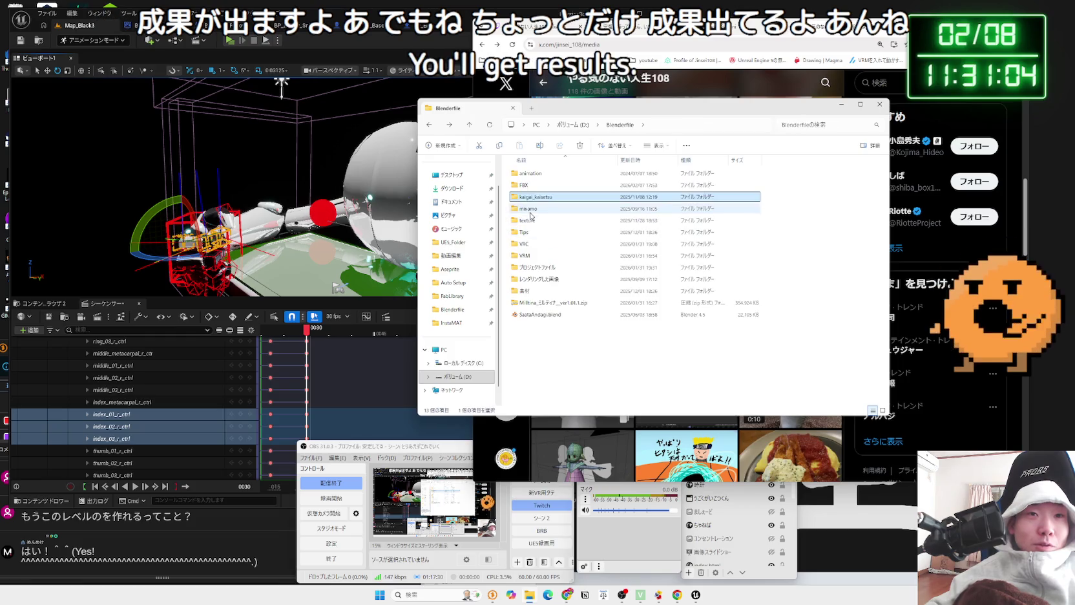
pyautogui.doubleClick(533, 232)
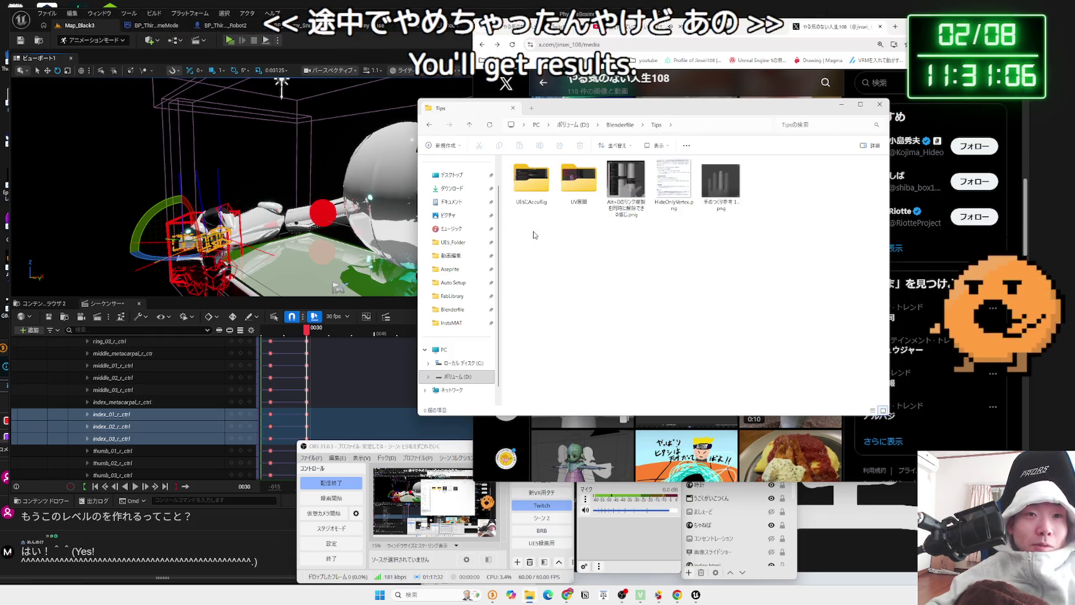
pyautogui.hotkey('alt', 'Left')
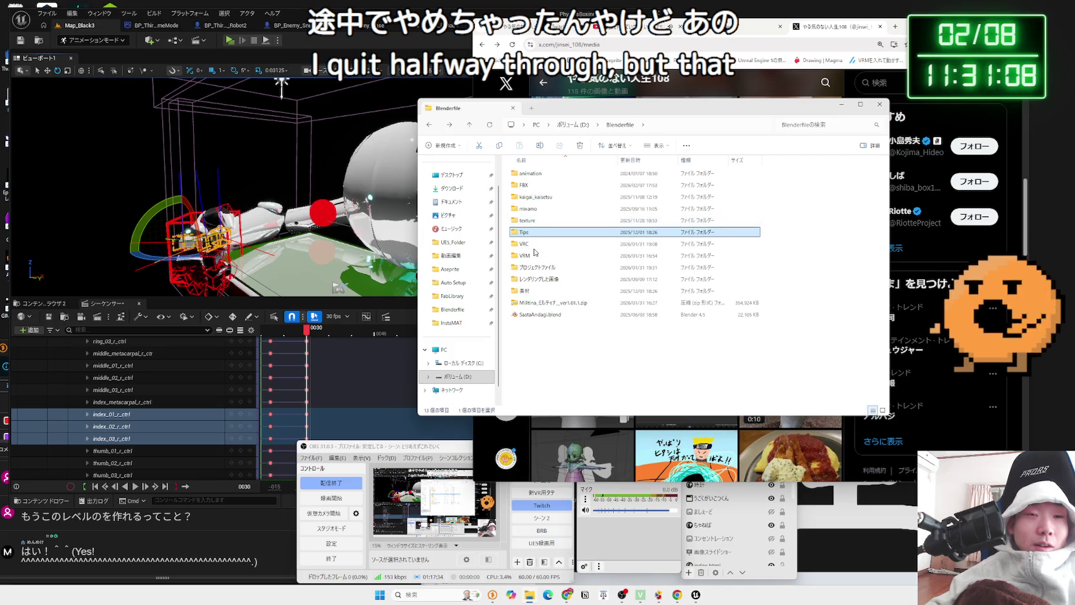
pyautogui.doubleClick(536, 267)
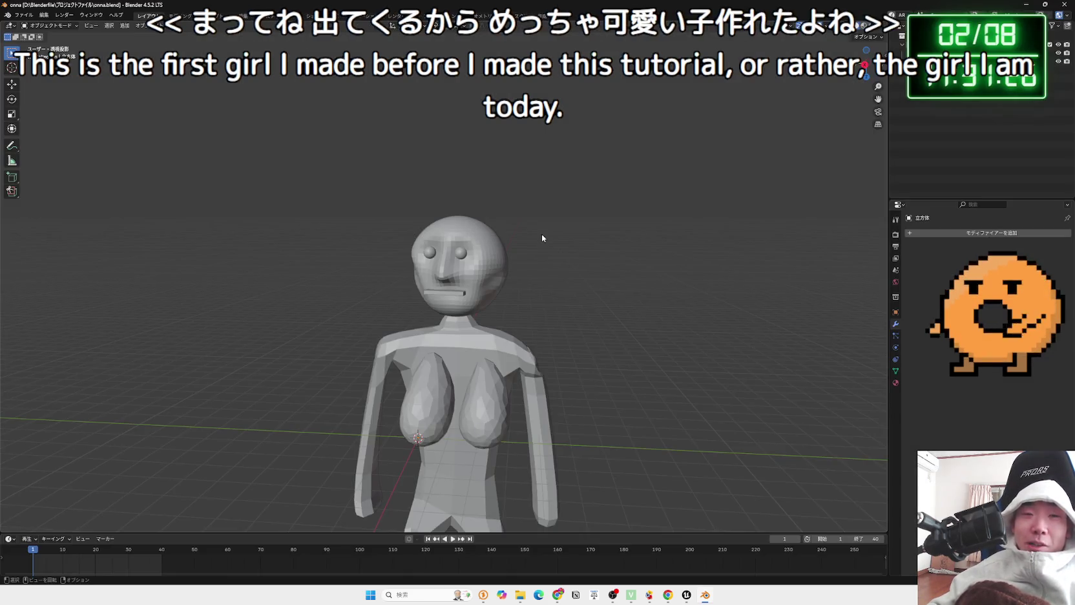
# Orbit to a front view of the low-poly figure and switch live comments to a compact overlay
pyautogui.rightClick(547, 243)
pyautogui.moveTo(609, 272); pyautogui.dragTo(601, 317)
pyautogui.scroll(-3, 601, 317)
pyautogui.moveTo(586, 405)
pyautogui.mouseDown()
pyautogui.moveTo(532, 298)
pyautogui.moveTo(628, 312)
pyautogui.moveTo(498, 305)
pyautogui.moveTo(496, 341)
pyautogui.moveTo(449, 308)
pyautogui.moveTo(499, 250)
pyautogui.moveTo(528, 375)
pyautogui.moveTo(555, 337)
pyautogui.moveTo(520, 275)
pyautogui.moveTo(498, 398)
pyautogui.mouseUp()
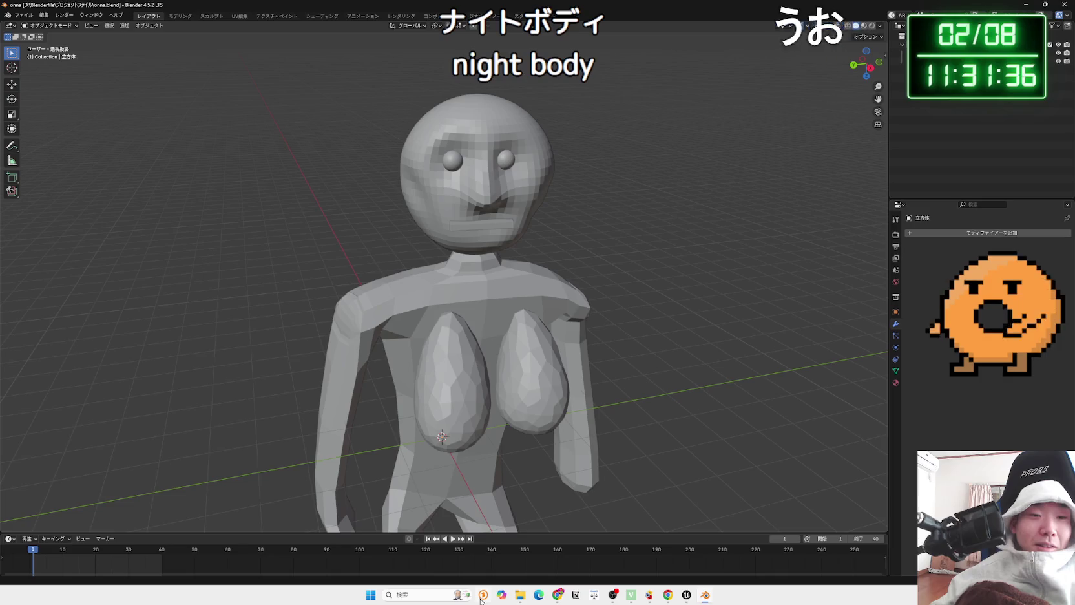
pyautogui.click(483, 595)
pyautogui.click(274, 350)
# Orbit and zoom around the figure from side and front views, then minimize Blender
pyautogui.moveTo(420, 304)
pyautogui.mouseDown()
pyautogui.moveTo(586, 269)
pyautogui.moveTo(498, 328)
pyautogui.moveTo(542, 271)
pyautogui.moveTo(588, 320)
pyautogui.moveTo(495, 327)
pyautogui.moveTo(447, 304)
pyautogui.mouseUp()
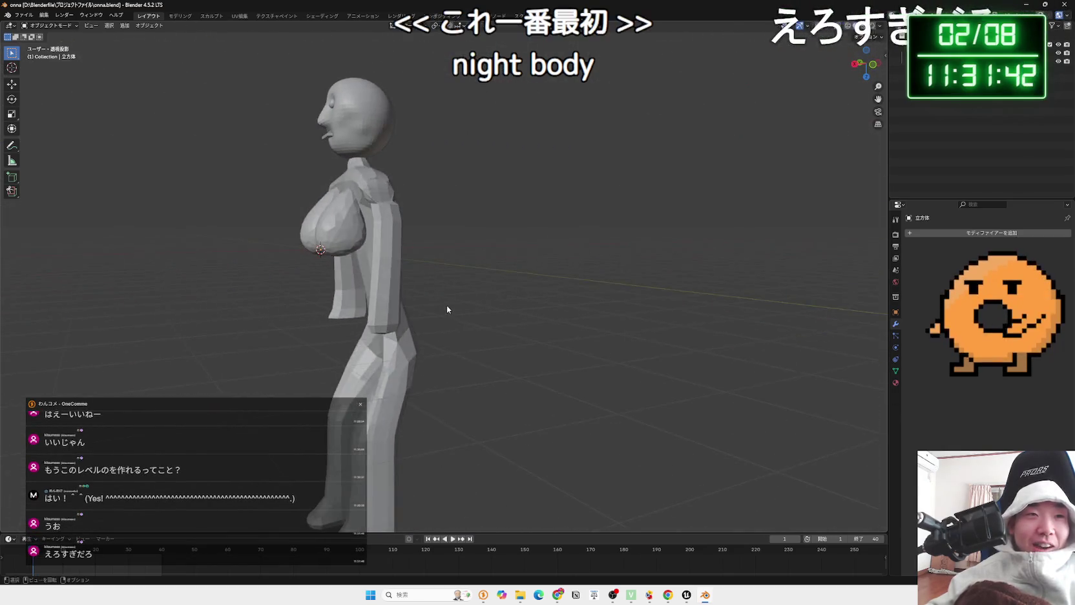
pyautogui.scroll(5, 365, 209)
pyautogui.moveTo(365, 209)
pyautogui.mouseDown()
pyautogui.moveTo(478, 272)
pyautogui.moveTo(470, 276)
pyautogui.mouseUp()
pyautogui.scroll(-3, 470, 276)
pyautogui.moveTo(501, 401)
pyautogui.mouseDown()
pyautogui.moveTo(468, 384)
pyautogui.moveTo(502, 250)
pyautogui.moveTo(527, 243)
pyautogui.mouseUp()
pyautogui.scroll(-3, 501, 252)
pyautogui.scroll(3, 459, 227)
pyautogui.scroll(-3, 459, 227)
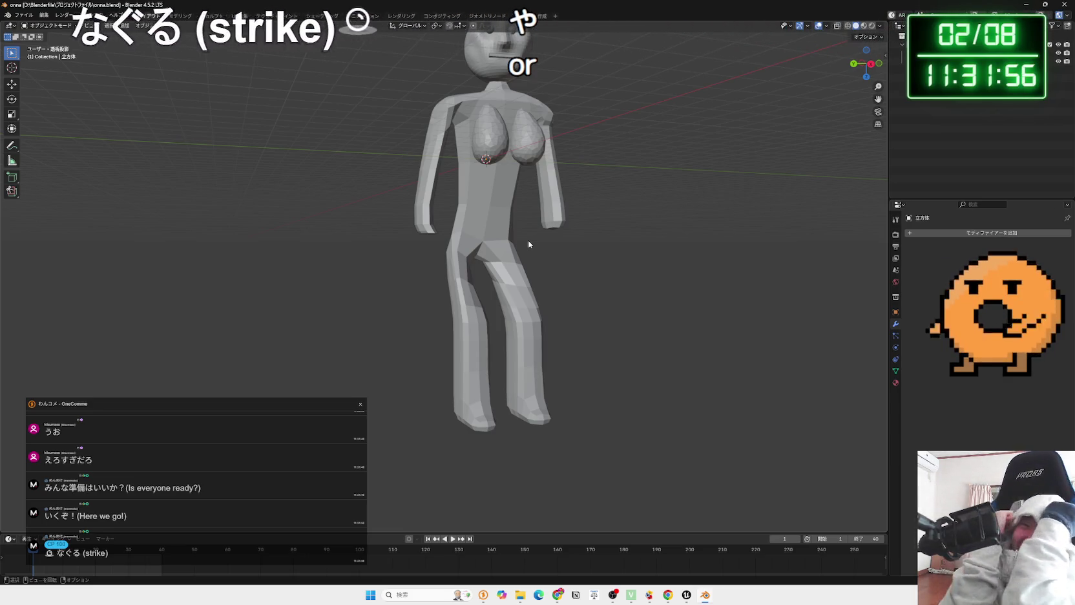
pyautogui.scroll(1, 518, 209)
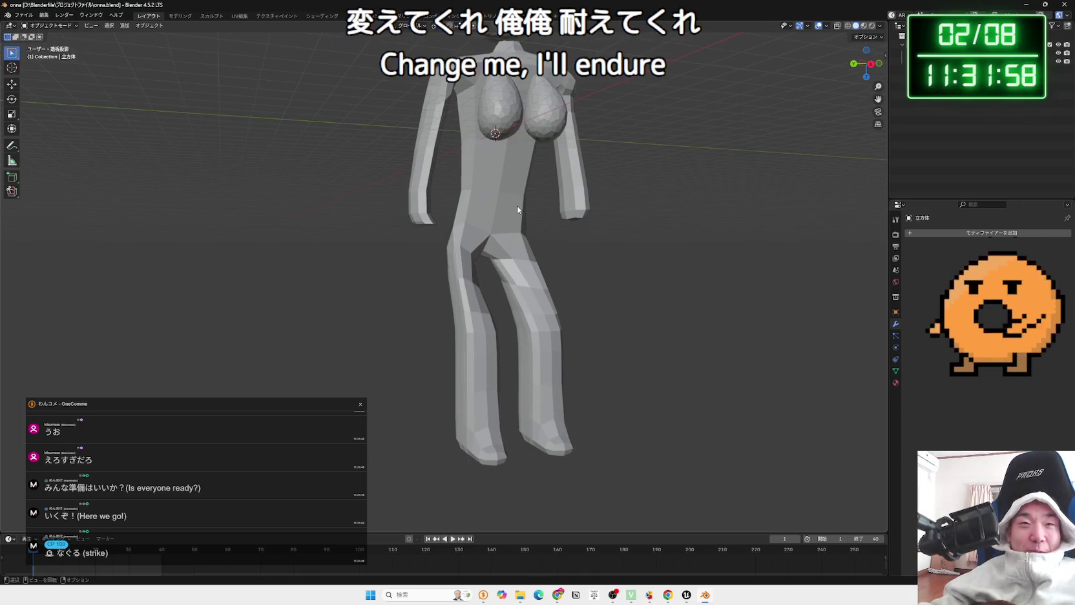
pyautogui.moveTo(540, 205)
pyautogui.mouseDown()
pyautogui.moveTo(491, 185)
pyautogui.moveTo(511, 310)
pyautogui.moveTo(472, 296)
pyautogui.moveTo(532, 290)
pyautogui.mouseUp()
pyautogui.scroll(2, 511, 310)
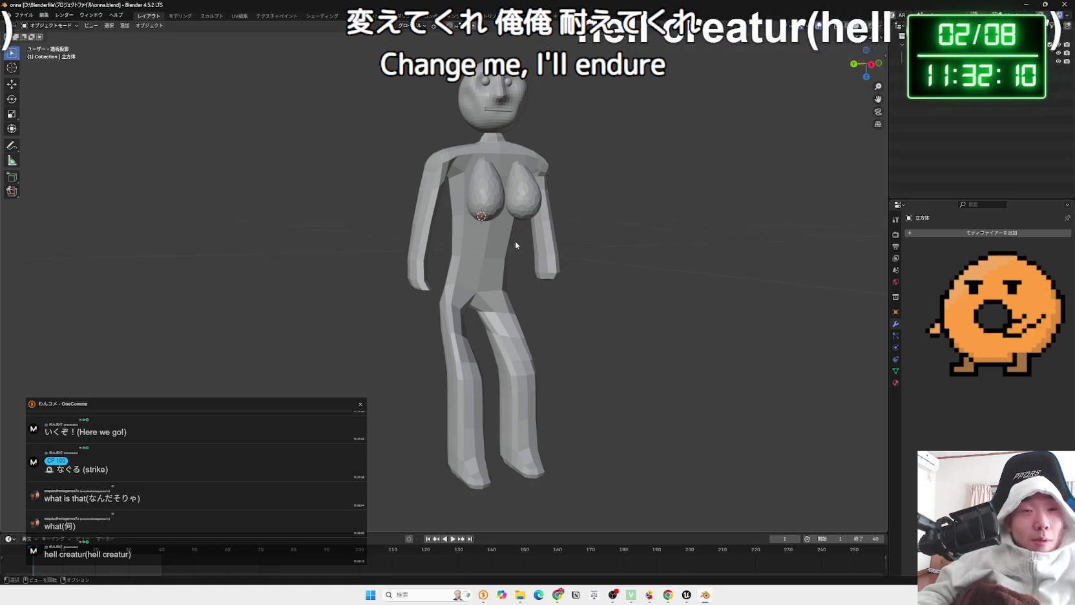
pyautogui.moveTo(515, 241); pyautogui.dragTo(475, 232)
pyautogui.click(1026, 5)
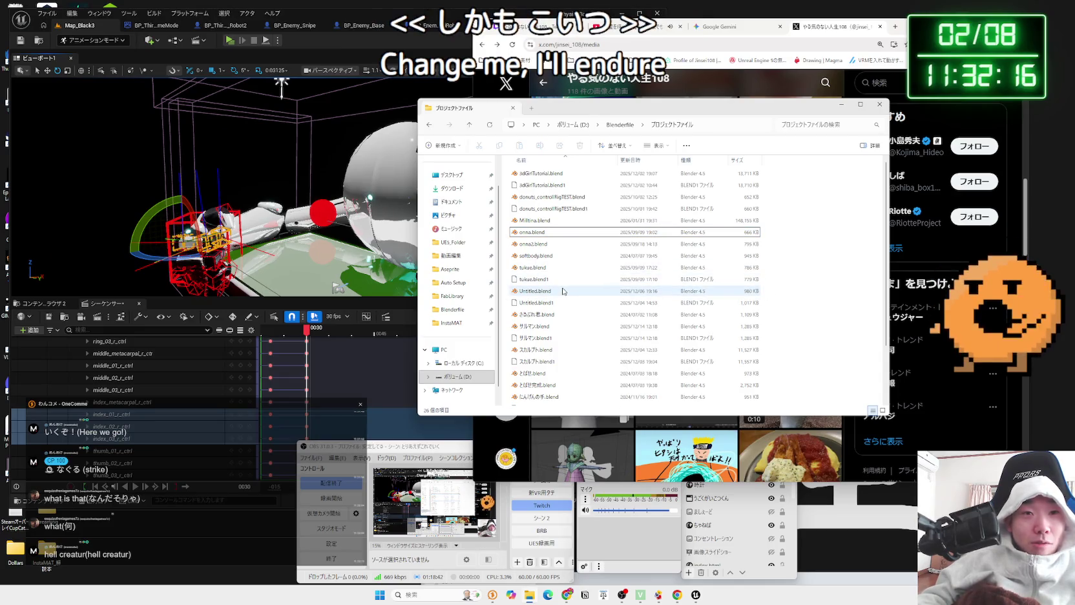
# Look over softbody.blend, Milltina.blend and 3dGirlTutorial.blend1 before returning to Blenderfile
pyautogui.click(543, 257)
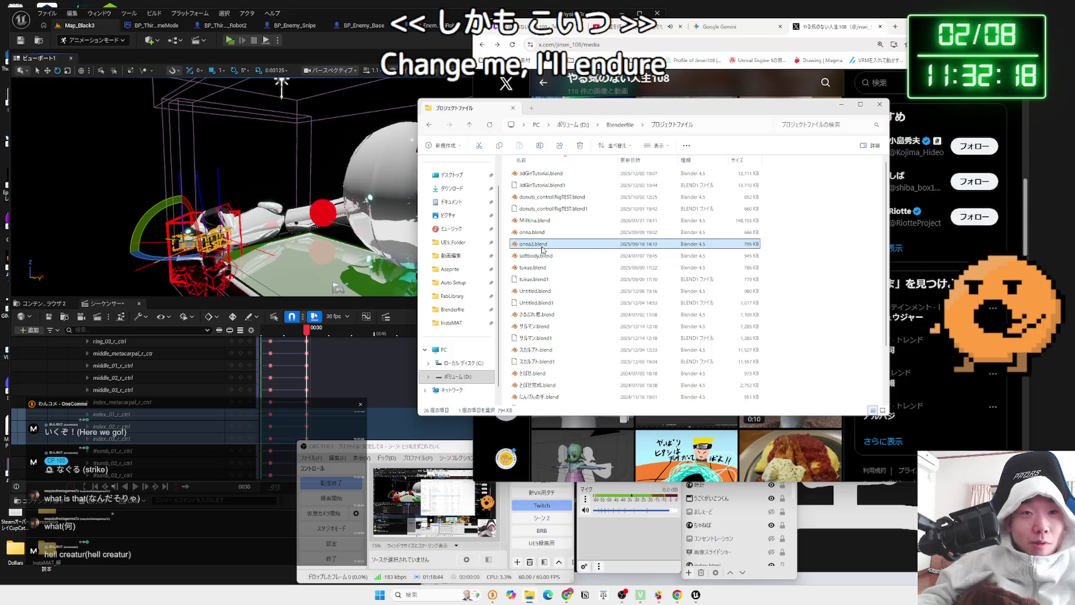
pyautogui.click(539, 221)
pyautogui.click(544, 186)
pyautogui.scroll(-2, 560, 314)
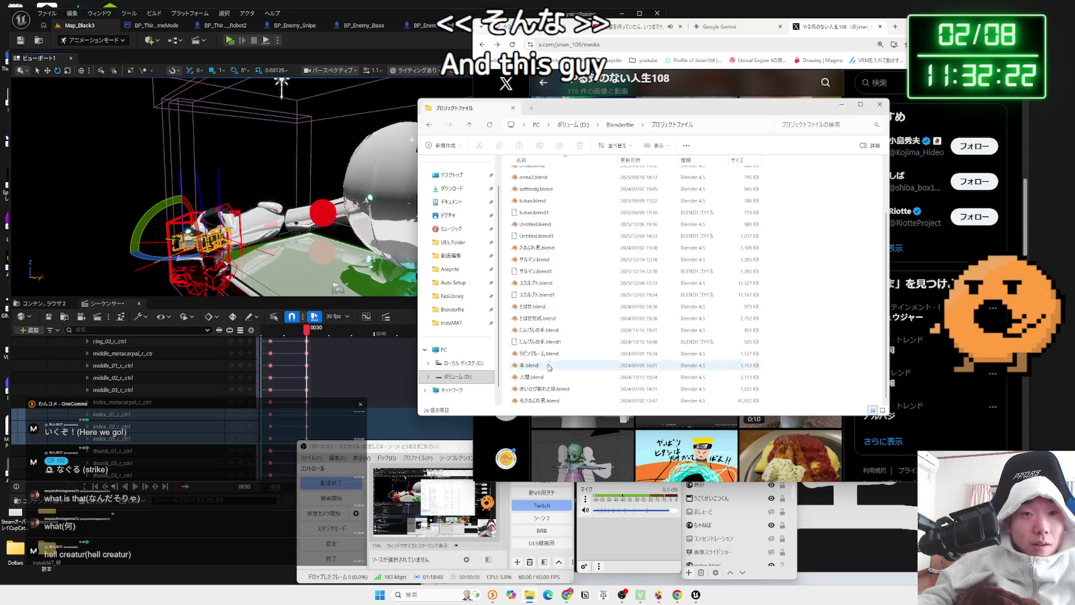
pyautogui.scroll(2, 543, 336)
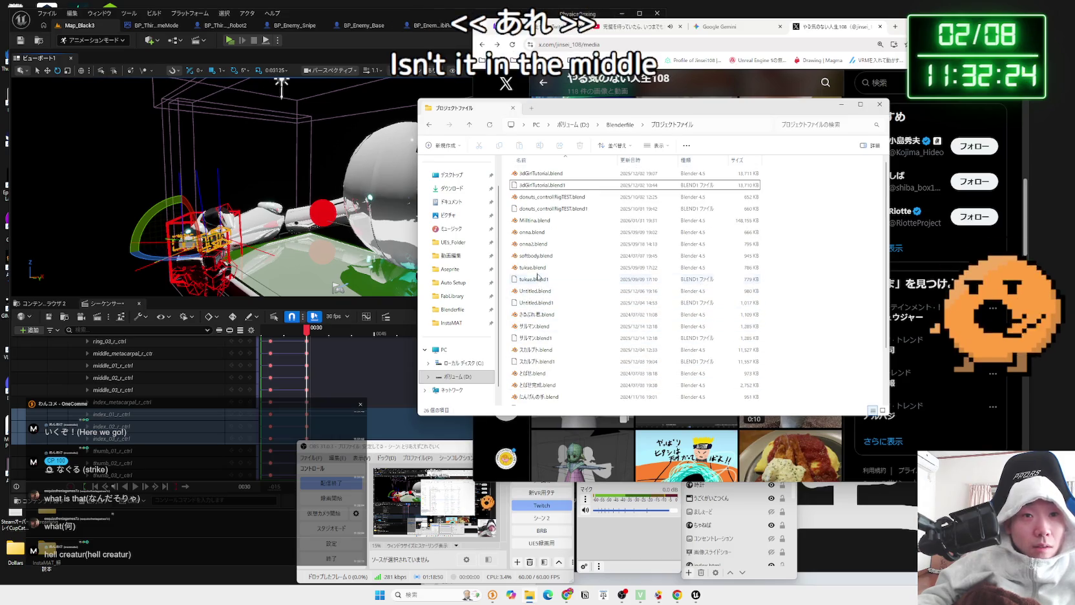
pyautogui.click(535, 256)
pyautogui.hotkey('alt', 'Up')
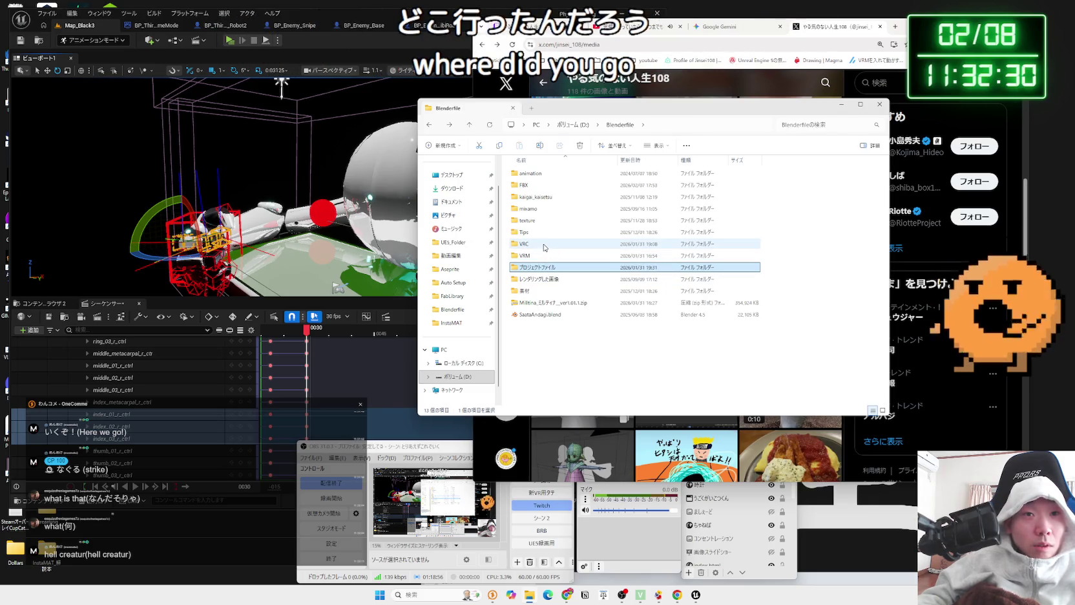
# Peek into the FBX, animation, Tips, VRC and VRM subfolders of Blenderfile
pyautogui.doubleClick(546, 185)
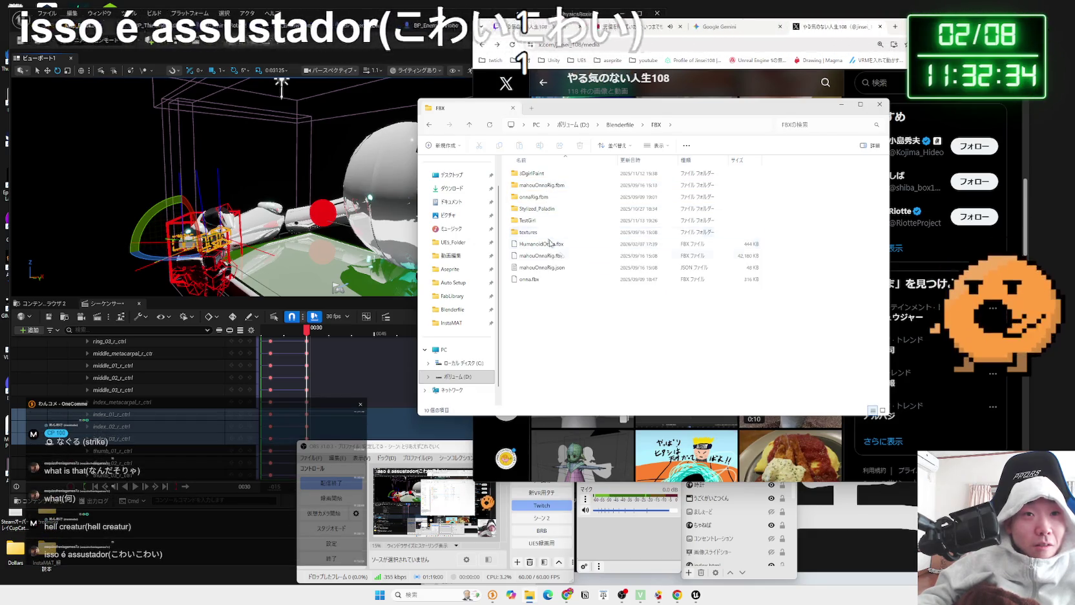
pyautogui.hotkey('alt', 'Left')
pyautogui.doubleClick(539, 175)
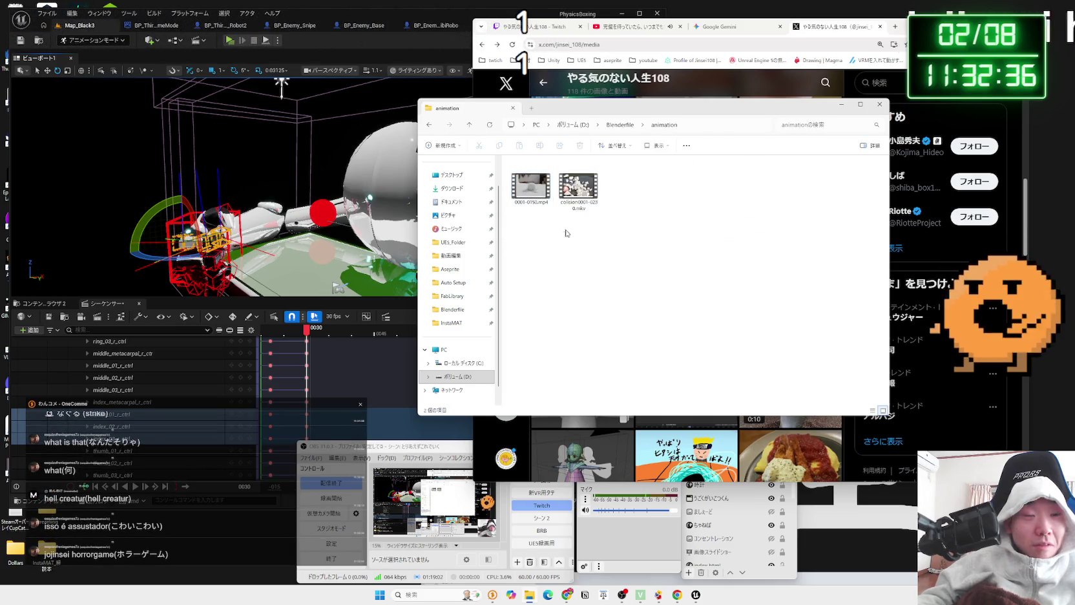
pyautogui.hotkey('alt', 'Left')
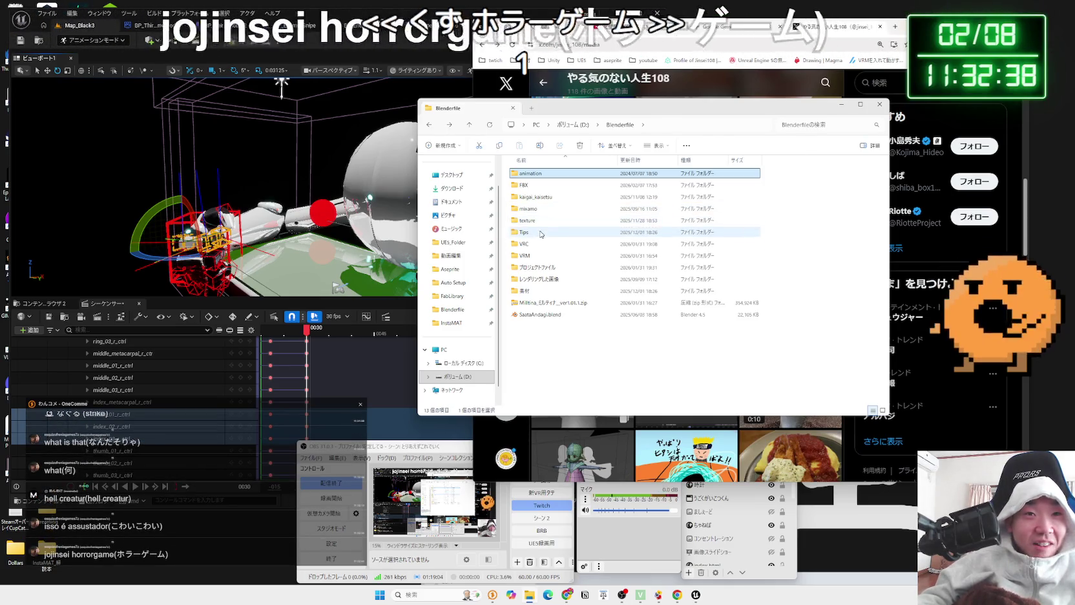
pyautogui.doubleClick(541, 234)
pyautogui.hotkey('alt', 'Left')
pyautogui.doubleClick(543, 245)
pyautogui.hotkey('alt', 'Left')
pyautogui.doubleClick(542, 256)
pyautogui.hotkey('alt', 'Left')
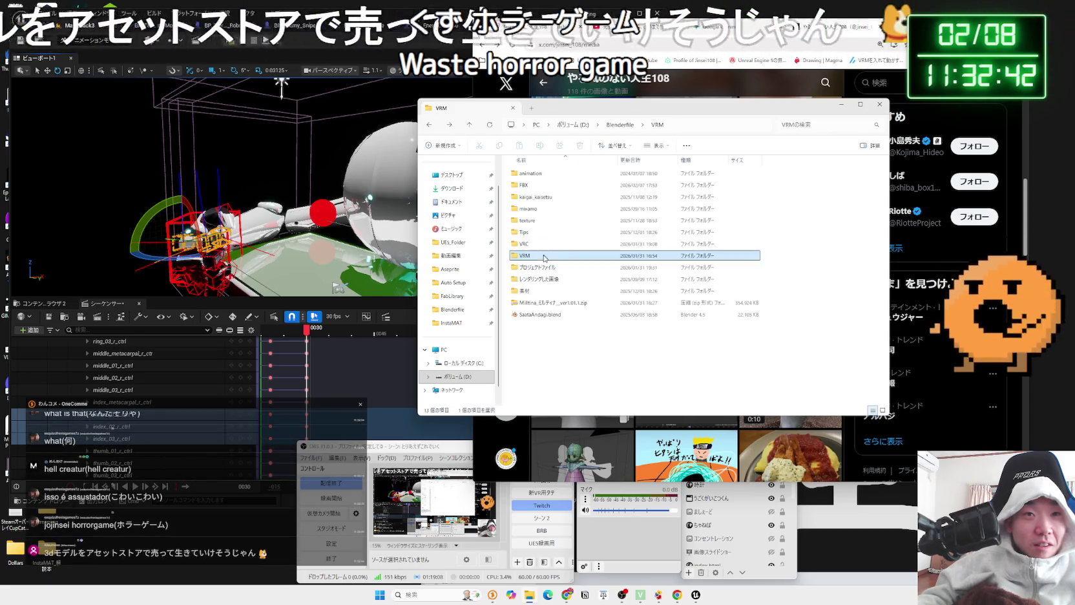
# Revisit プロジェクトファイル, then browse the 素材 folder
pyautogui.doubleClick(546, 269)
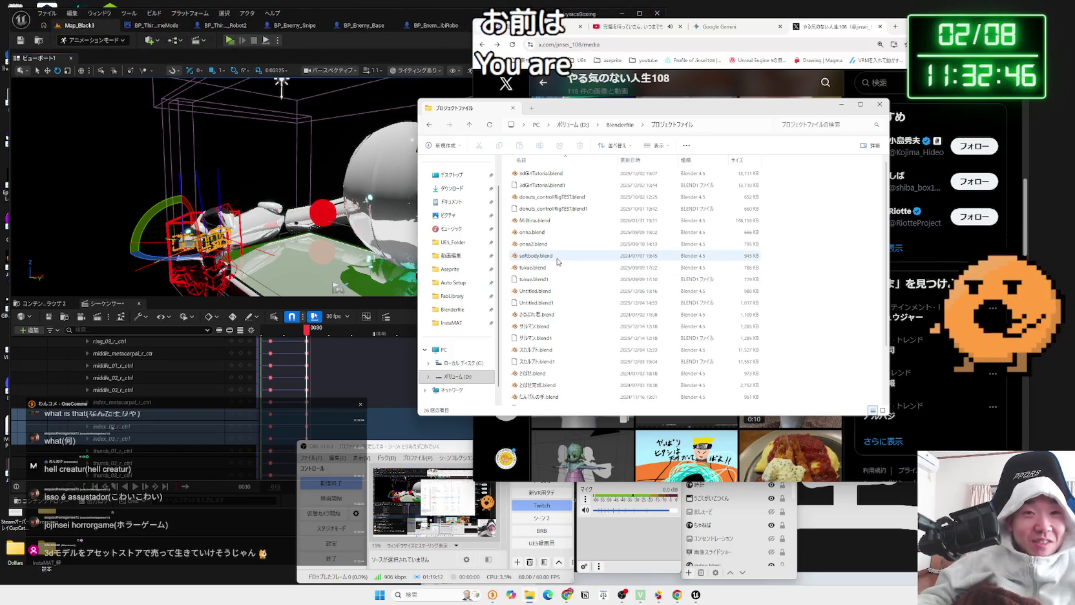
pyautogui.click(557, 258)
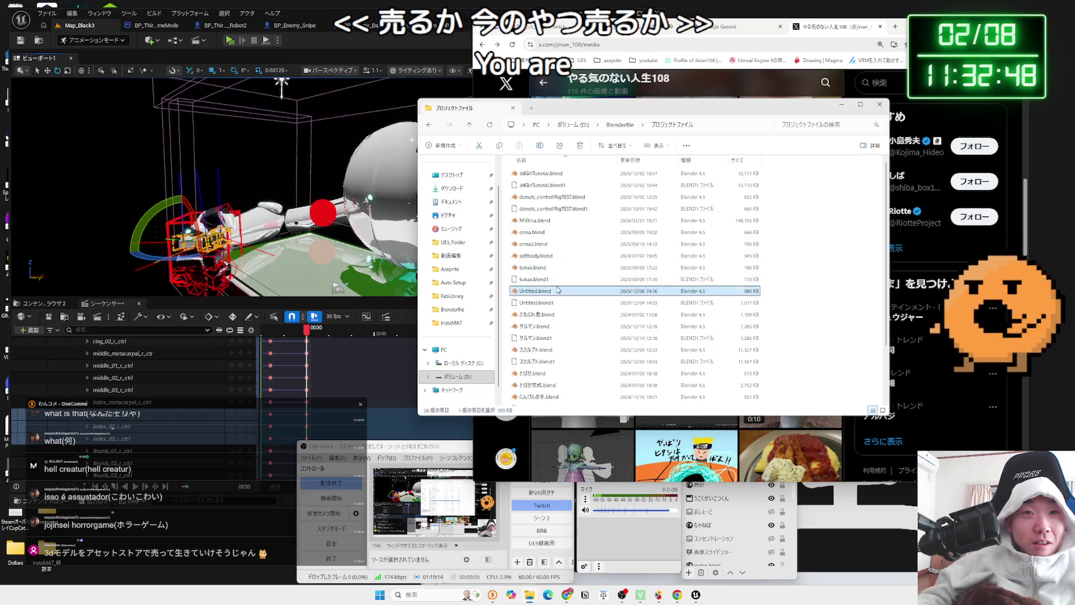
pyautogui.scroll(-2, 558, 289)
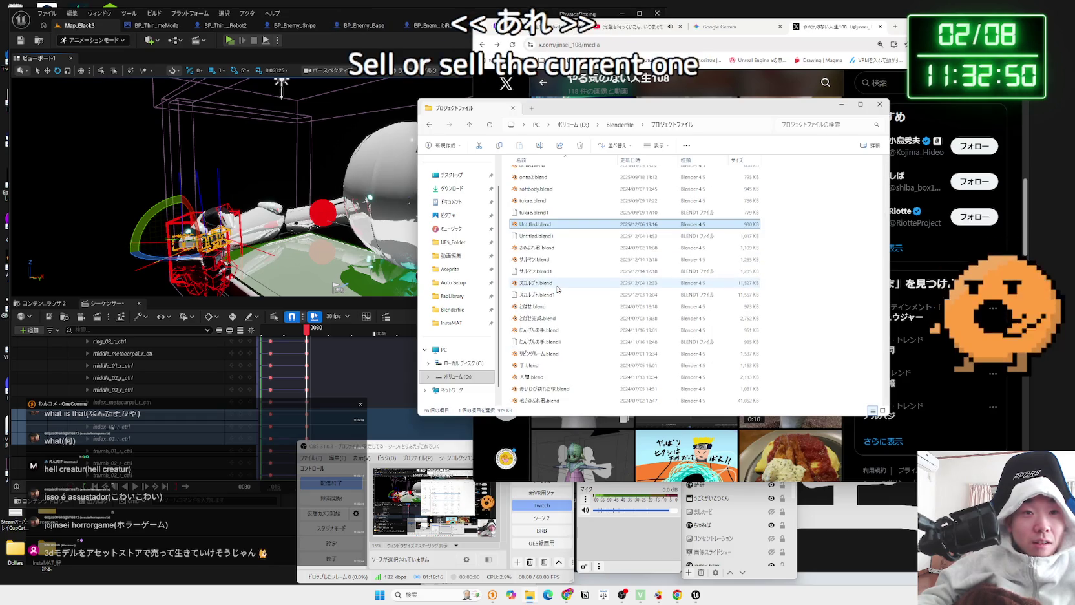
pyautogui.press('BackSpace')
pyautogui.doubleClick(542, 292)
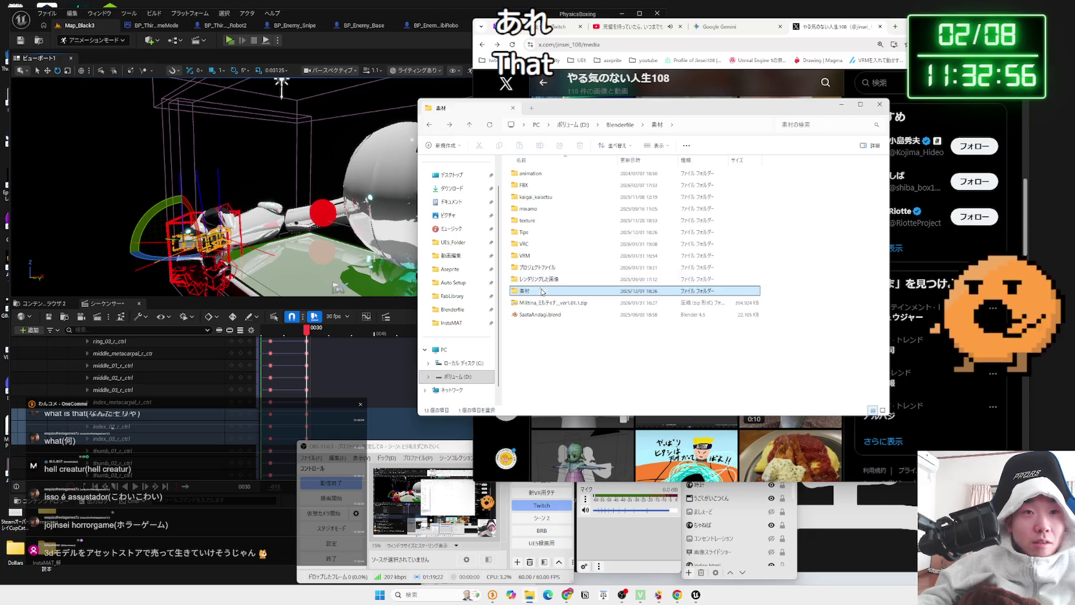
# Move the Unreal Editor aside and open 3dGirlTutorial.blend from プロジェクトファイル in Blender
pyautogui.moveTo(335, 15); pyautogui.dragTo(606, 20)
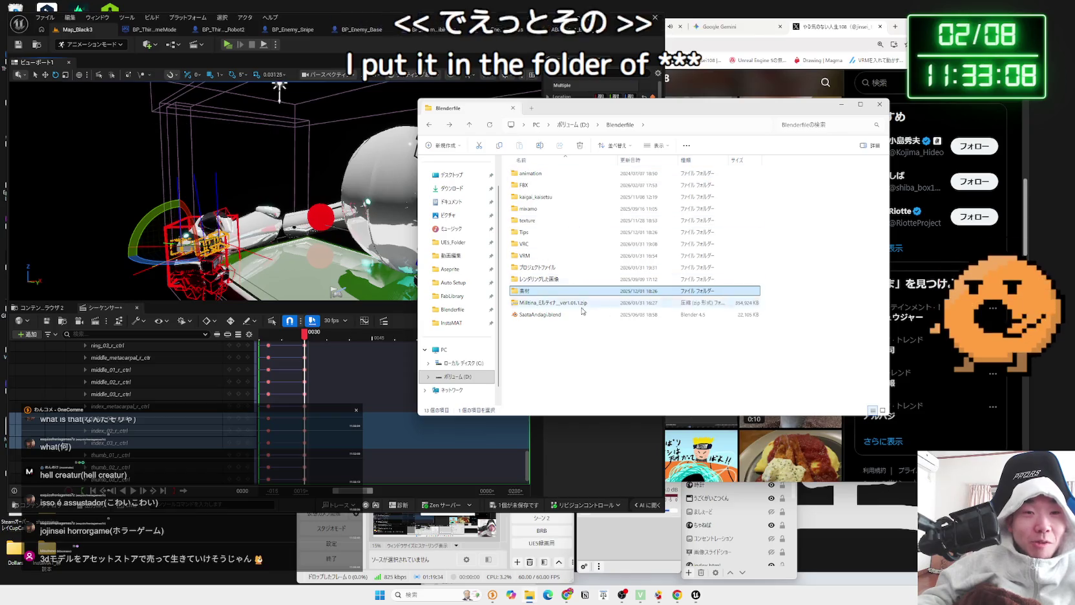
pyautogui.doubleClick(540, 256)
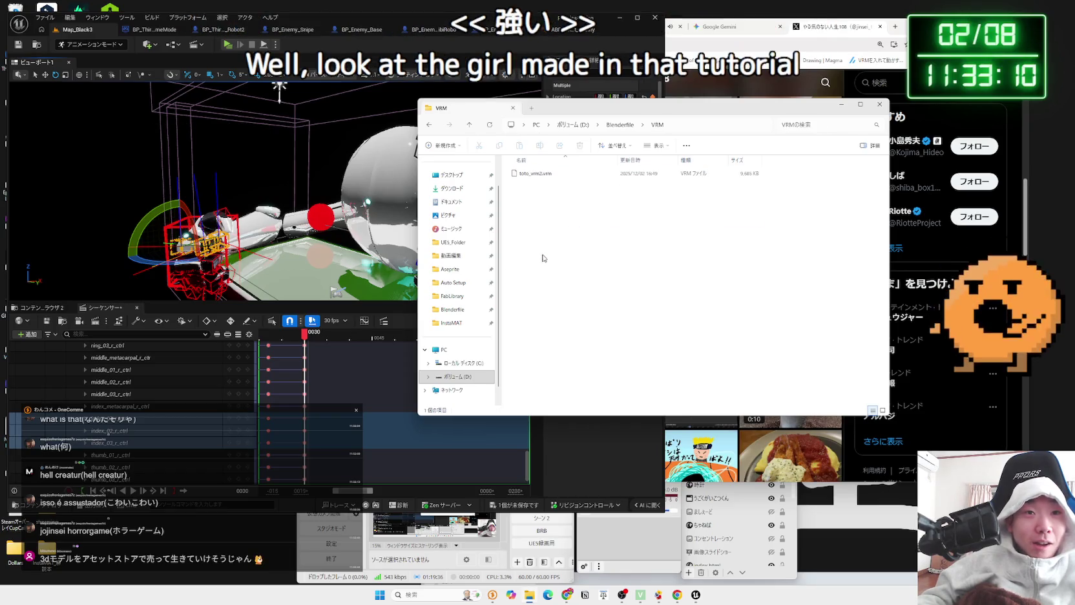
pyautogui.doubleClick(545, 268)
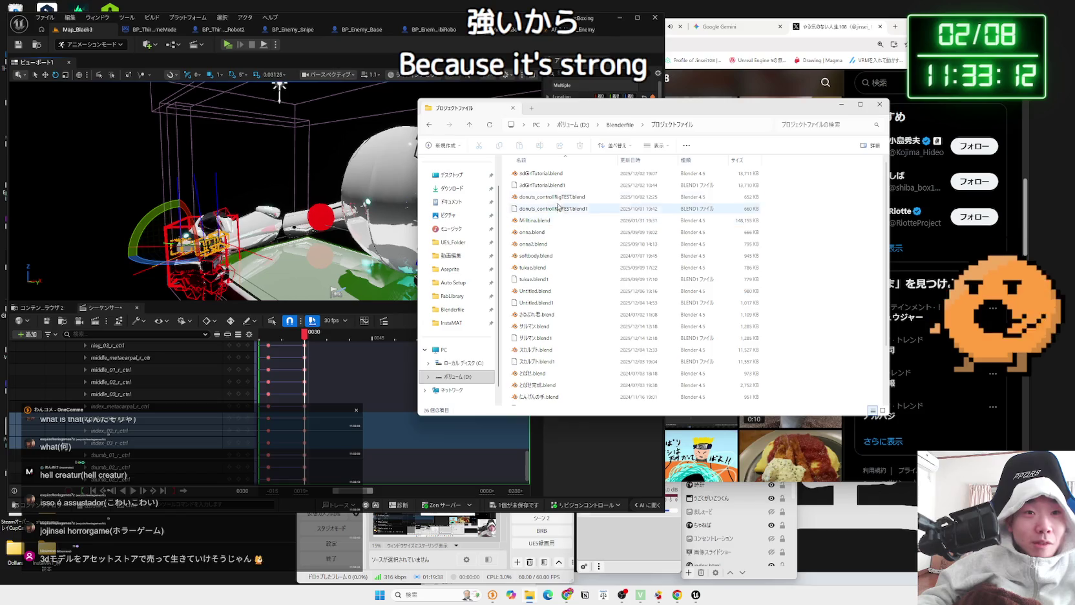
pyautogui.doubleClick(553, 179)
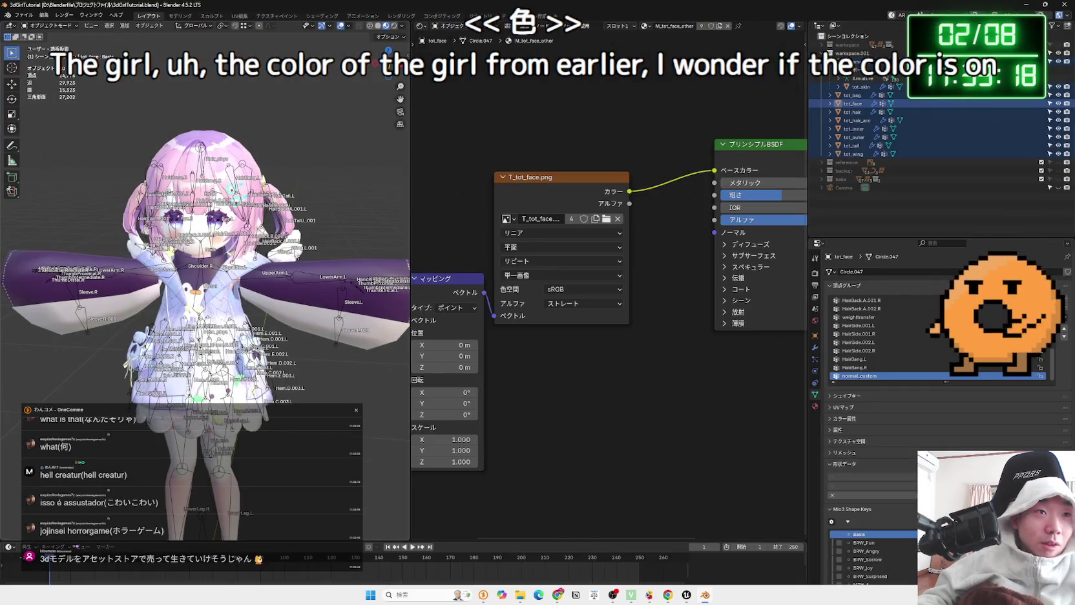
# Widen the 3D viewport, switch to solid shading, and inspect the torso with the armature briefly hidden
pyautogui.moveTo(411, 207); pyautogui.dragTo(773, 207)
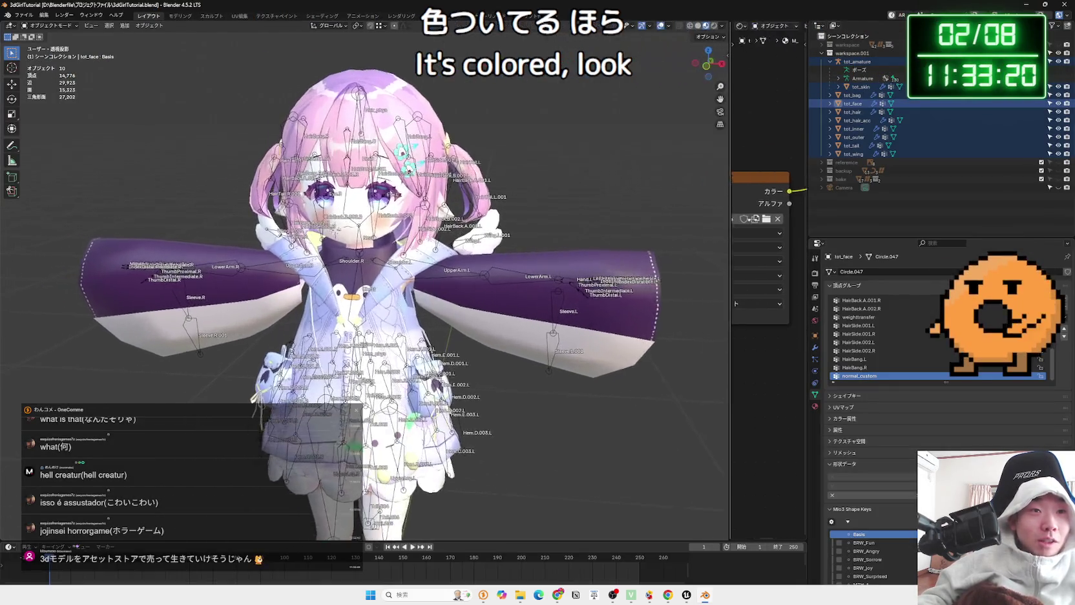
pyautogui.moveTo(505, 357)
pyautogui.mouseDown()
pyautogui.moveTo(471, 316)
pyautogui.moveTo(496, 280)
pyautogui.mouseUp()
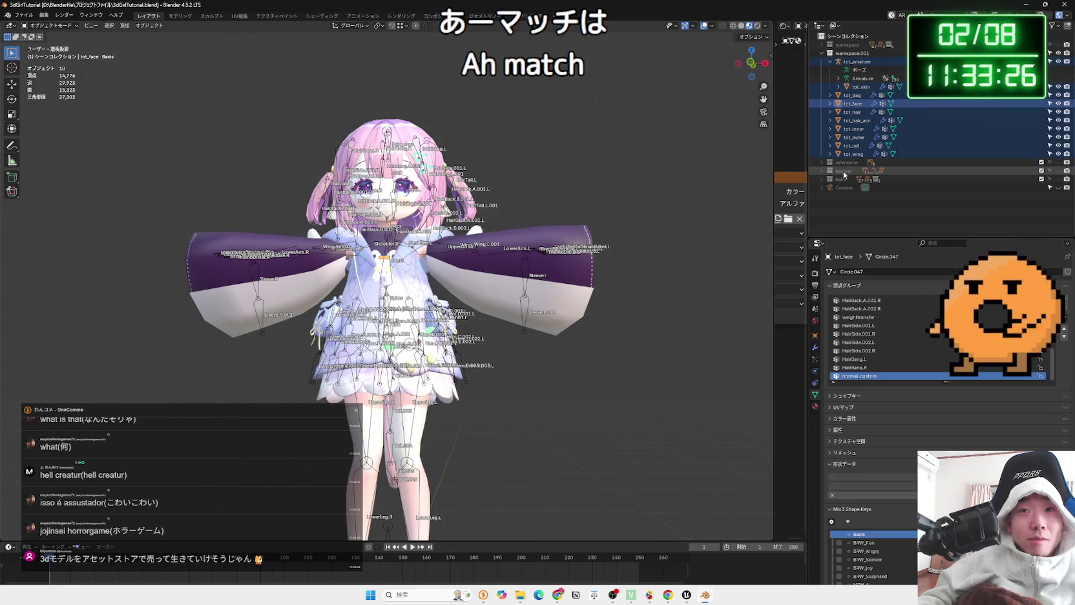
pyautogui.click(1058, 62)
pyautogui.moveTo(620, 204); pyautogui.dragTo(546, 232)
pyautogui.click(743, 29)
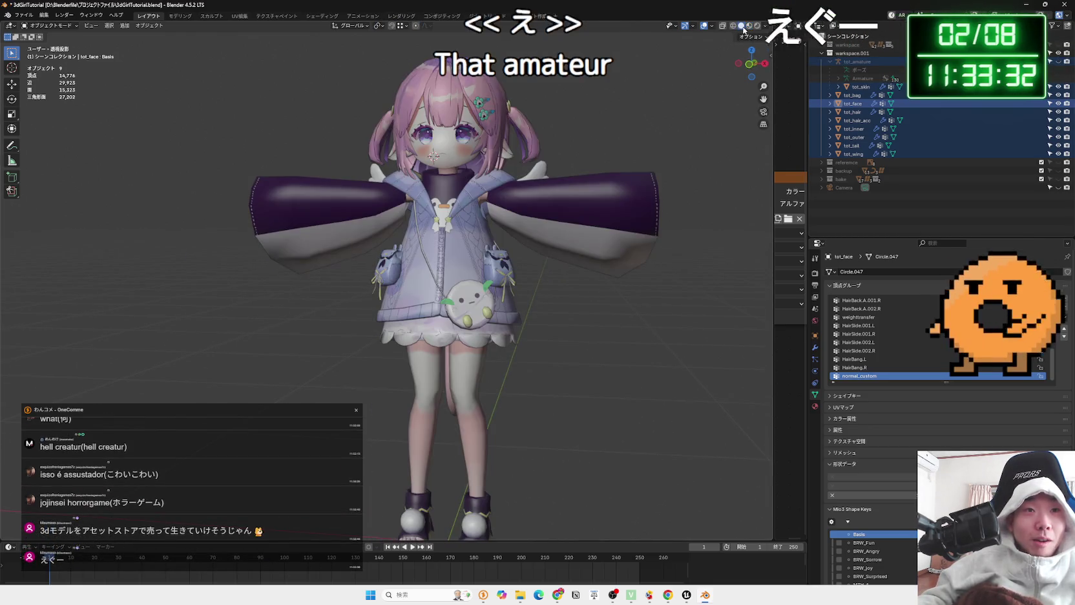
pyautogui.moveTo(524, 161); pyautogui.dragTo(586, 166)
pyautogui.scroll(5, 529, 271)
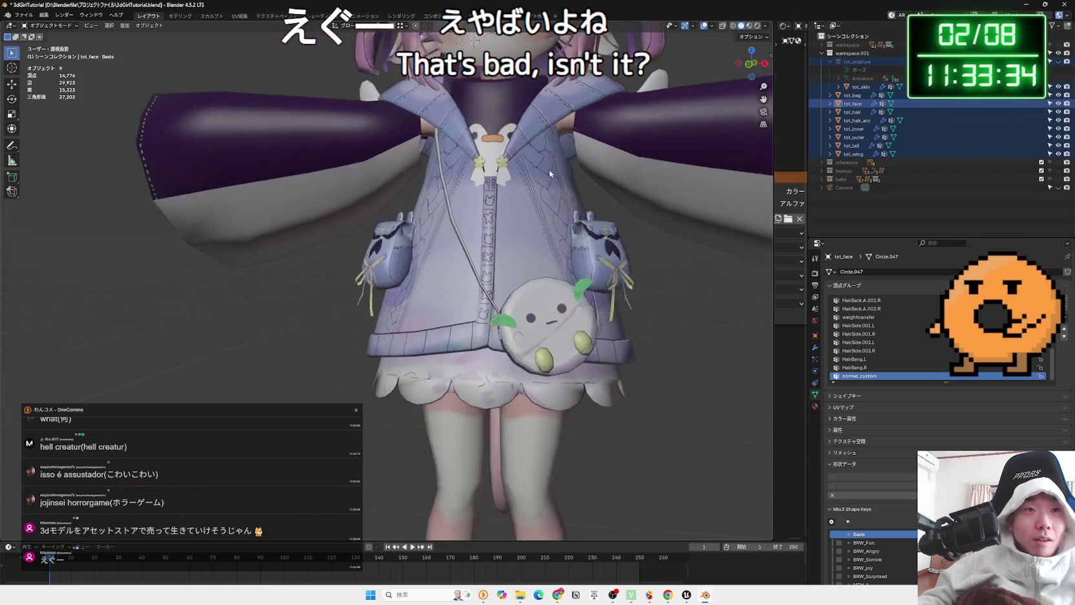
pyautogui.scroll(-4, 528, 272)
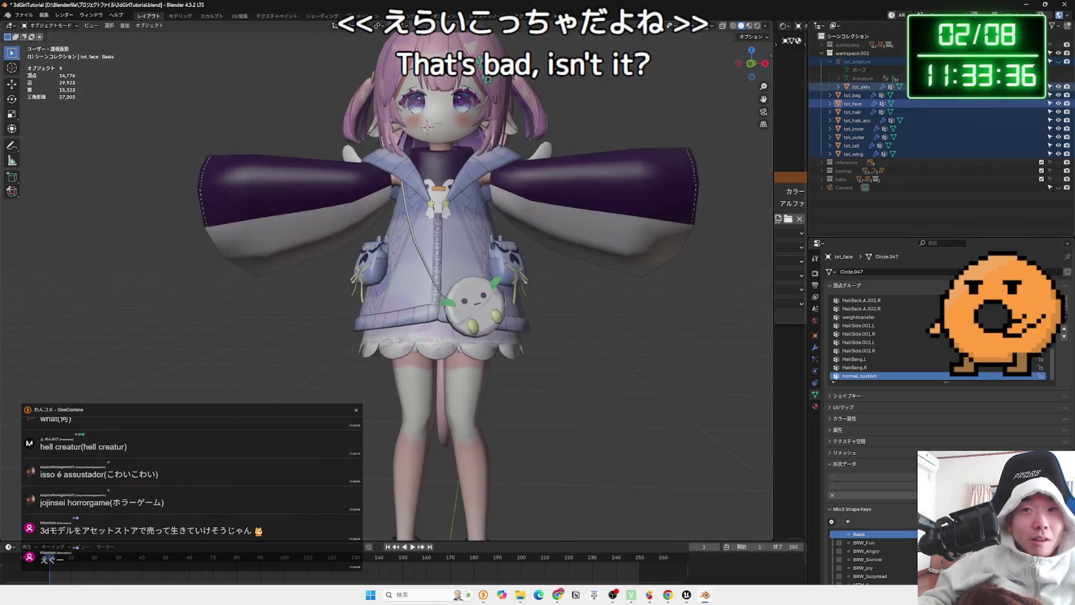
pyautogui.click(1058, 61)
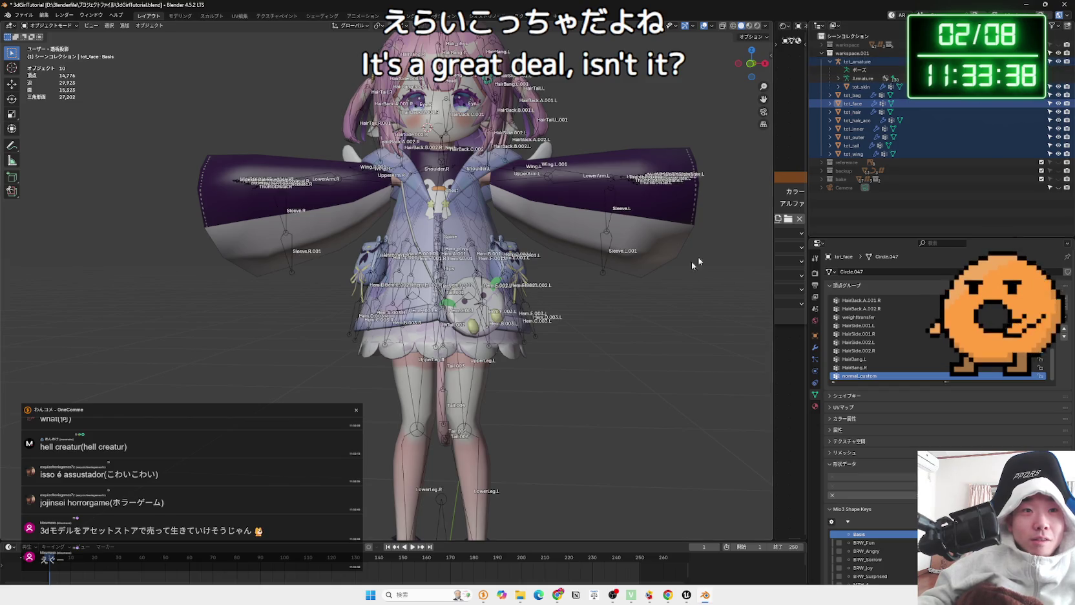
# Select tot_armature and tilt the Head bone, abandoning an UpperArm.L rotation
pyautogui.click(444, 185)
pyautogui.click(443, 167)
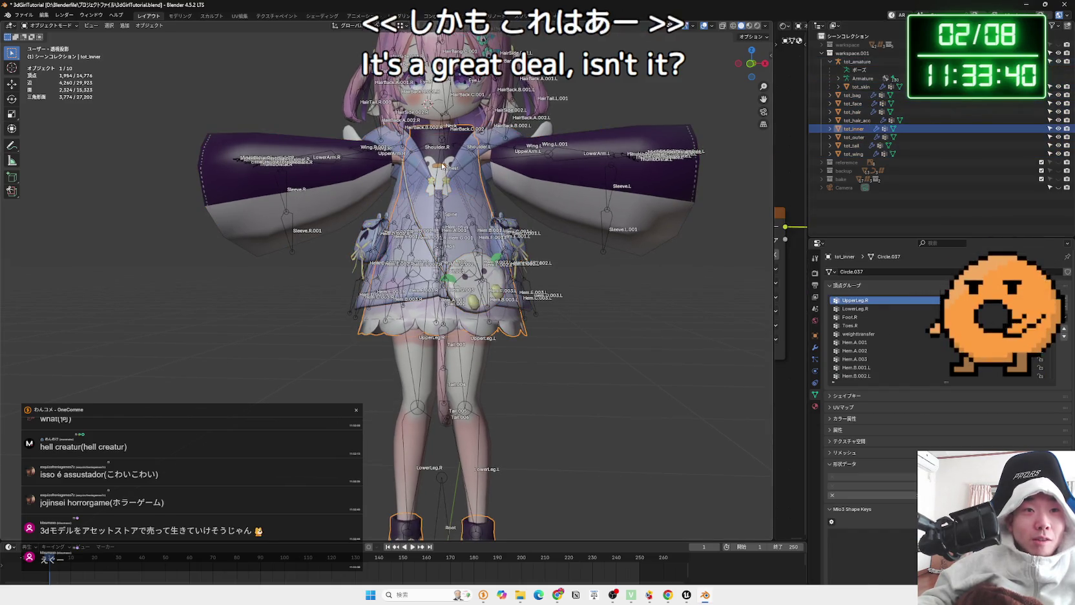
pyautogui.click(456, 158)
pyautogui.click(514, 153)
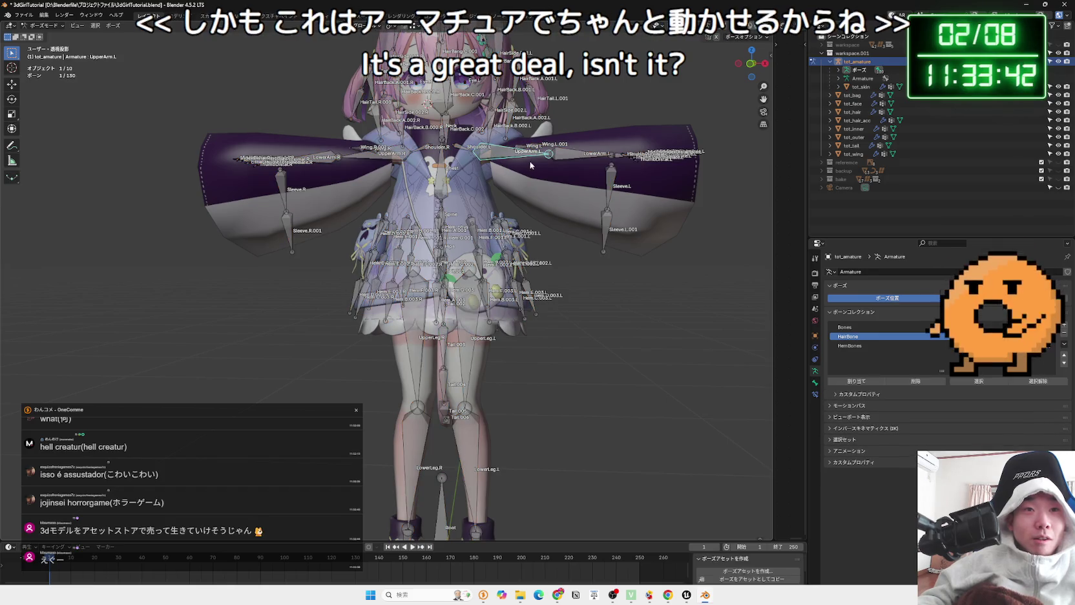
pyautogui.press('r')
pyautogui.press('Escape')
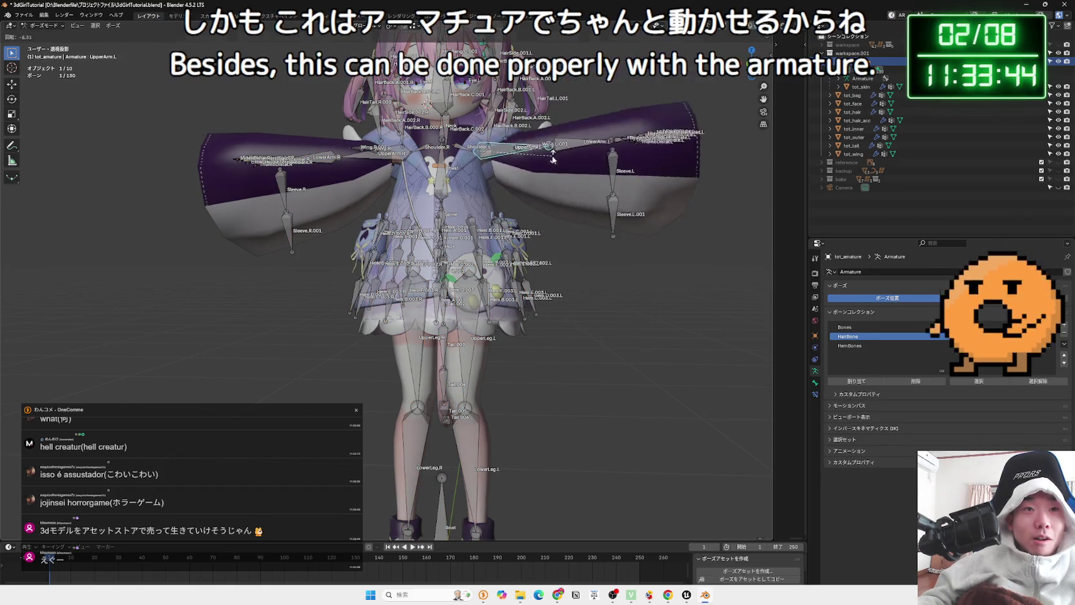
pyautogui.scroll(5, 456, 222)
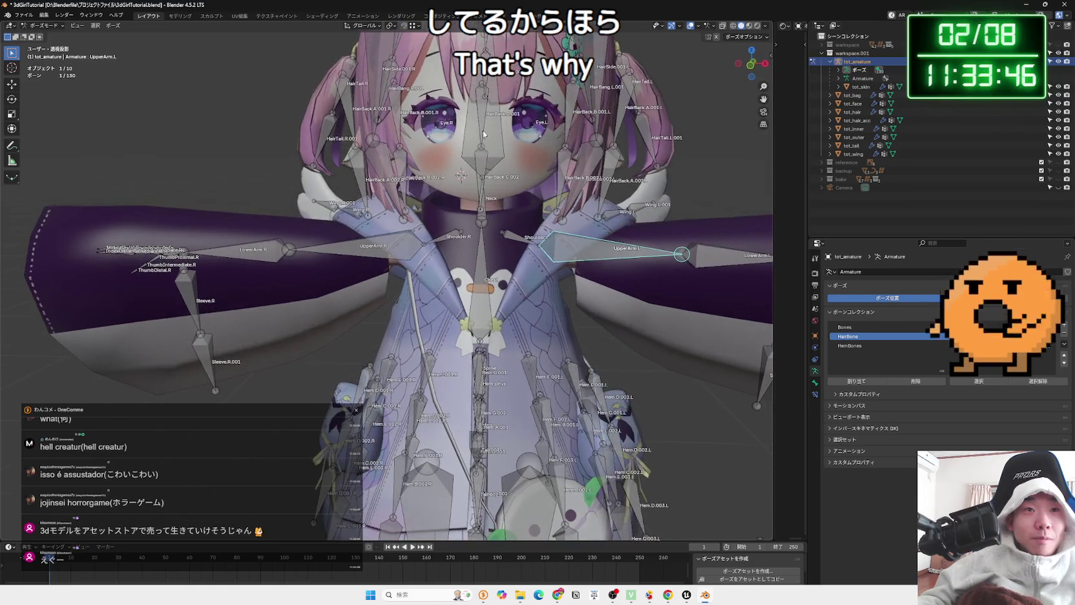
pyautogui.click(480, 161)
pyautogui.press('r')
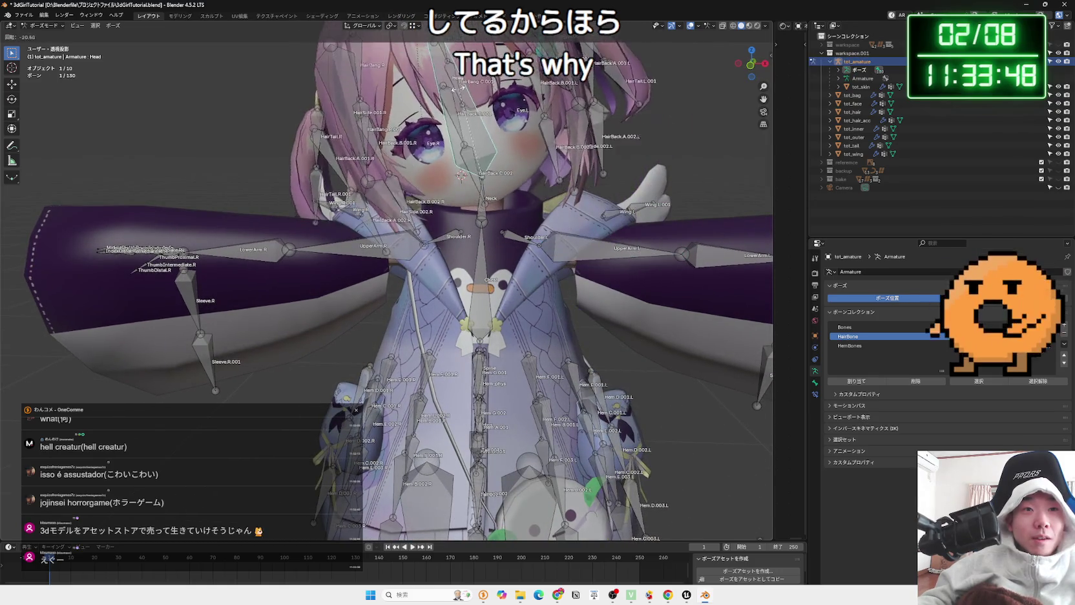
pyautogui.click(509, 99)
# Bend the left shin at the knee by rotating LowerLeg.L from a side view
pyautogui.moveTo(704, 258); pyautogui.dragTo(631, 166)
pyautogui.click(631, 166)
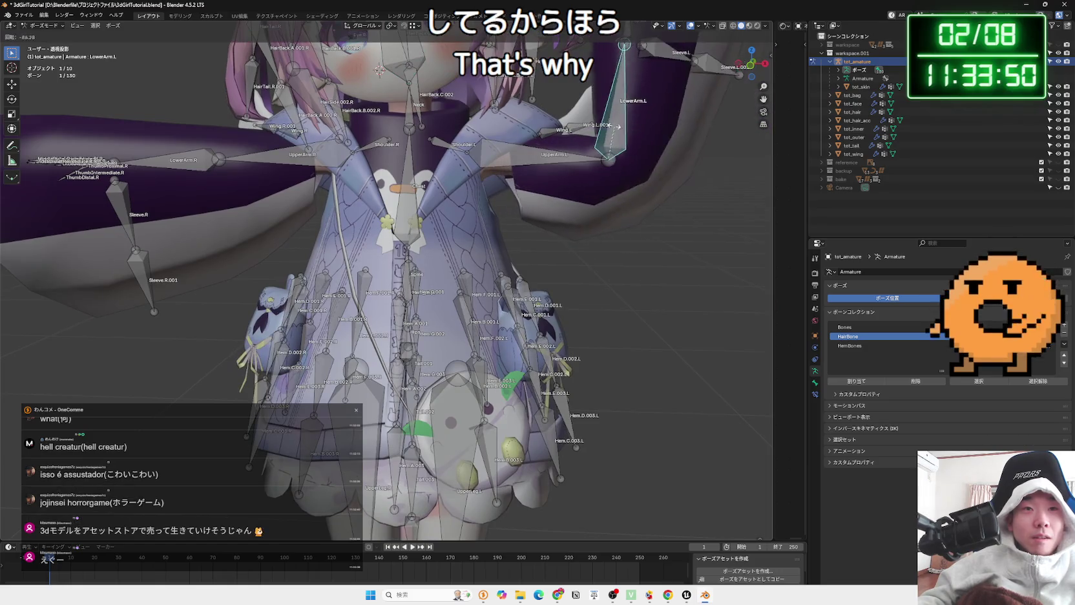
pyautogui.scroll(-3, 548, 266)
pyautogui.moveTo(548, 267); pyautogui.dragTo(487, 192)
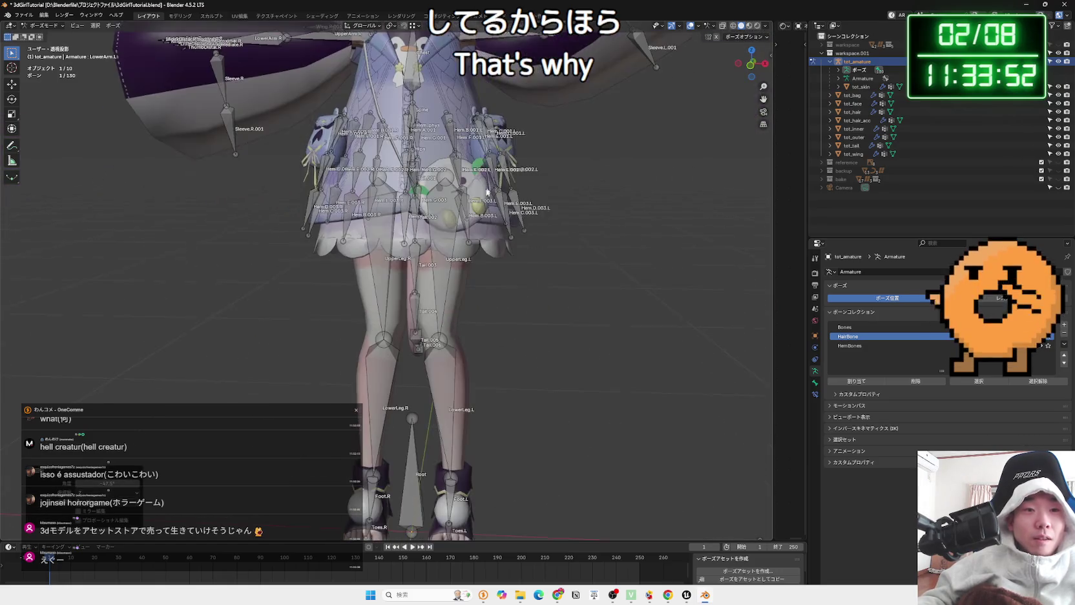
pyautogui.click(442, 377)
pyautogui.press('r')
pyautogui.click(576, 358)
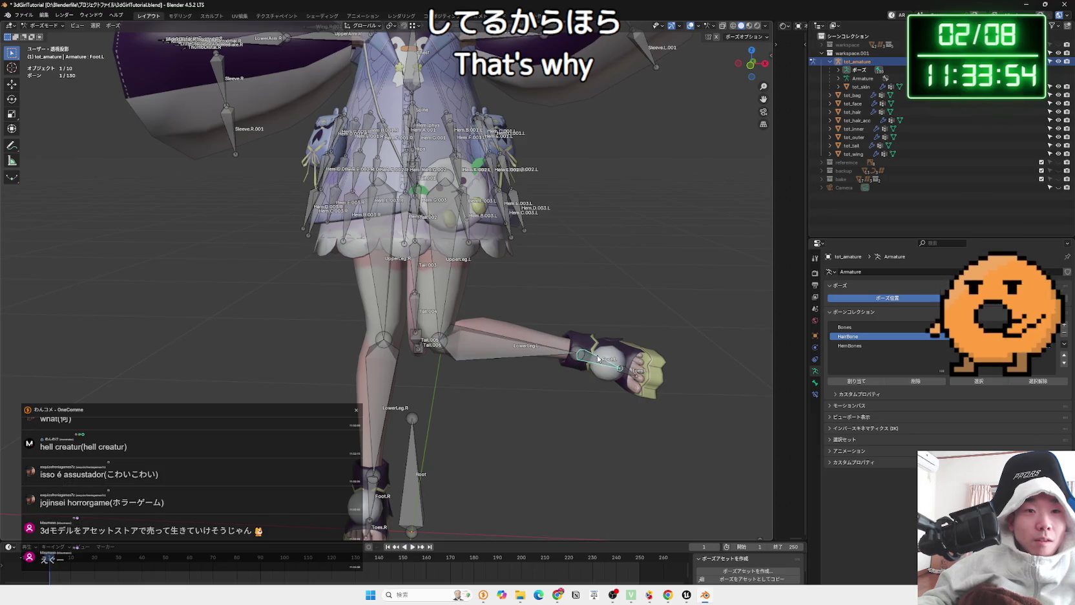
pyautogui.hotkey('ctrl', 'z')
pyautogui.hotkey('ctrl', 'z')
pyautogui.moveTo(569, 358)
pyautogui.mouseDown()
pyautogui.moveTo(507, 338)
pyautogui.moveTo(427, 389)
pyautogui.mouseUp()
pyautogui.press('r')
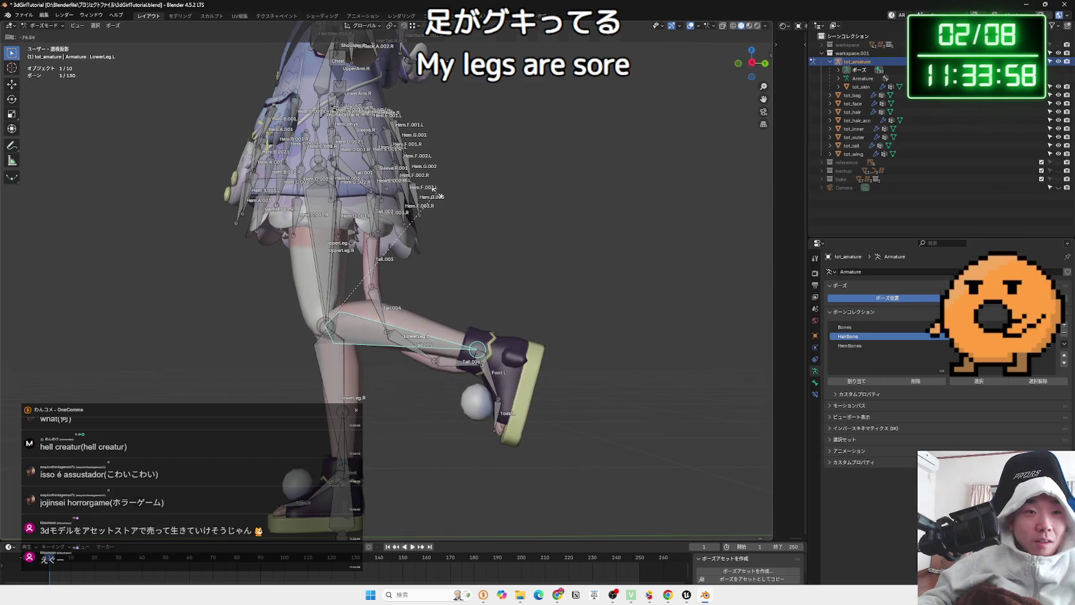
pyautogui.click(488, 358)
# Rotate the Foot.L bone, then view the character from the front with the armature hidden
pyautogui.click(488, 362)
pyautogui.press('r')
pyautogui.click(490, 337)
pyautogui.moveTo(490, 337)
pyautogui.mouseDown()
pyautogui.moveTo(438, 326)
pyautogui.moveTo(479, 256)
pyautogui.moveTo(453, 297)
pyautogui.mouseUp()
pyautogui.scroll(-3, 480, 261)
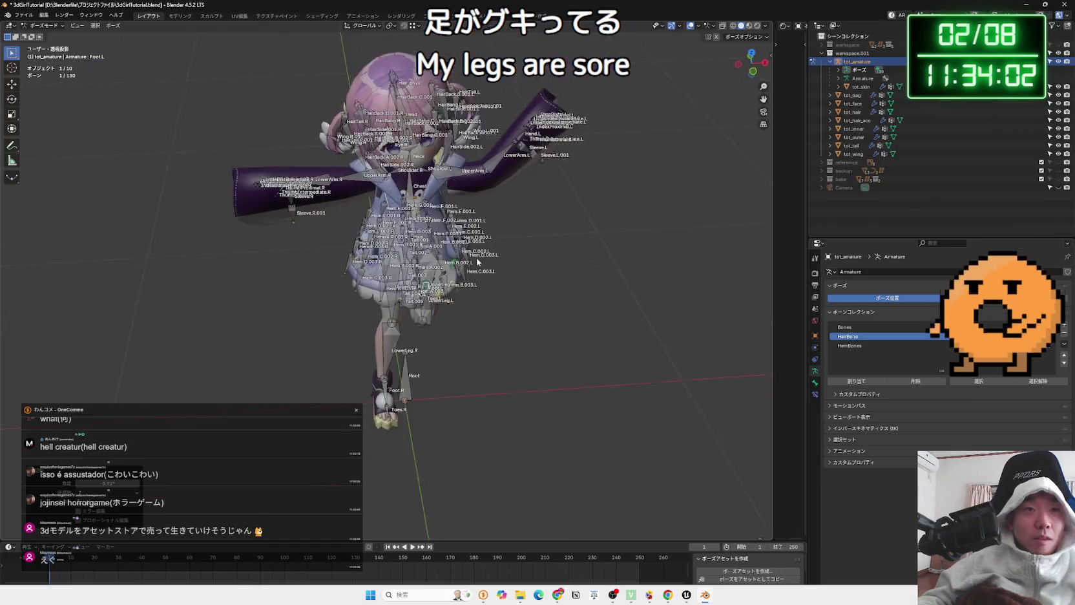
pyautogui.scroll(3, 453, 297)
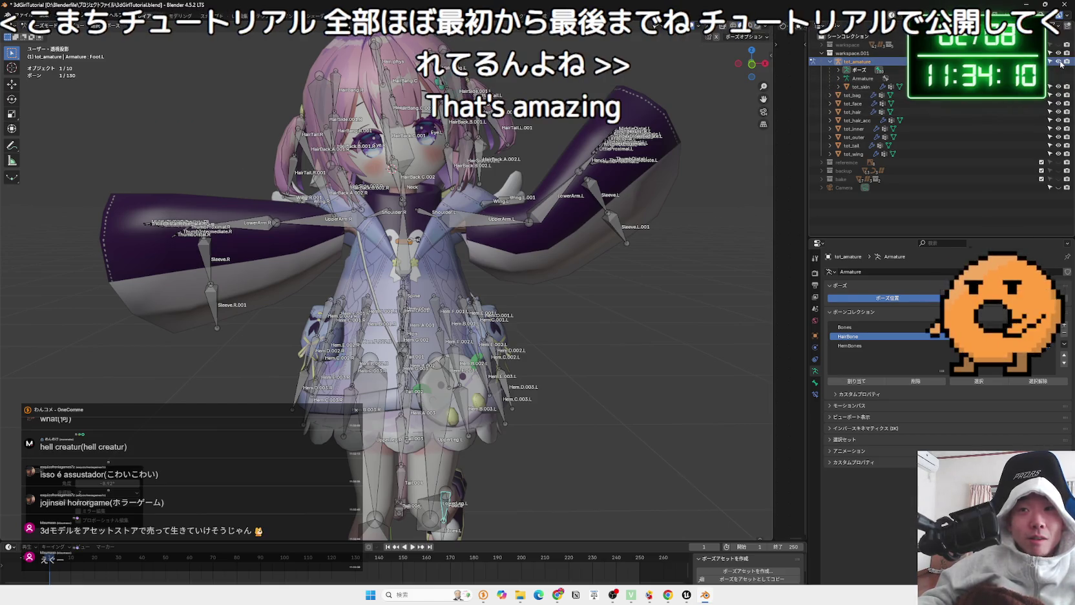
pyautogui.click(1058, 62)
pyautogui.scroll(3, 388, 258)
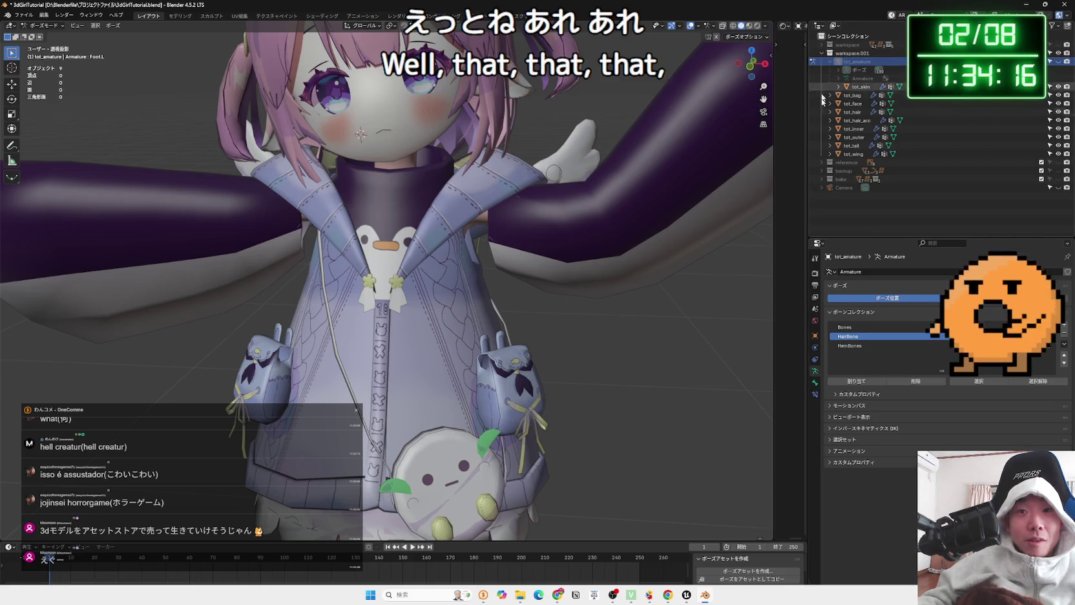
# Toggle through Edit Mode back to Object Mode and select the tot_outer jacket mesh
pyautogui.press('Tab')
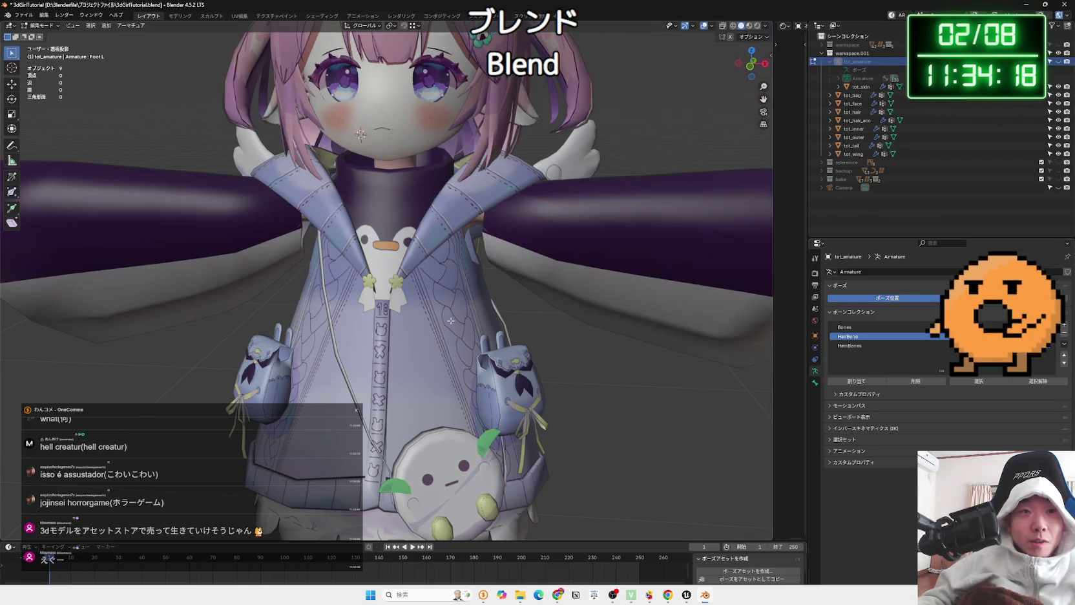
pyautogui.press('Tab')
pyautogui.click(450, 320)
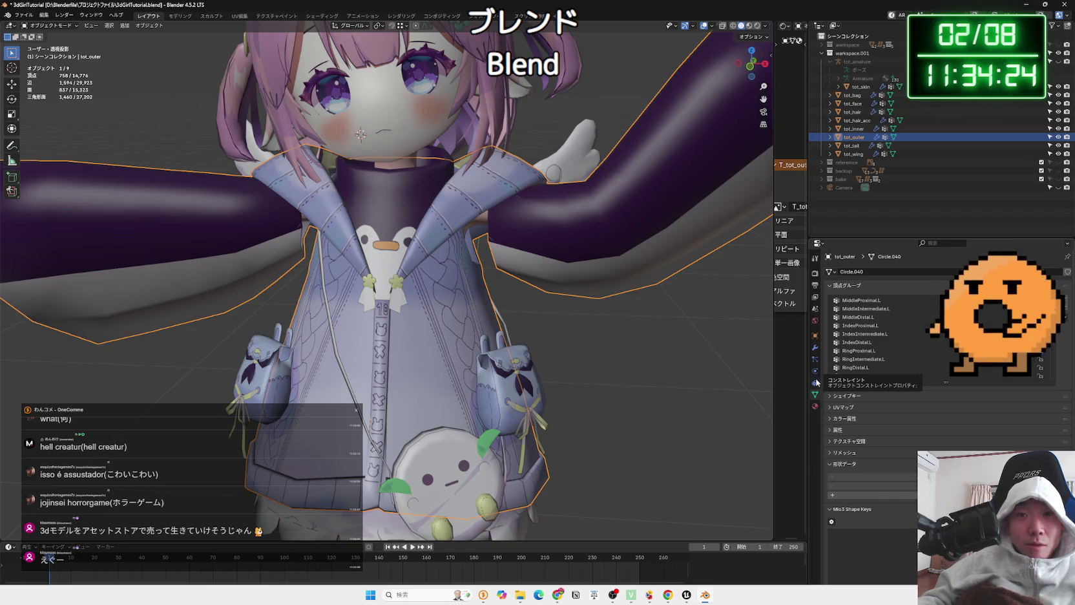
# Browse tot_outer's constraints, data, M_tot_outer material, particles and Armature modifier, then select tot_face
pyautogui.click(816, 383)
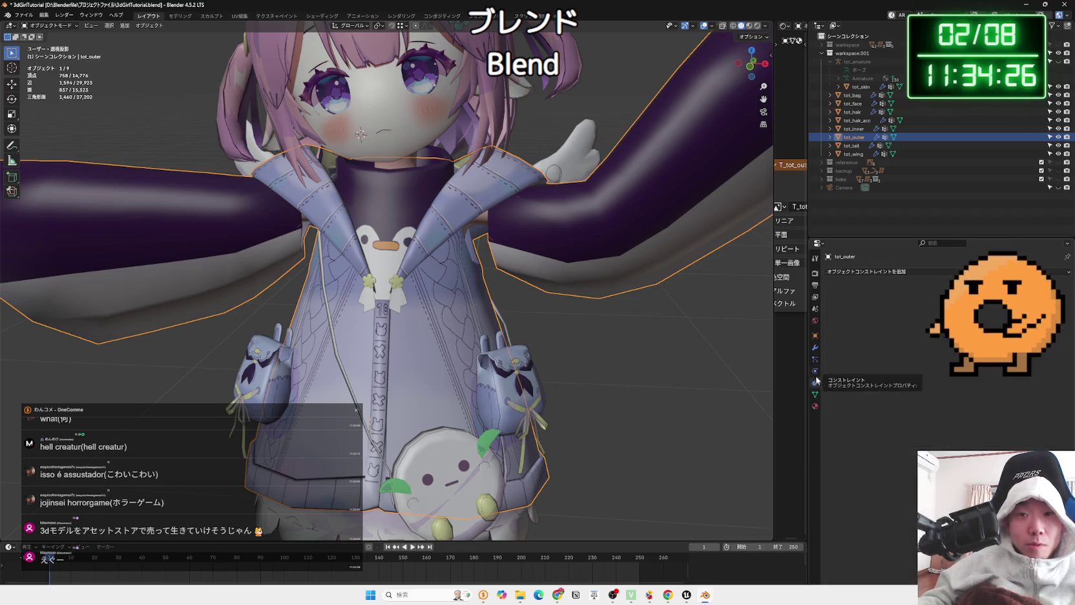
pyautogui.click(815, 394)
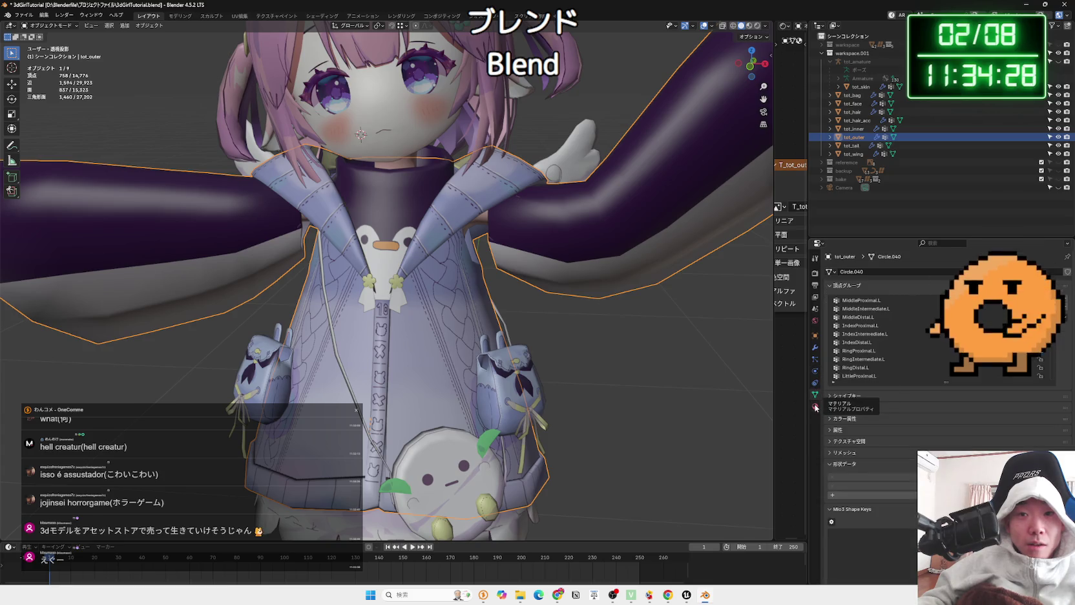
pyautogui.click(815, 405)
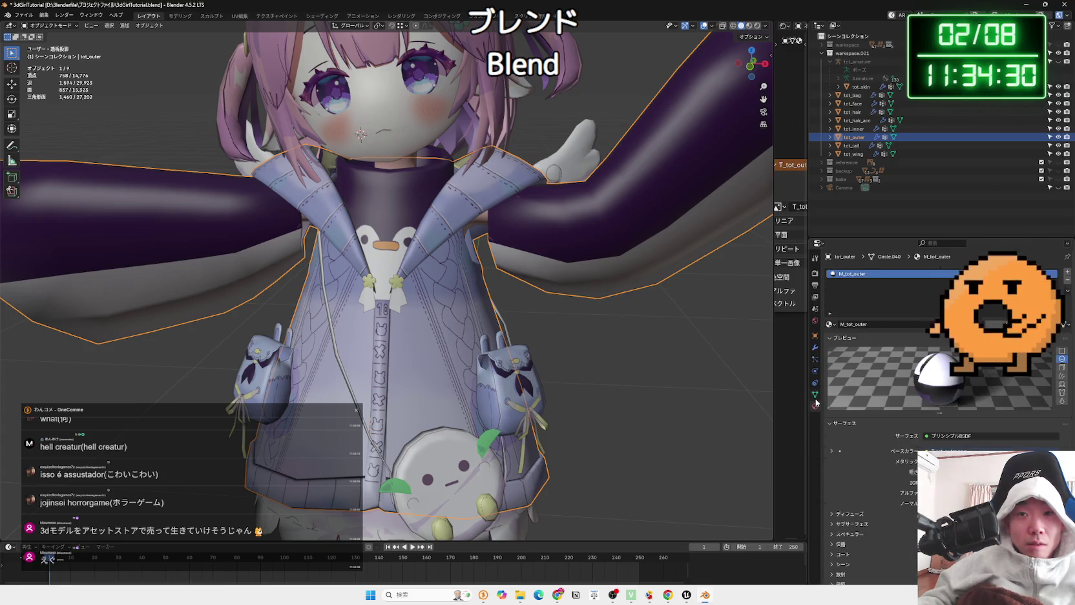
pyautogui.click(816, 382)
pyautogui.click(814, 365)
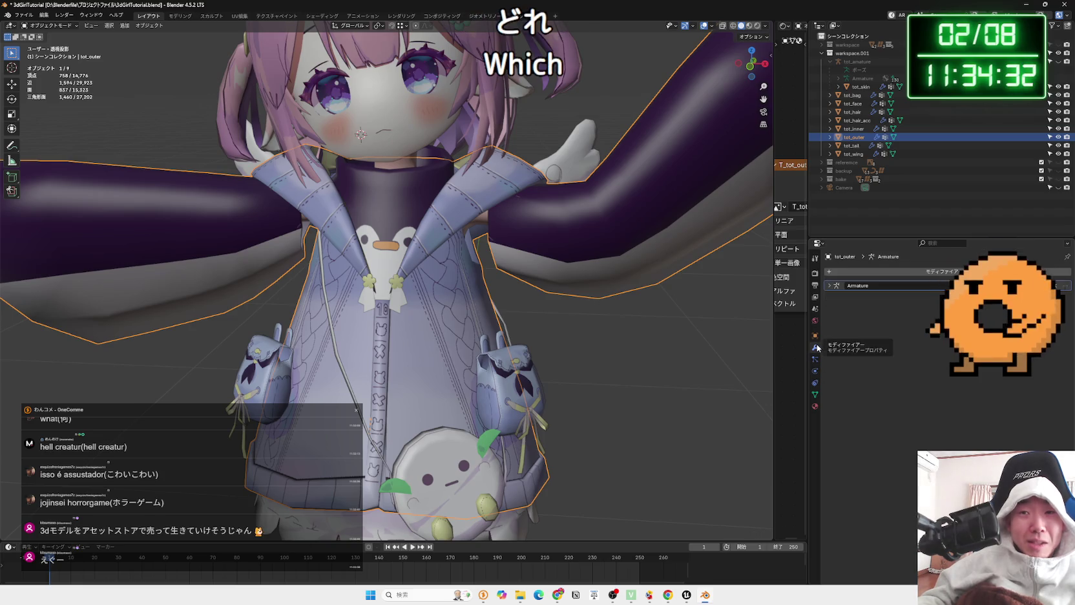
pyautogui.click(817, 336)
pyautogui.click(815, 359)
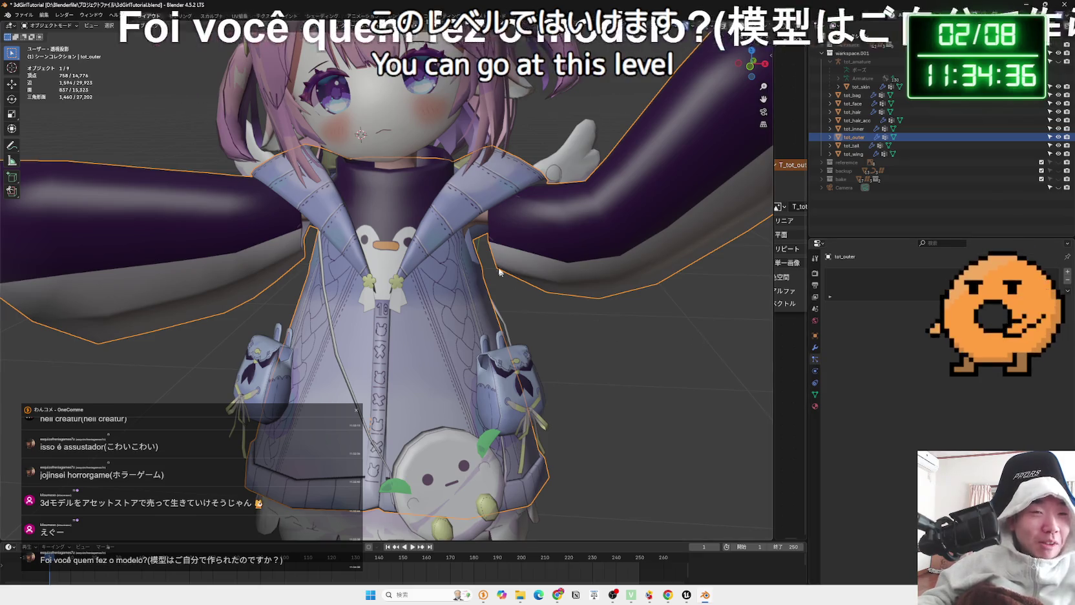
pyautogui.scroll(3, 562, 356)
pyautogui.scroll(1, 541, 318)
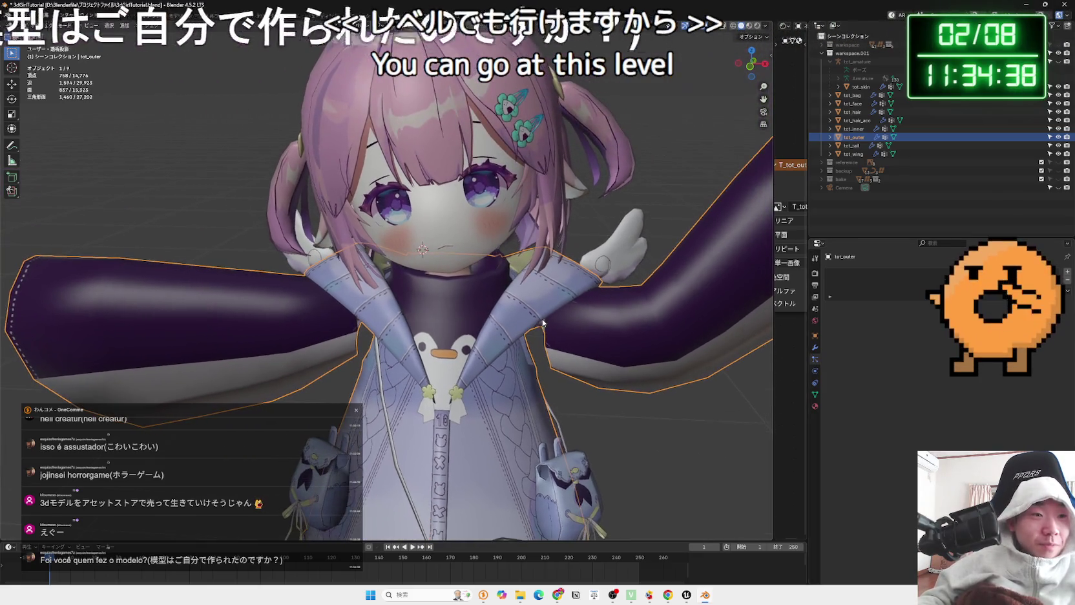
pyautogui.click(496, 234)
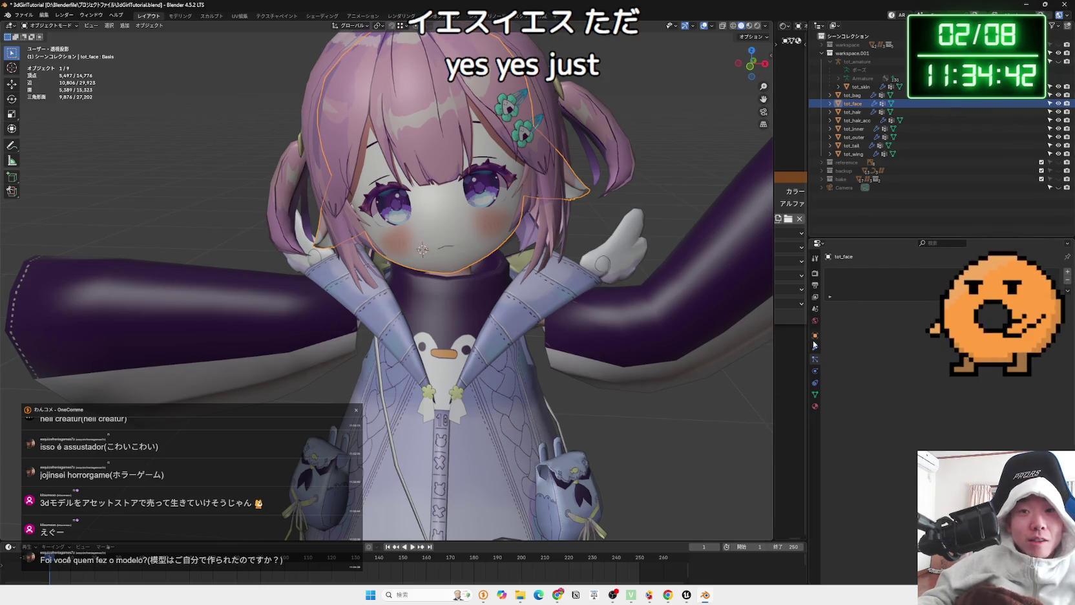
# Show the face mesh's Shape Keys list in Object Data properties and scroll through it
pyautogui.click(814, 394)
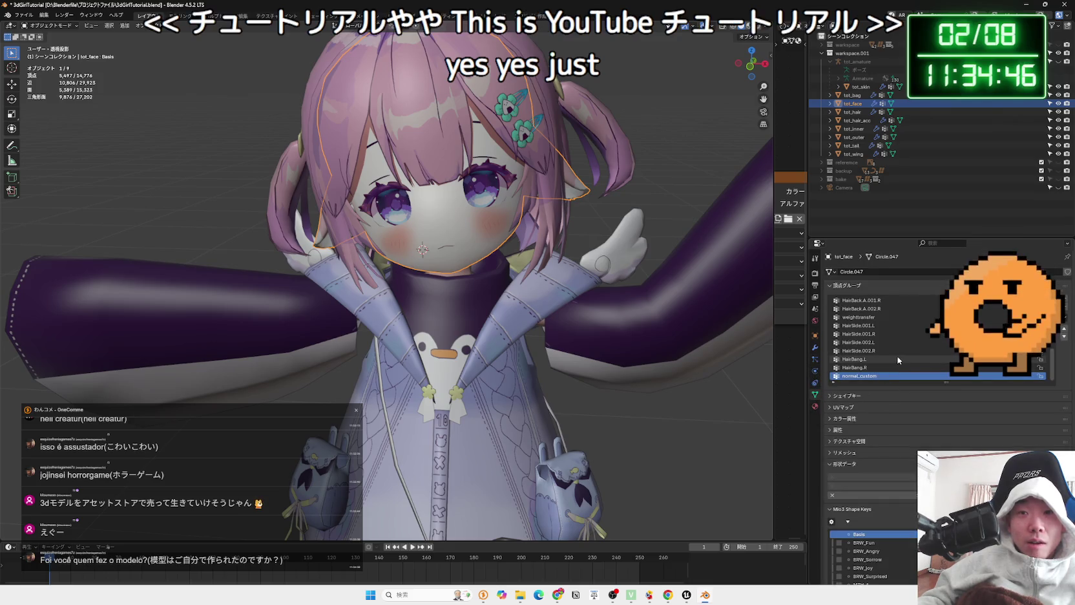
pyautogui.scroll(-4, 897, 365)
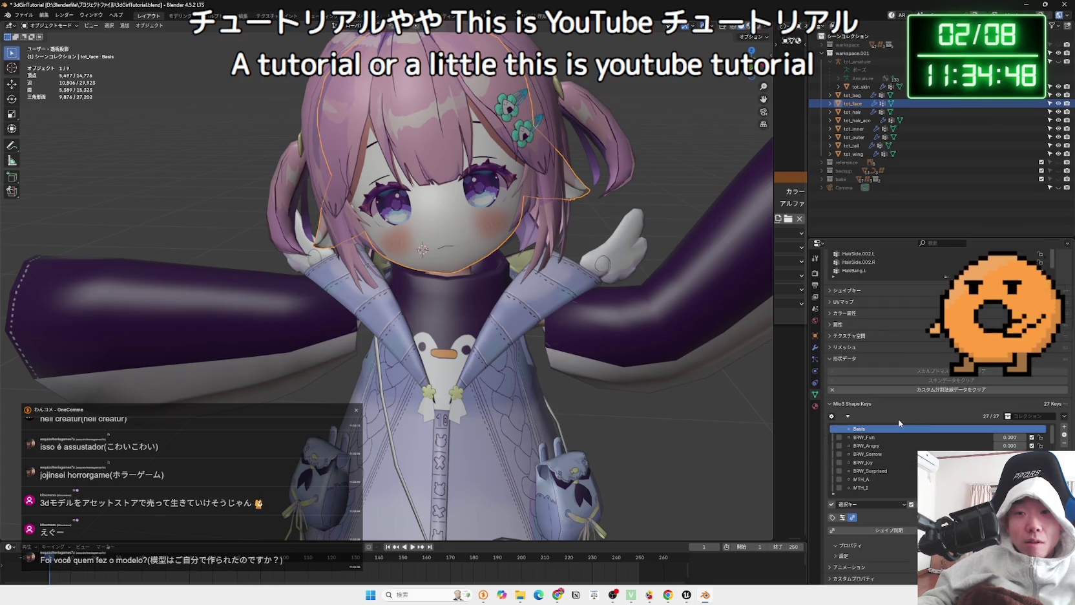
pyautogui.scroll(-3, 909, 466)
pyautogui.scroll(-3, 909, 472)
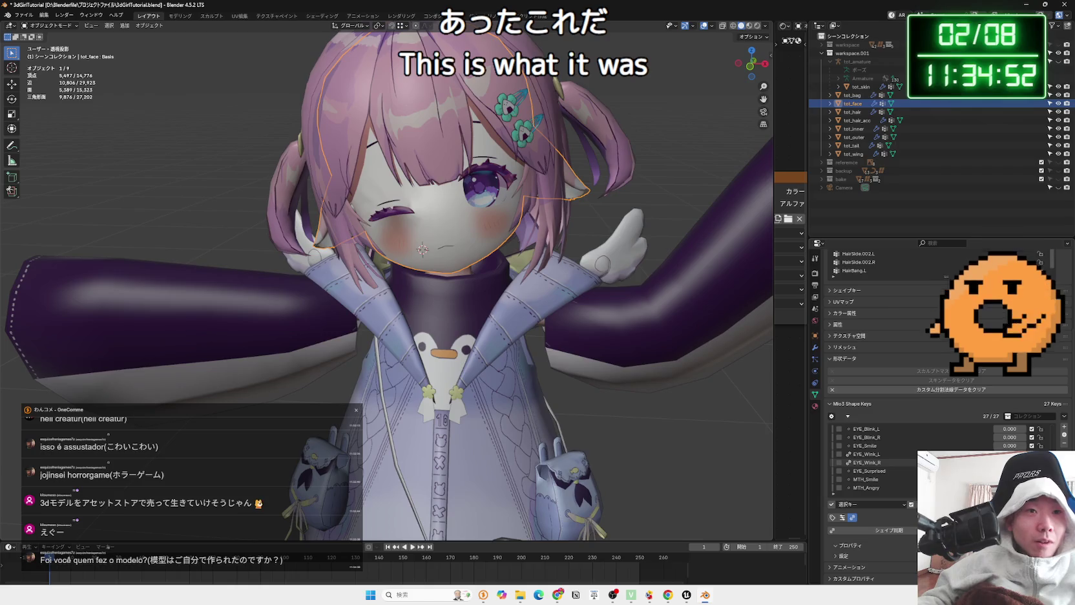
# Switch viewport shading to Material Preview, then Rendered, orbit the character, then bring the browser forward
pyautogui.click(749, 26)
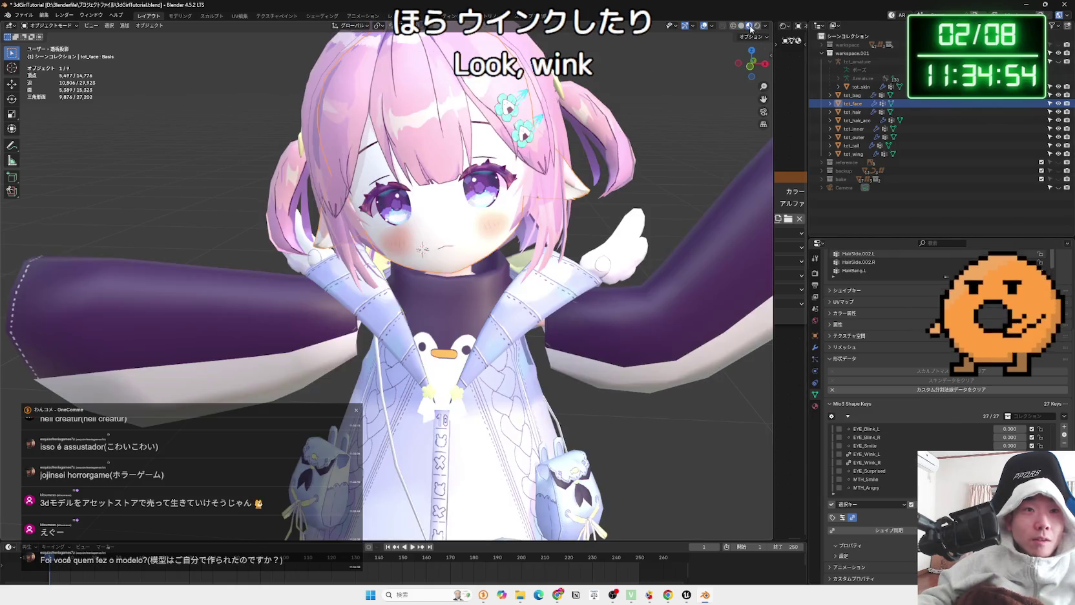
pyautogui.click(758, 26)
pyautogui.moveTo(613, 212); pyautogui.dragTo(553, 288)
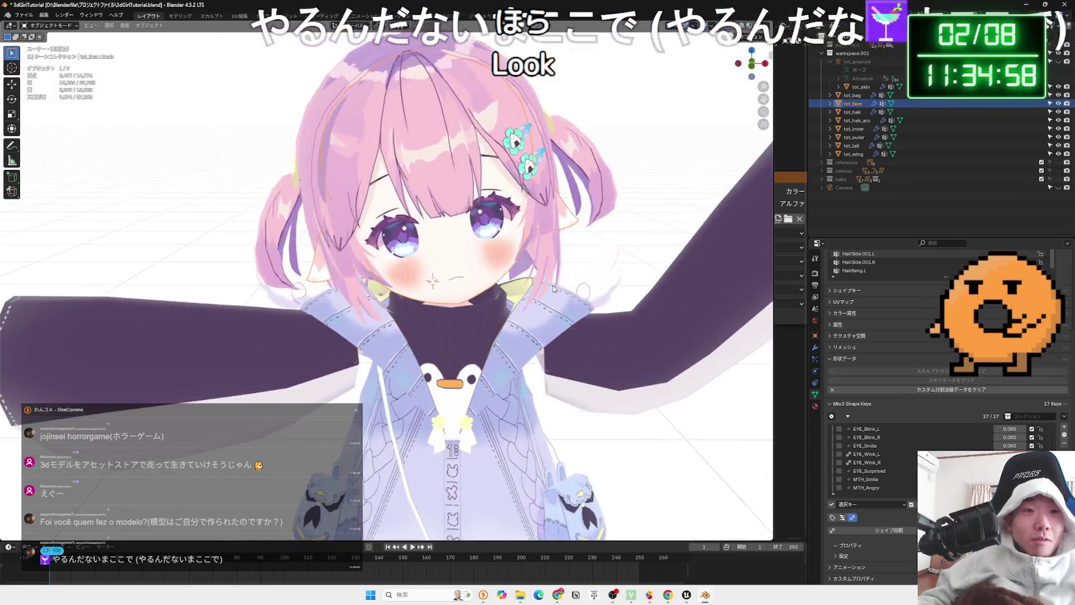
pyautogui.scroll(-5, 553, 288)
pyautogui.scroll(2, 525, 241)
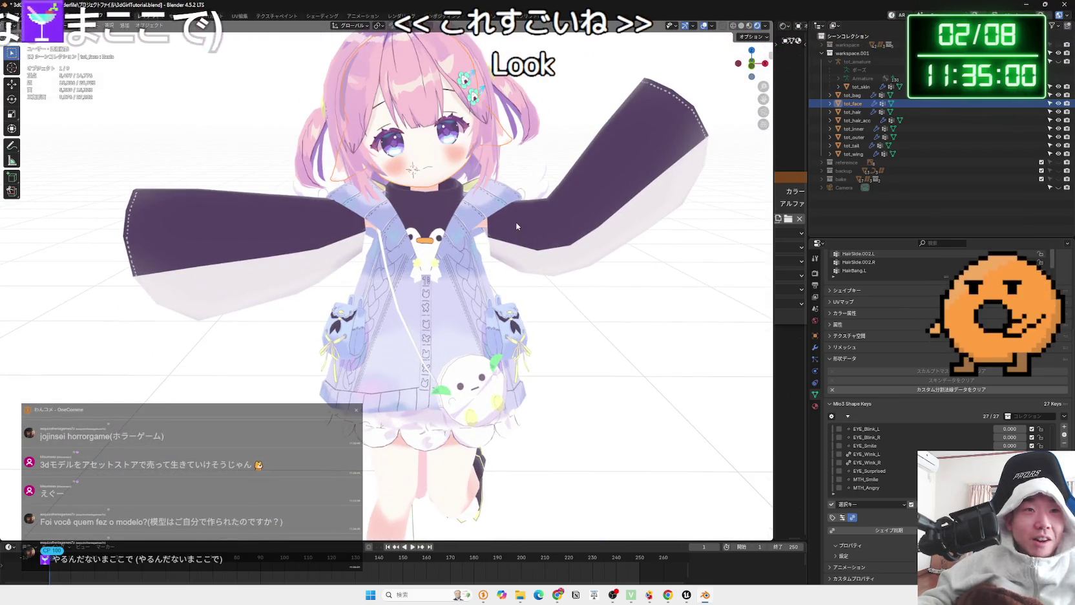
pyautogui.scroll(-3, 514, 297)
pyautogui.moveTo(514, 297); pyautogui.dragTo(507, 278)
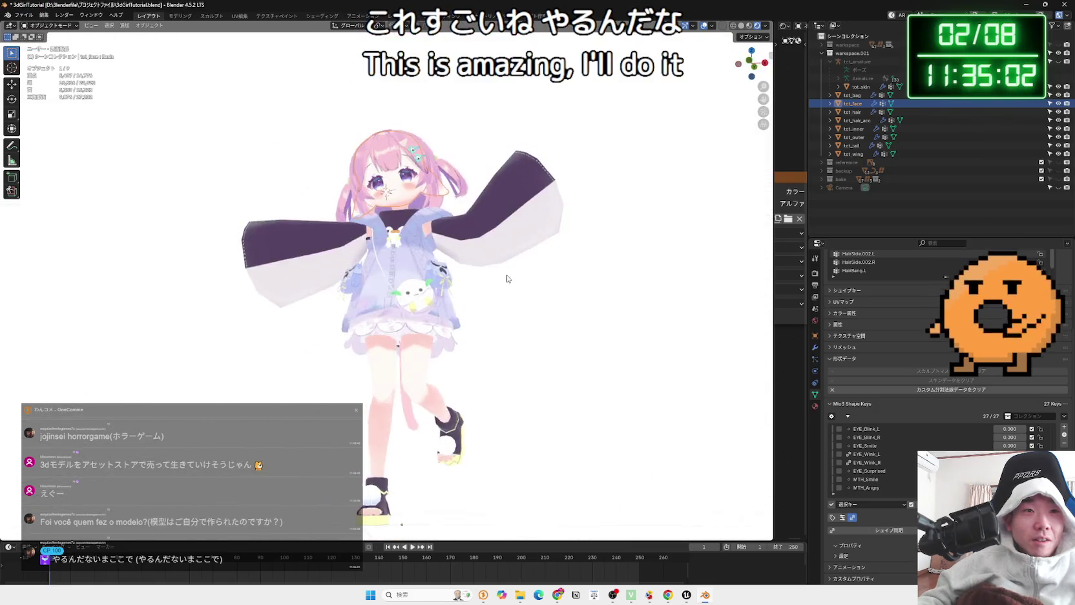
pyautogui.scroll(5, 506, 278)
pyautogui.scroll(-3, 937, 465)
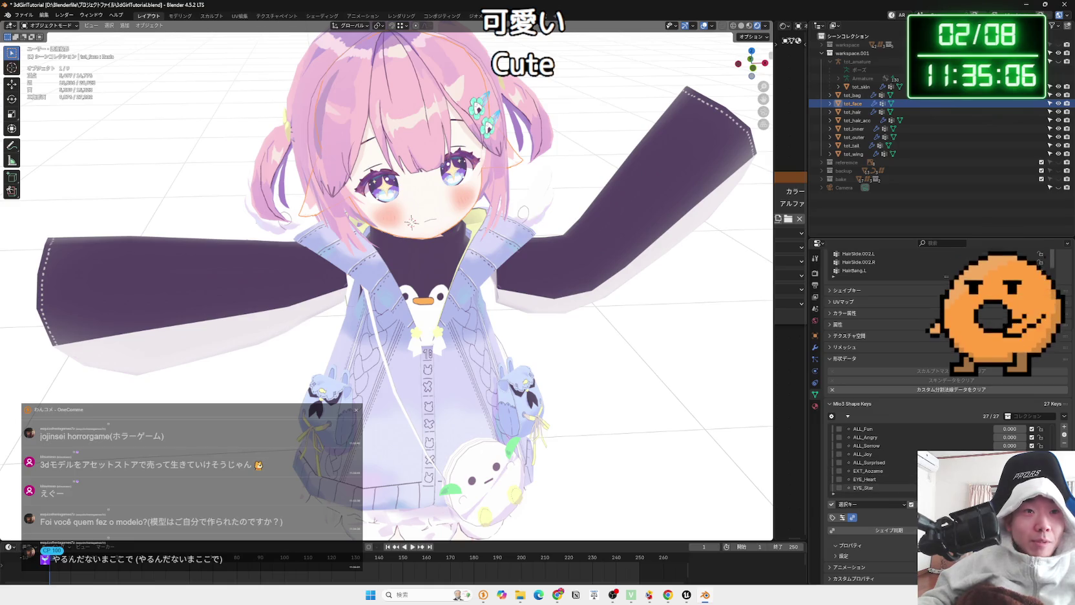
pyautogui.scroll(6, 520, 291)
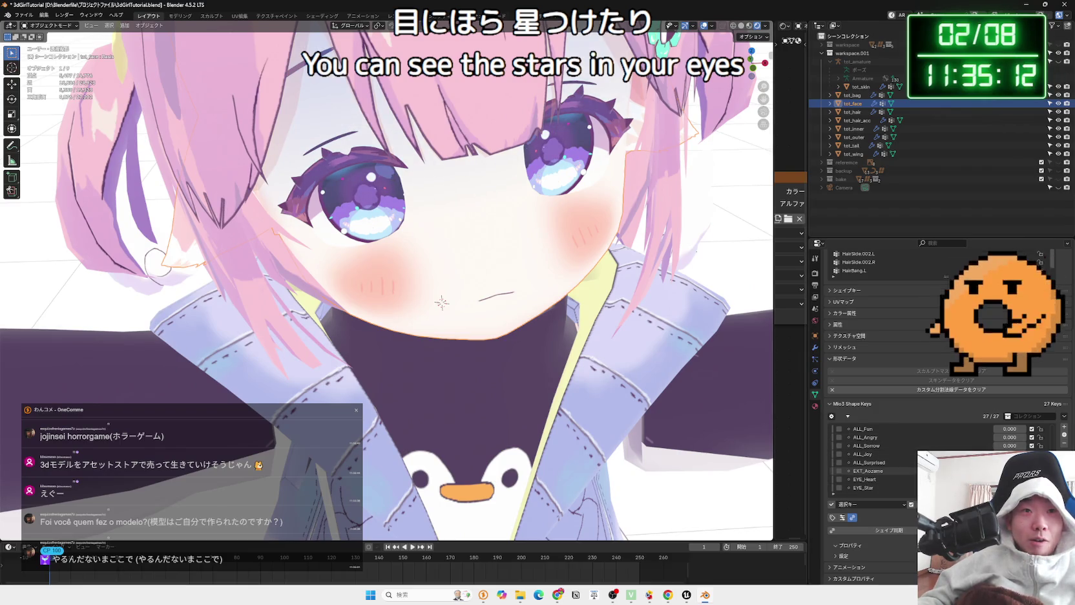
pyautogui.scroll(-5, 680, 403)
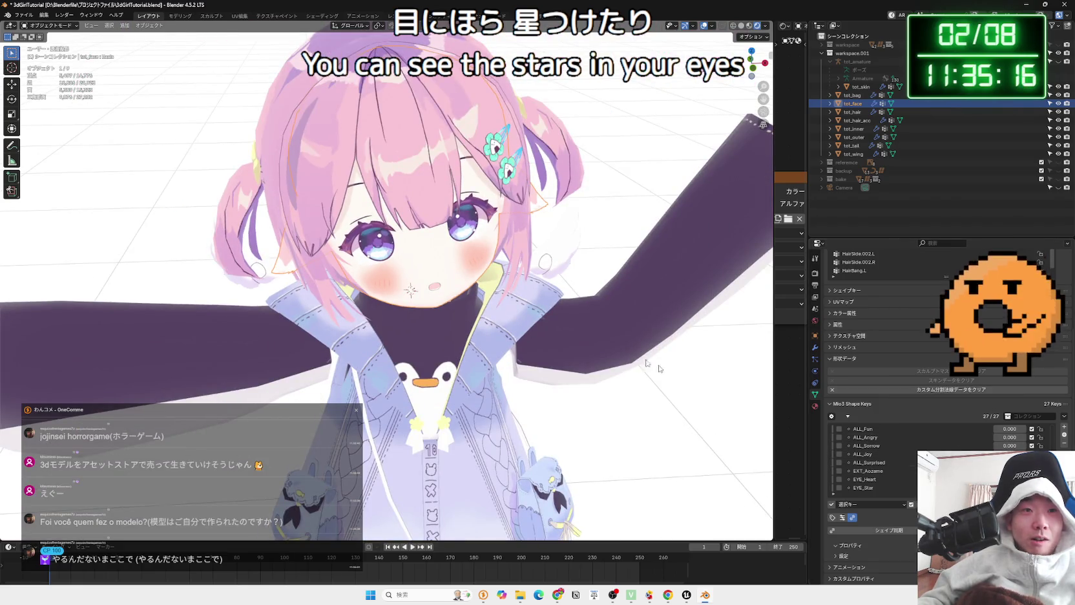
pyautogui.scroll(3, 501, 263)
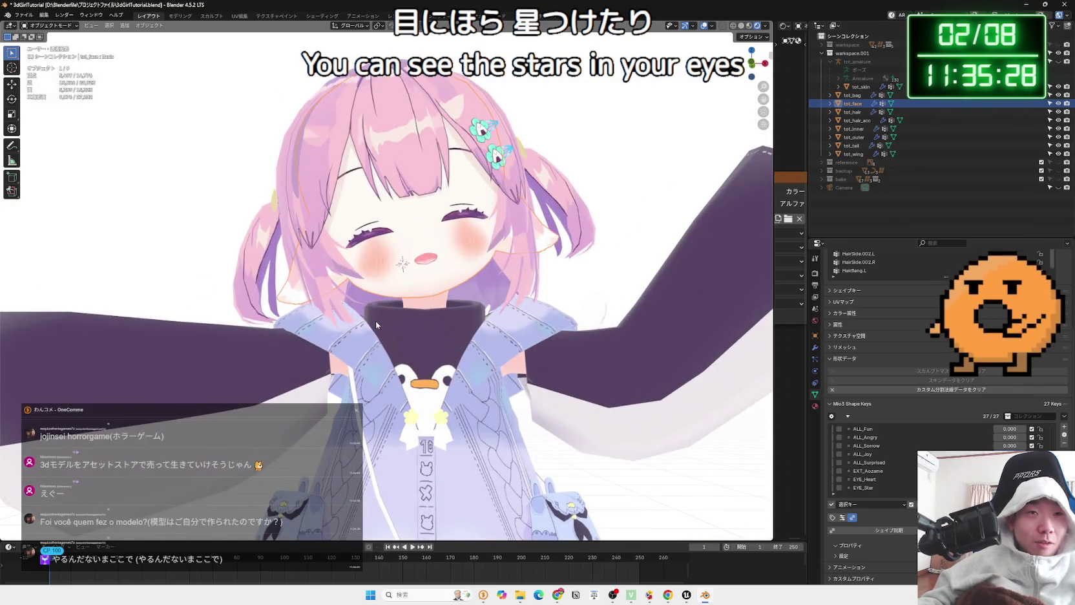
pyautogui.click(558, 594)
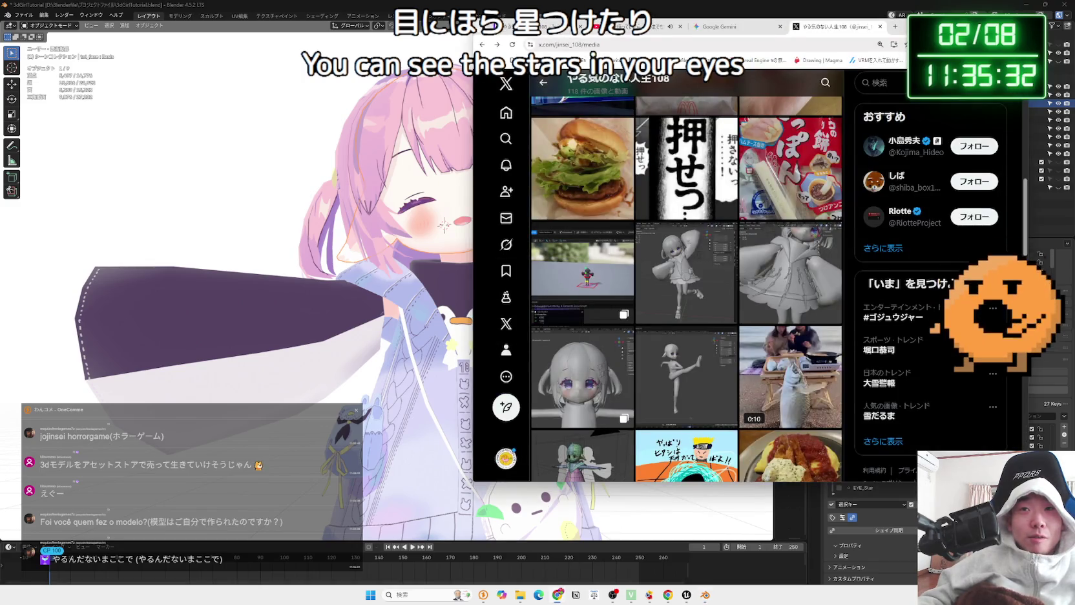
# Move the browser window down-left, minimize it, then restore it to the media grid
pyautogui.moveTo(912, 28); pyautogui.dragTo(860, 59)
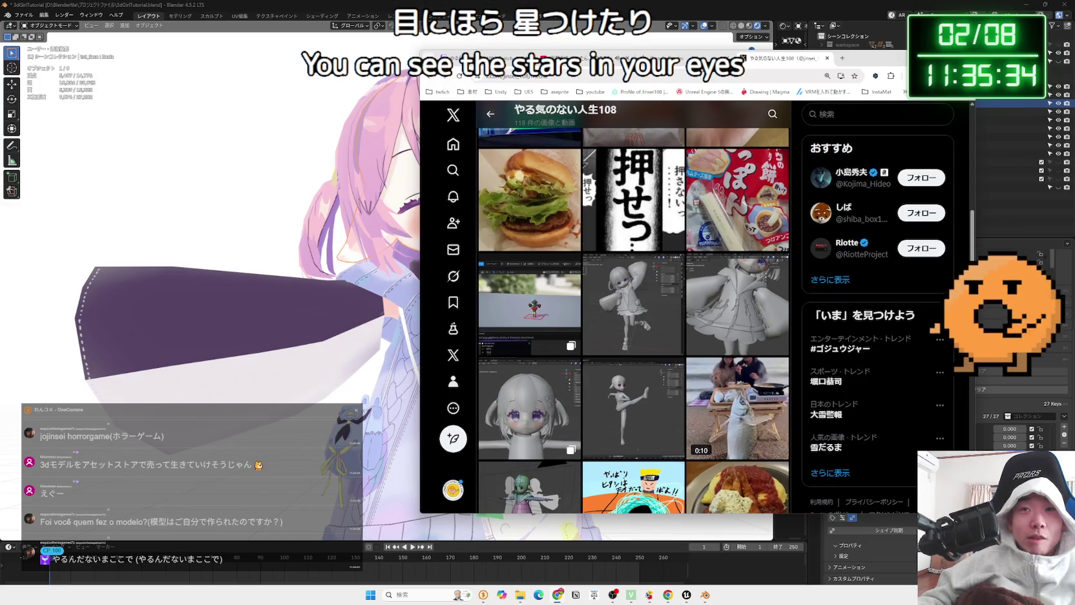
pyautogui.click(898, 57)
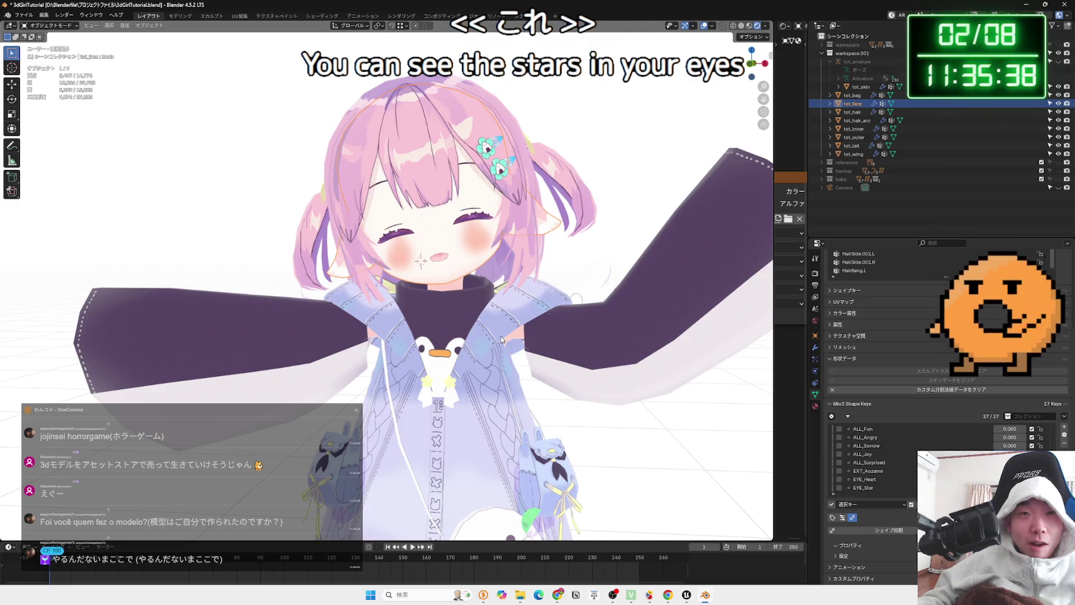
pyautogui.click(557, 595)
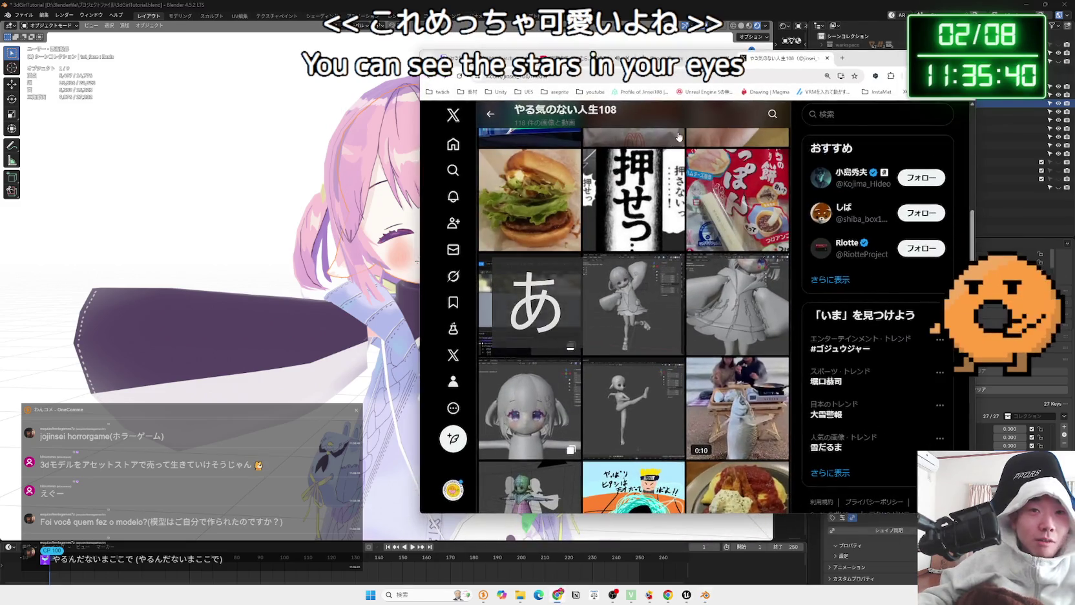
# View the kicking-pose image post, close it back to the grid, and start a new tab
pyautogui.click(627, 408)
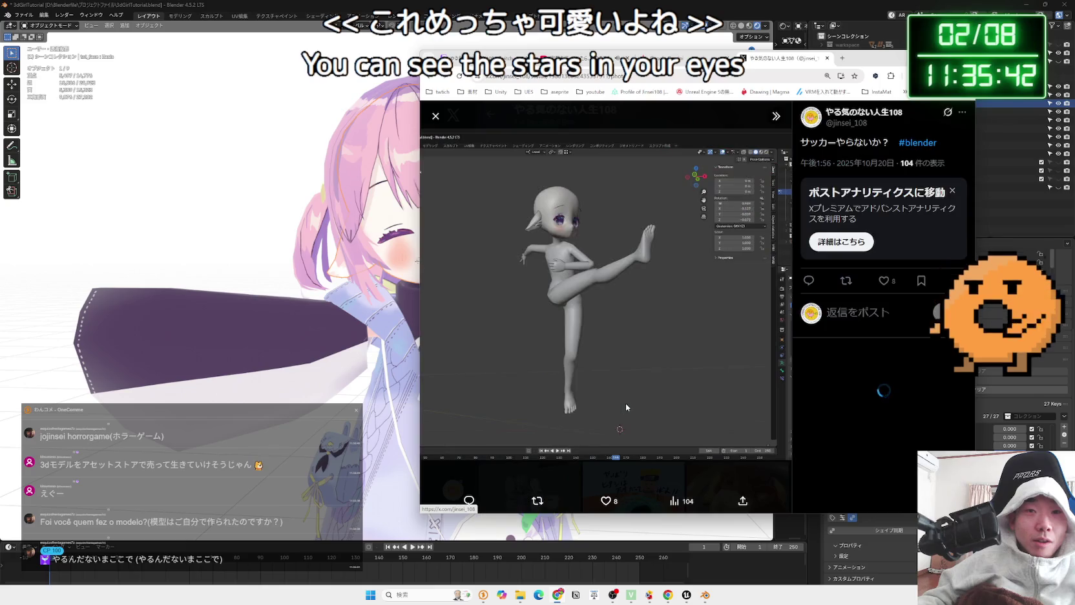
pyautogui.click(436, 123)
pyautogui.click(850, 60)
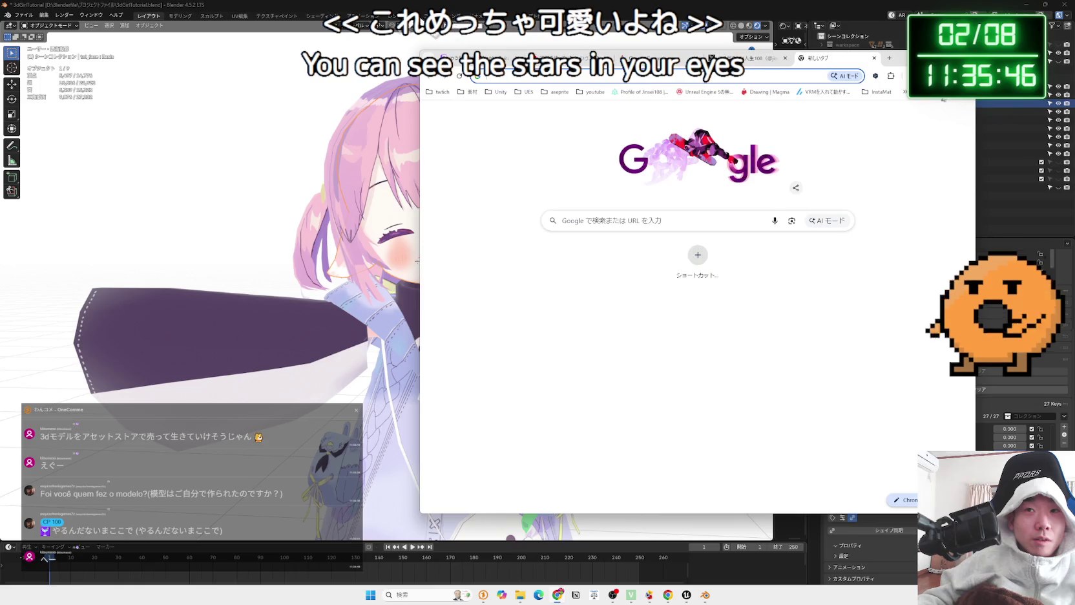
# Go to YouTube from the bookmarks and open the subscribed 3D tutorial channel's Videos tab
pyautogui.moveTo(888, 126)
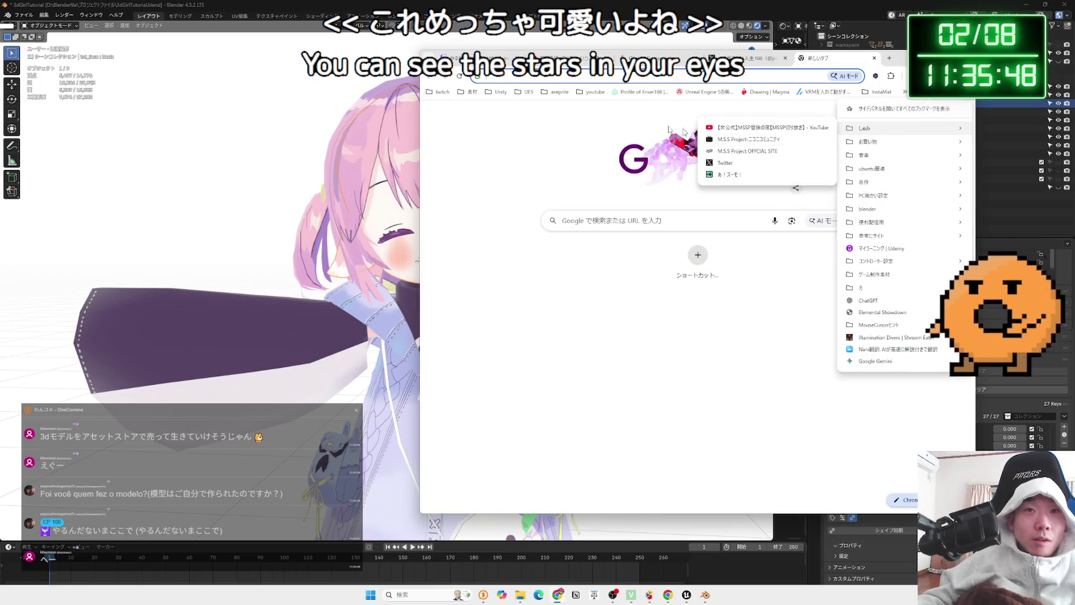
pyautogui.moveTo(608, 94)
pyautogui.click(609, 121)
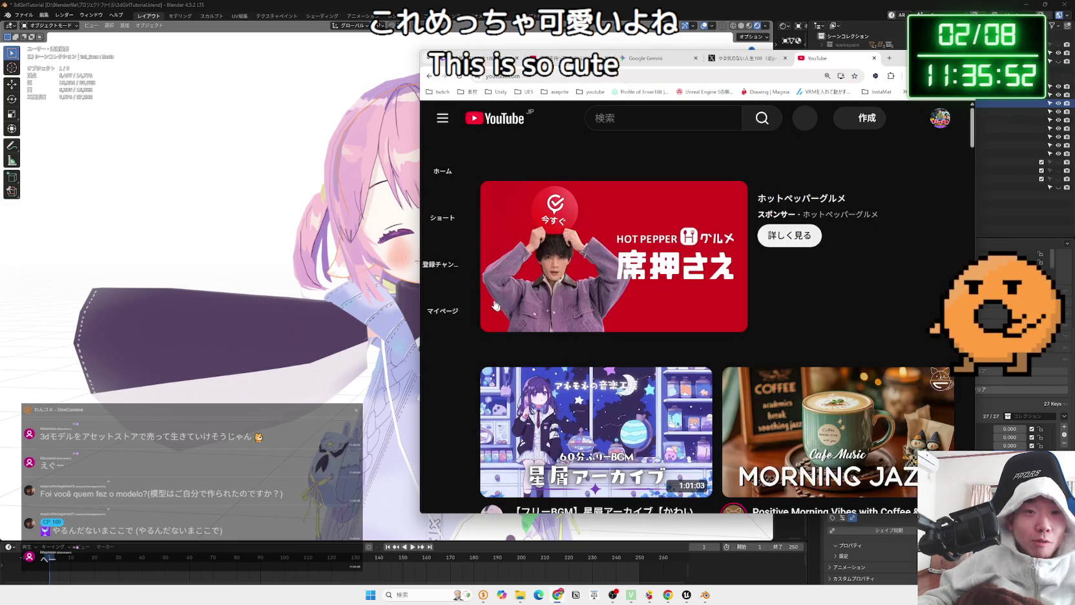
pyautogui.click(438, 120)
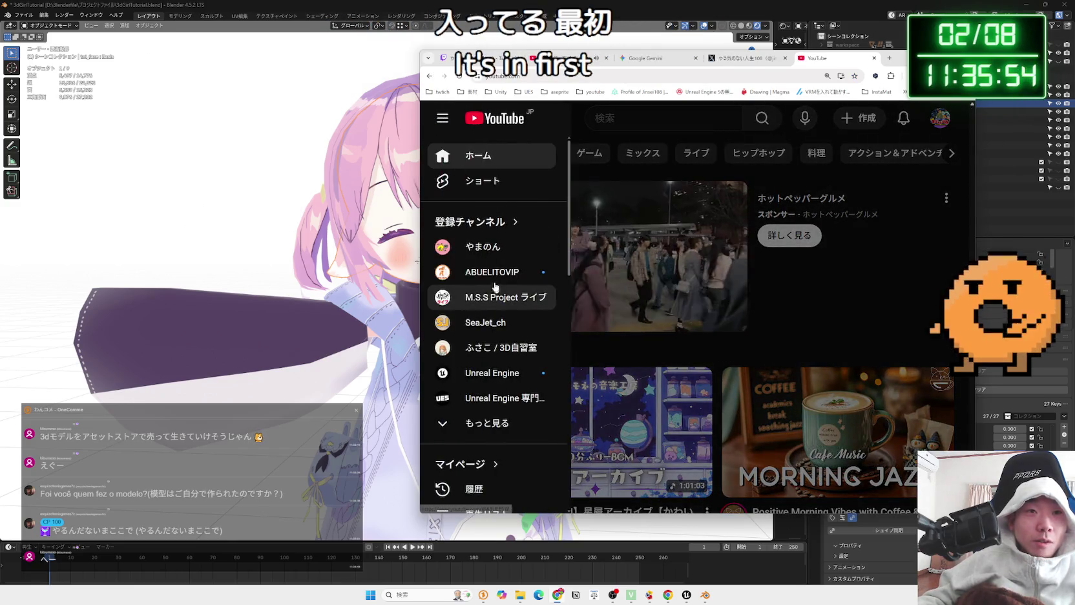
pyautogui.click(546, 343)
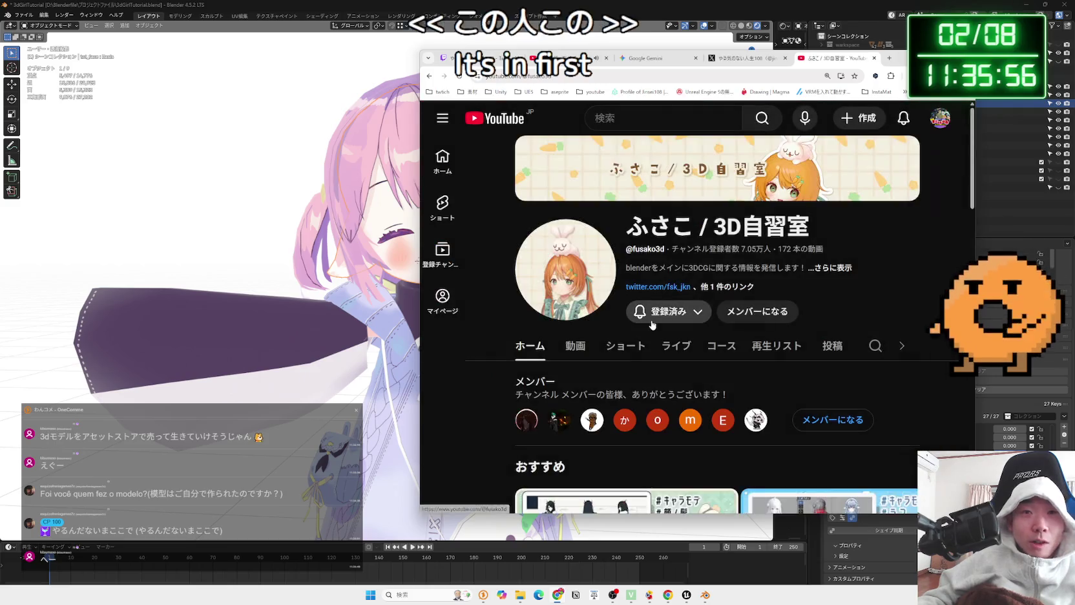
pyautogui.click(575, 346)
# Scroll the channel's uploads and play the face-modeling part 2 tutorial
pyautogui.scroll(-5, 721, 283)
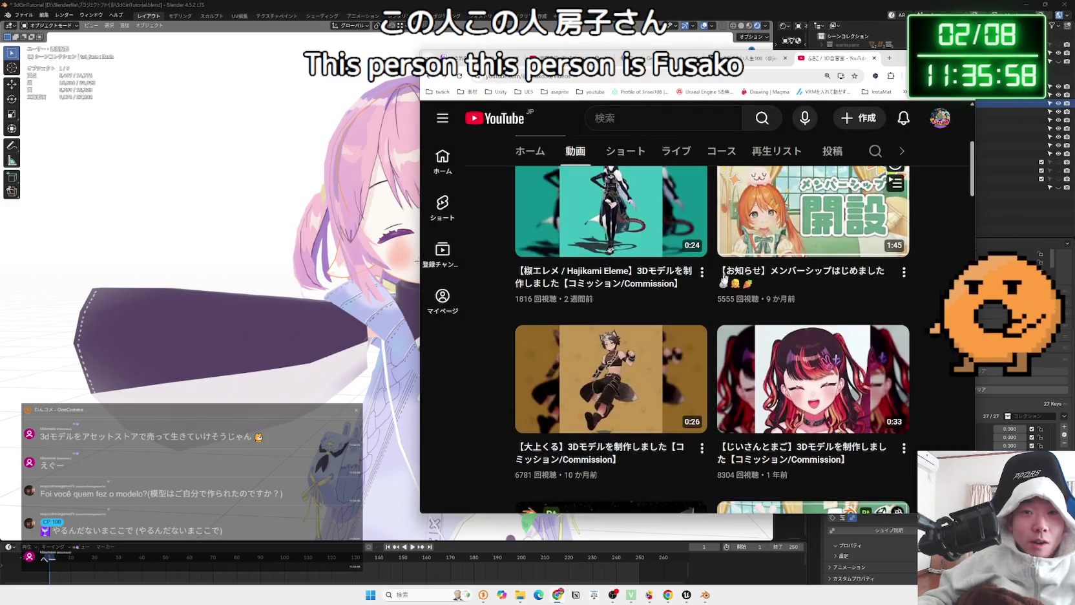
pyautogui.scroll(-15, 722, 283)
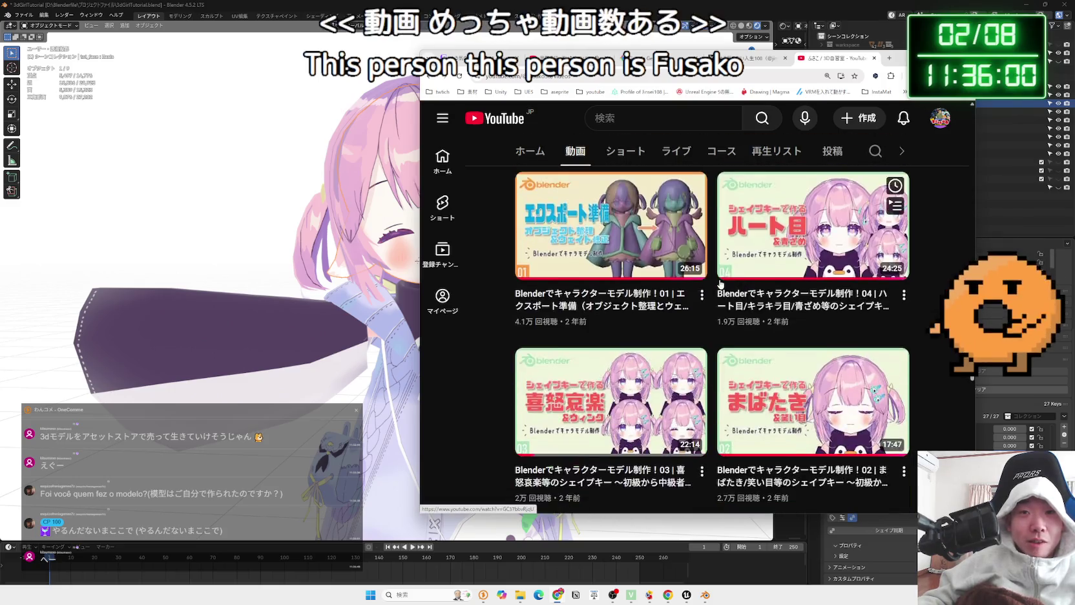
pyautogui.scroll(-5, 711, 294)
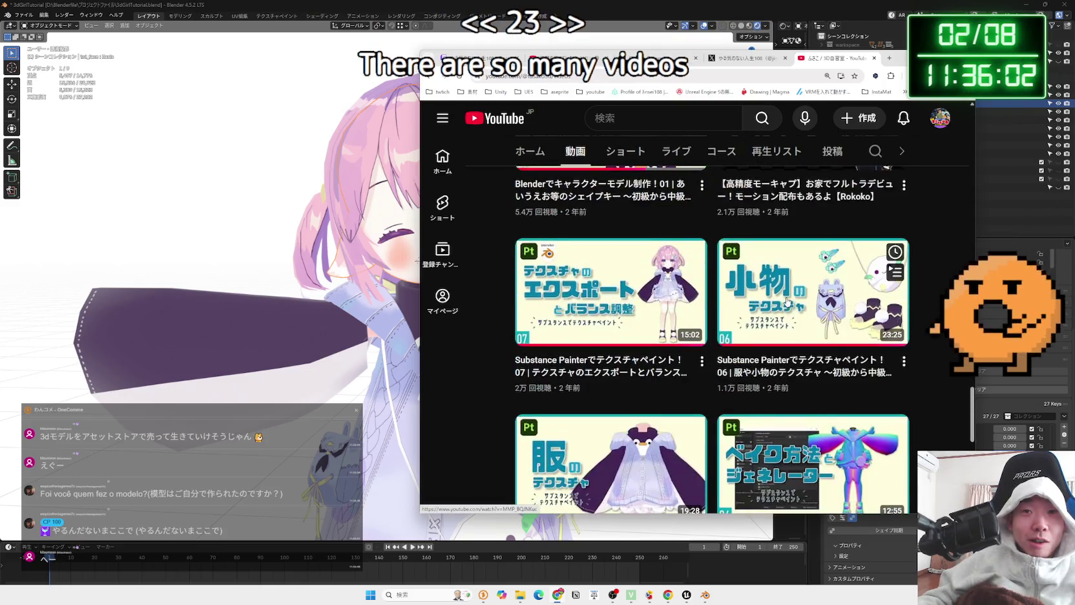
pyautogui.scroll(-7, 642, 301)
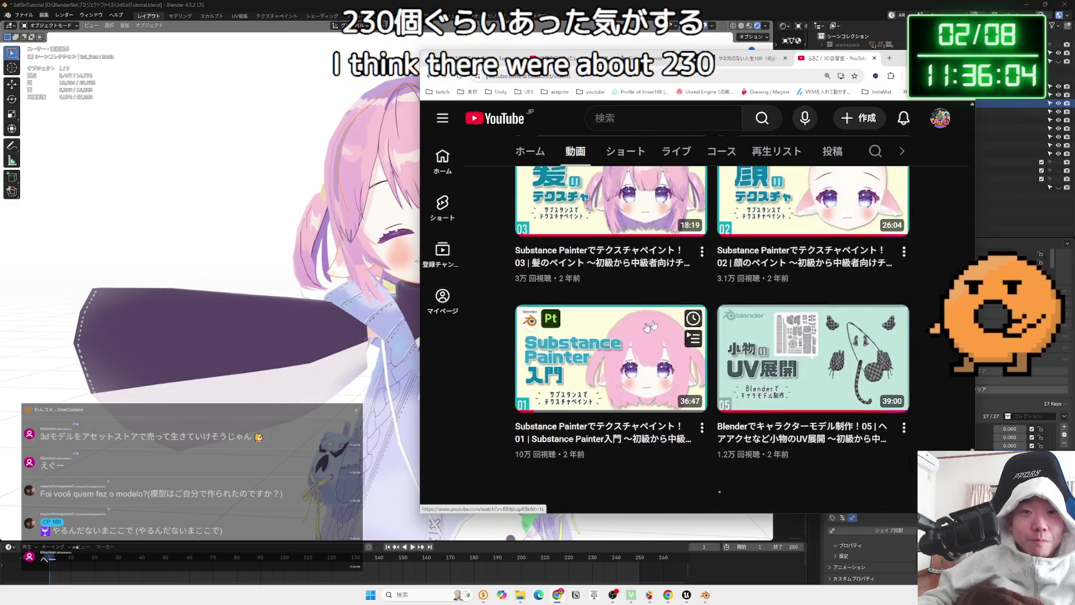
pyautogui.scroll(-10, 783, 294)
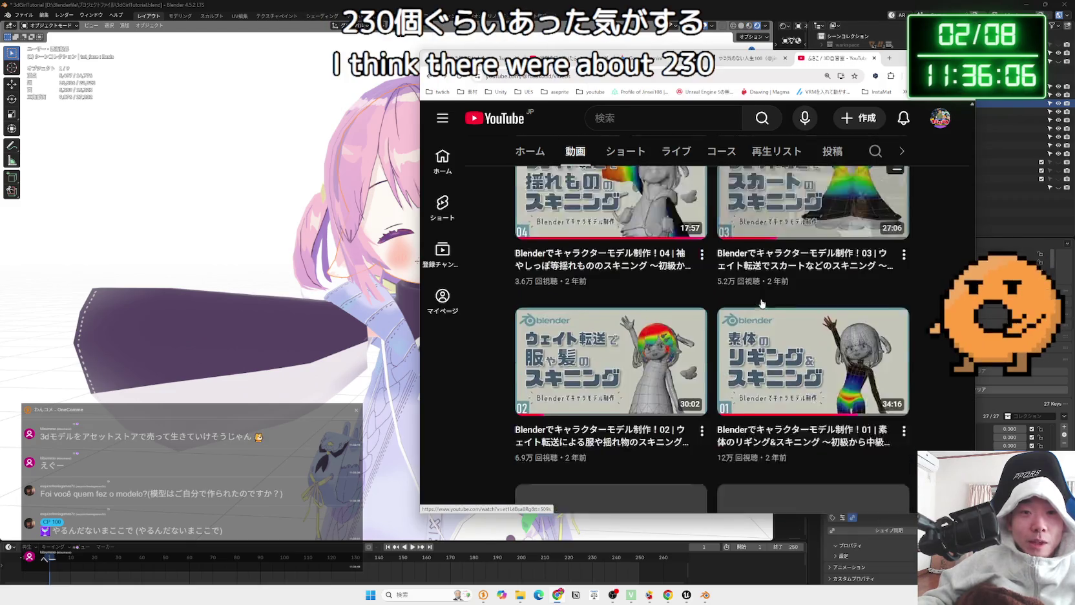
pyautogui.scroll(-12, 762, 303)
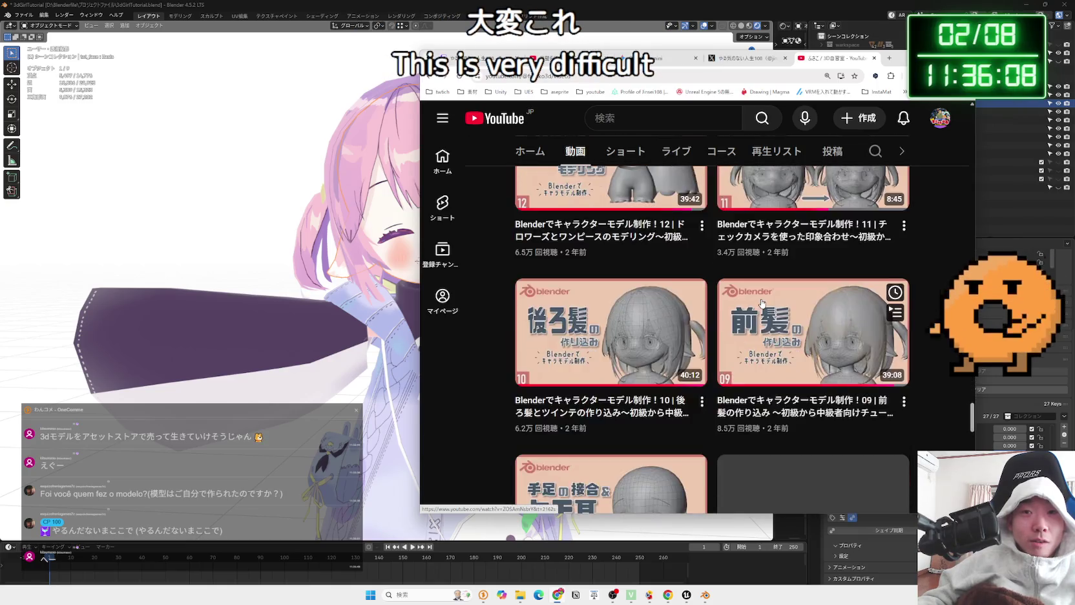
pyautogui.scroll(-9, 762, 302)
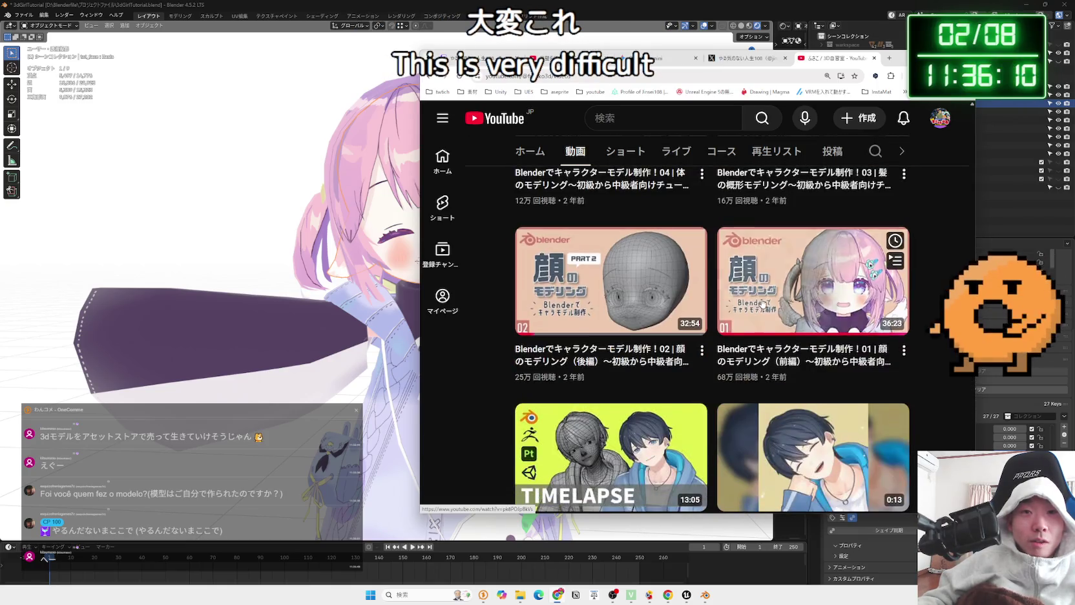
pyautogui.moveTo(646, 296)
pyautogui.click(645, 296)
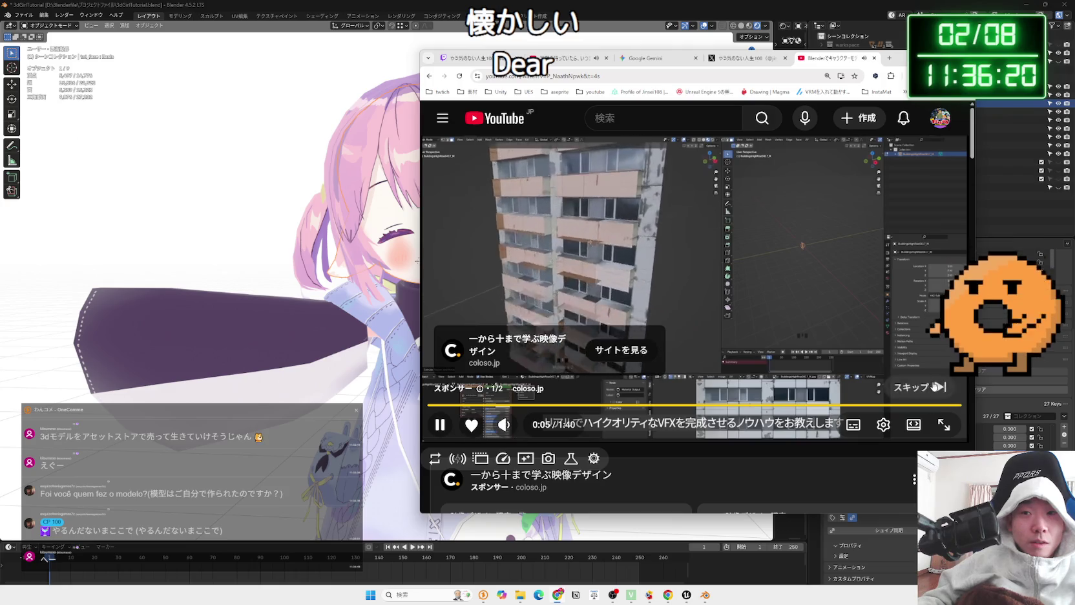
# Skip the ad and seek through the tutorial (3:04, 6:07, 9:21, 15:13, 18:46), back to 16:13
pyautogui.click(918, 386)
pyautogui.click(478, 406)
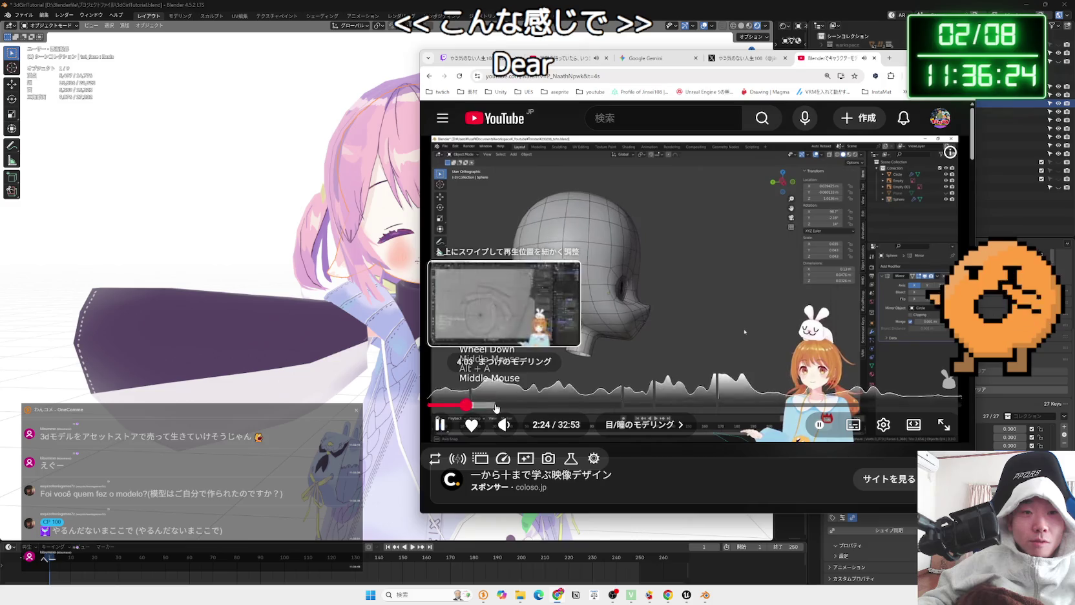
pyautogui.click(496, 406)
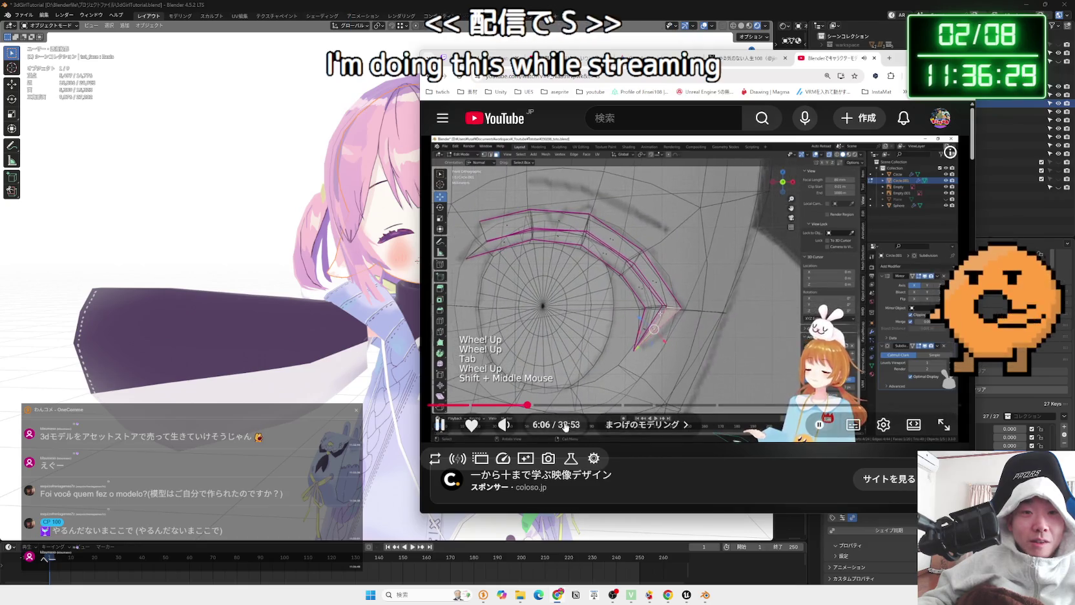
pyautogui.click(528, 405)
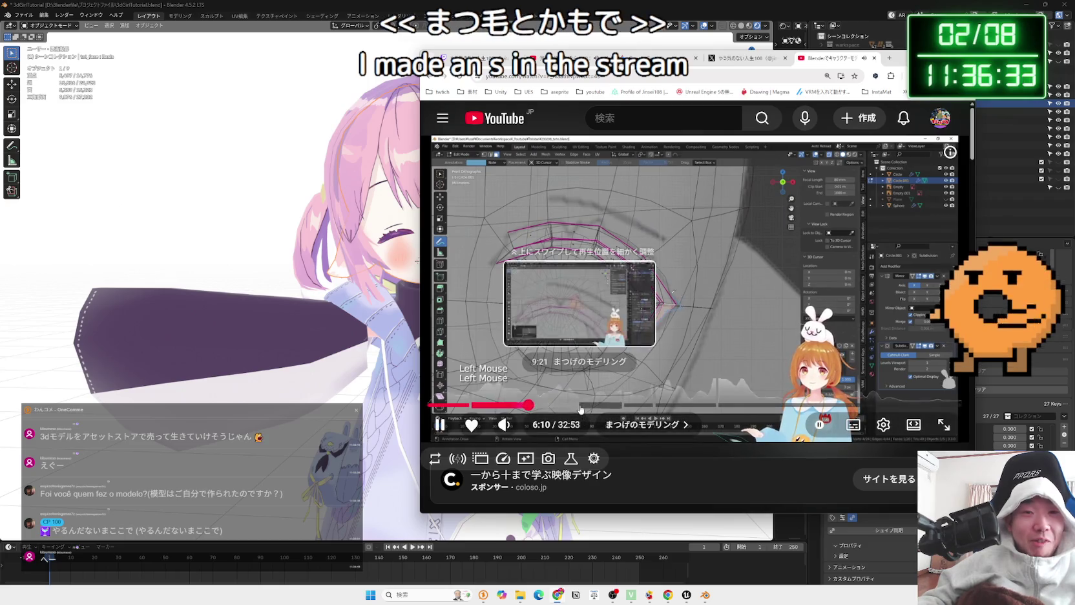
pyautogui.click(580, 406)
pyautogui.moveTo(580, 406); pyautogui.dragTo(585, 406)
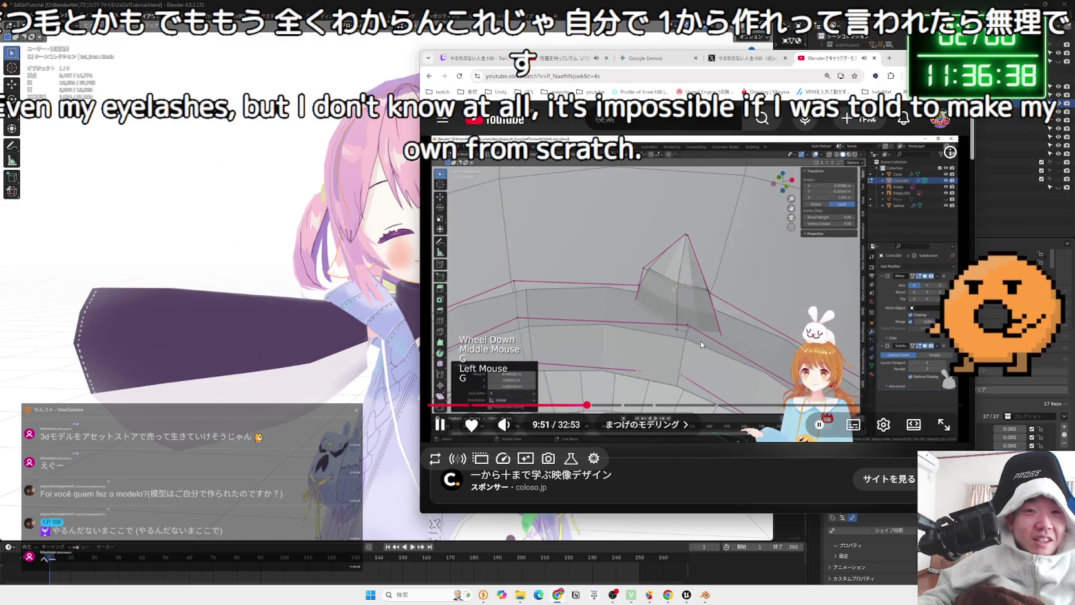
pyautogui.click(610, 405)
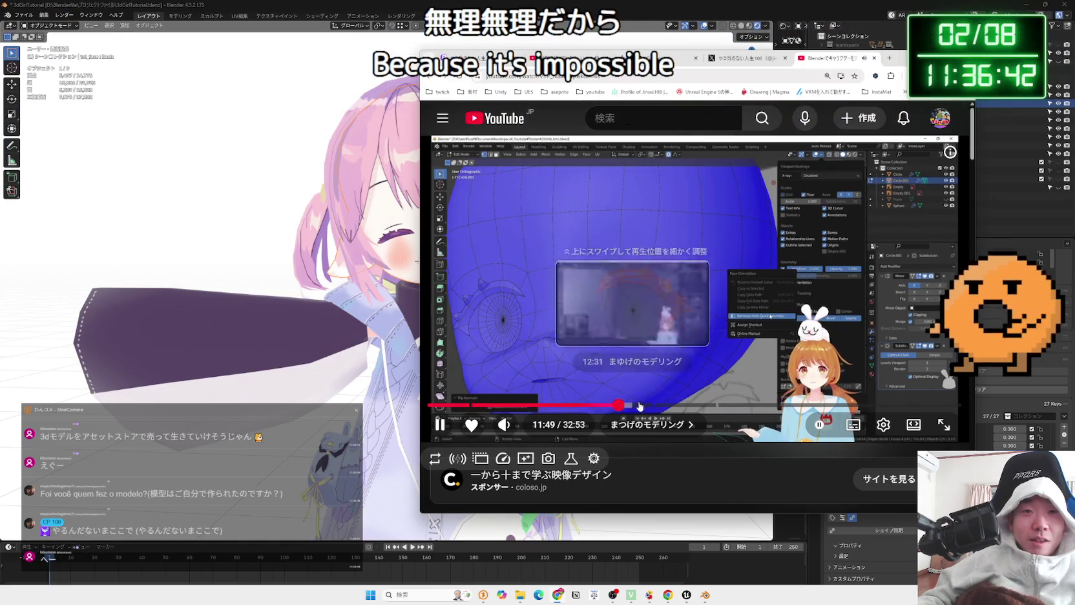
pyautogui.click(677, 405)
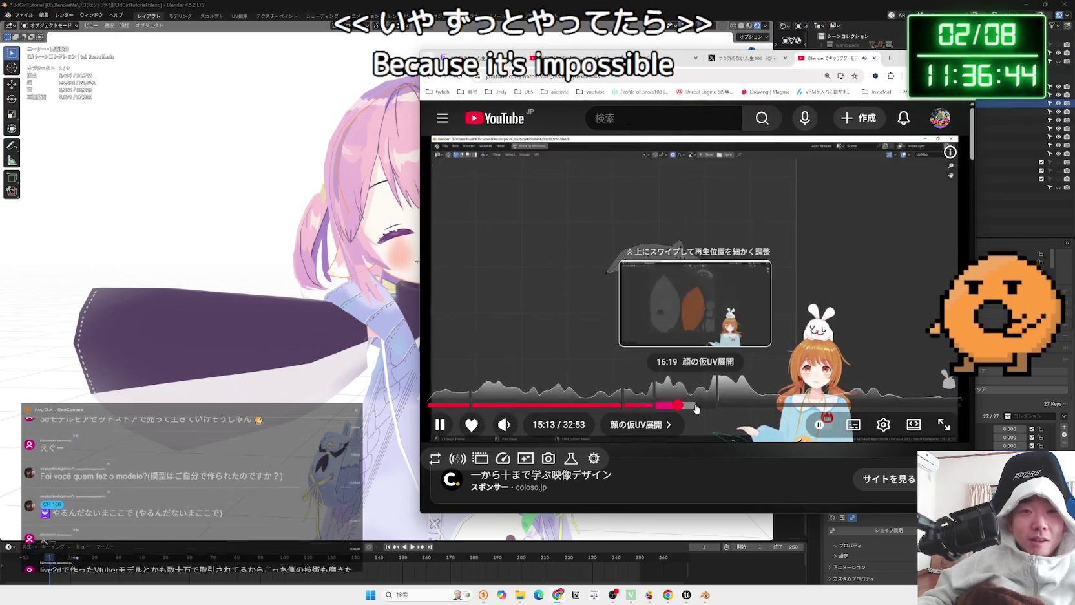
pyautogui.click(692, 406)
pyautogui.click(708, 405)
pyautogui.click(738, 405)
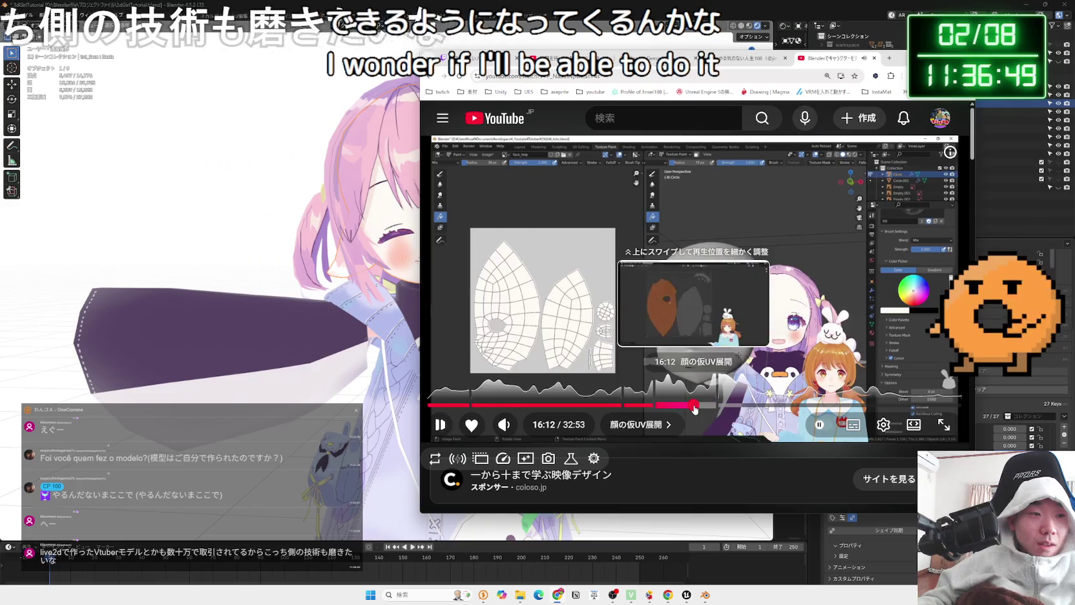
pyautogui.click(694, 406)
# Pause and resume, scrub into the texture-painting chapter past 22:39, pause, then minimize Chrome
pyautogui.click(673, 369)
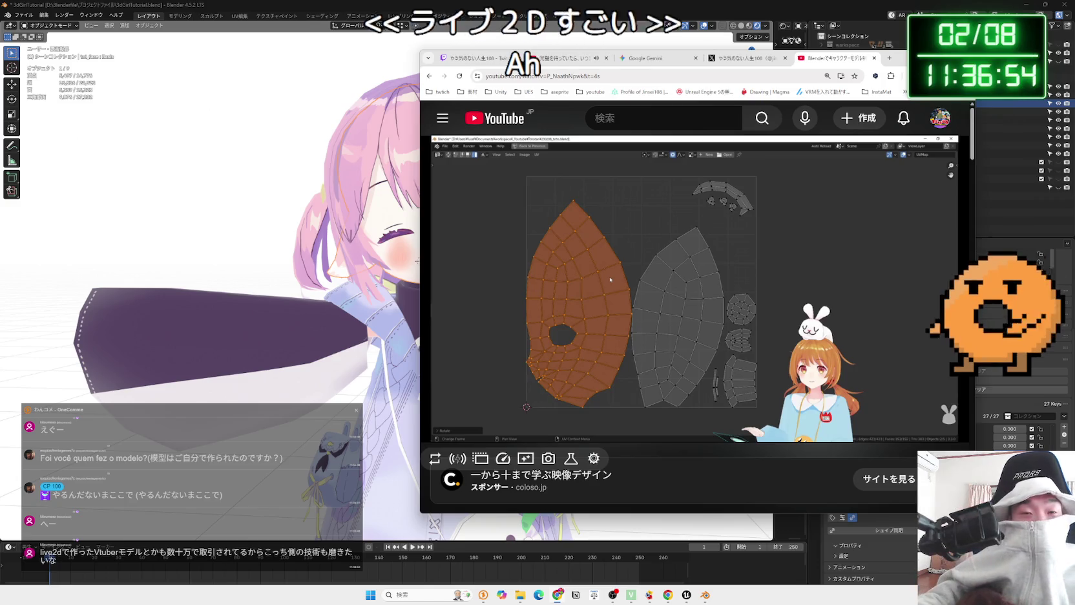
pyautogui.click(691, 366)
pyautogui.click(713, 409)
pyautogui.moveTo(713, 408); pyautogui.dragTo(760, 407)
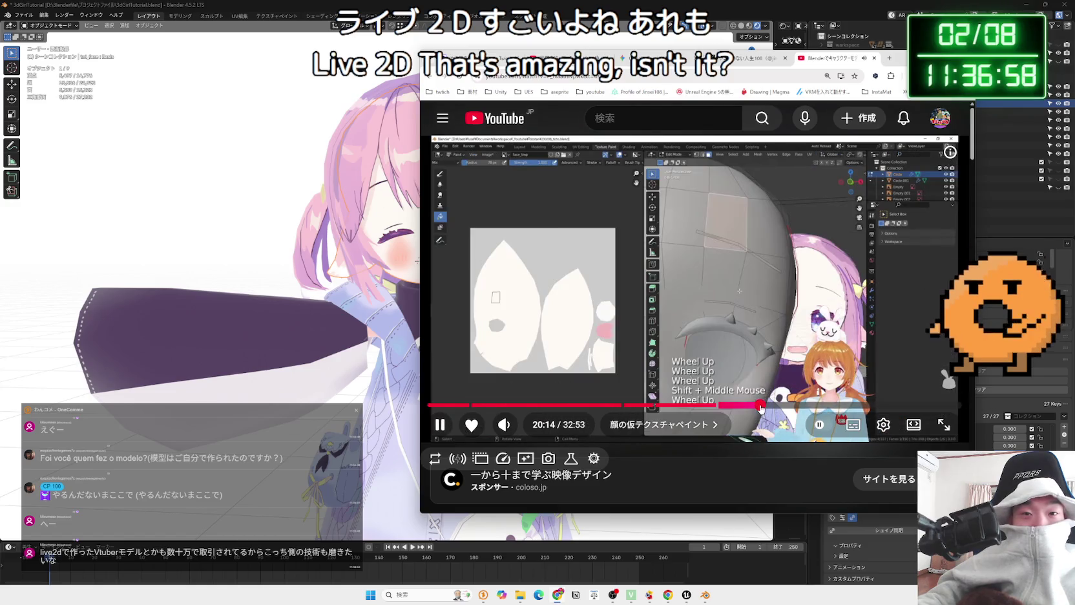
pyautogui.click(777, 409)
pyautogui.click(800, 406)
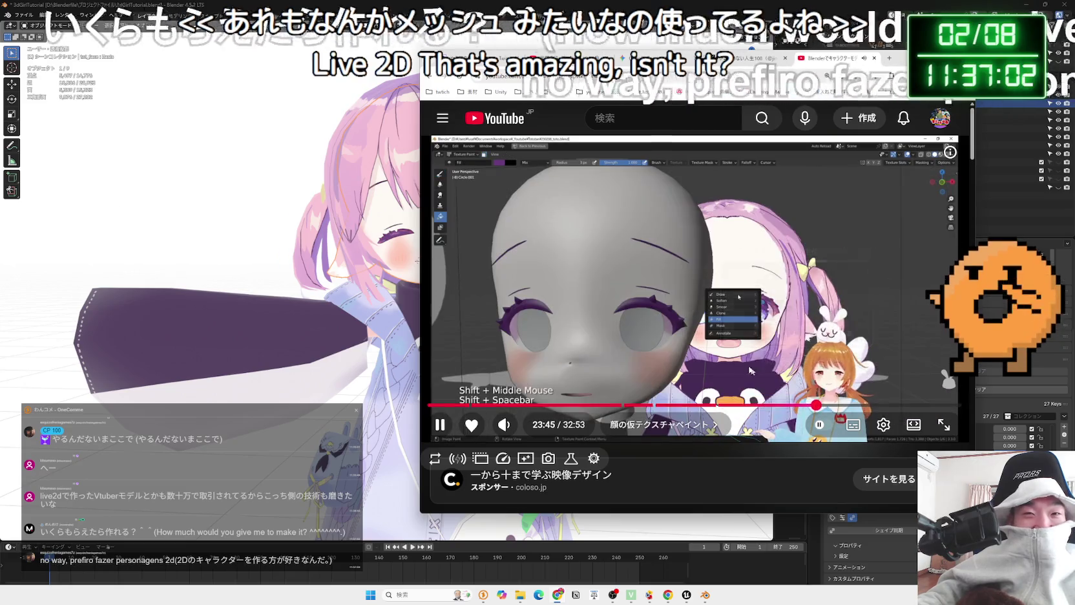
pyautogui.click(750, 370)
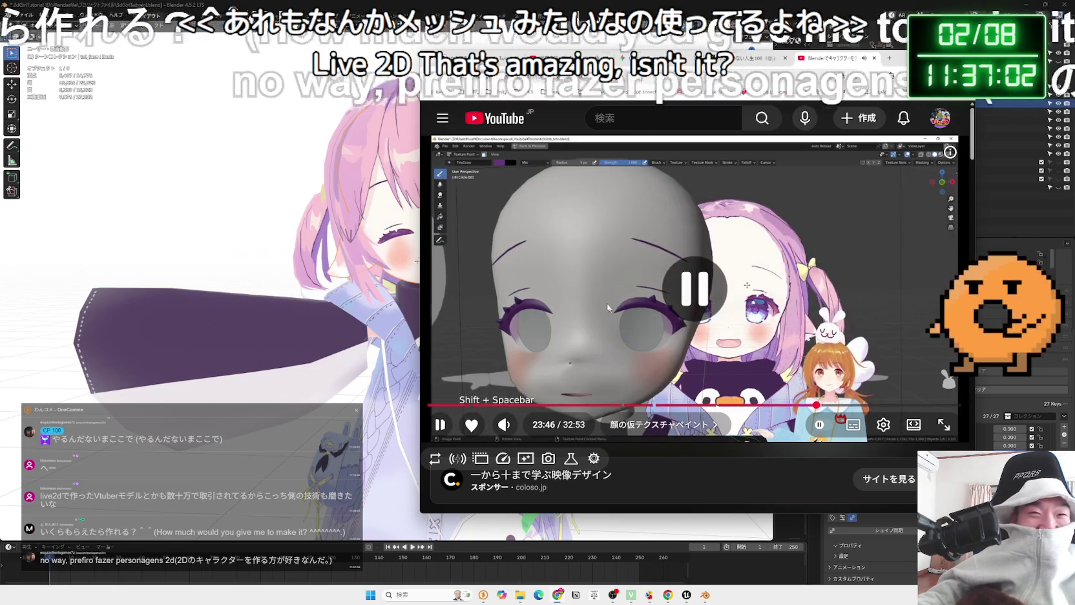
pyautogui.click(451, 4)
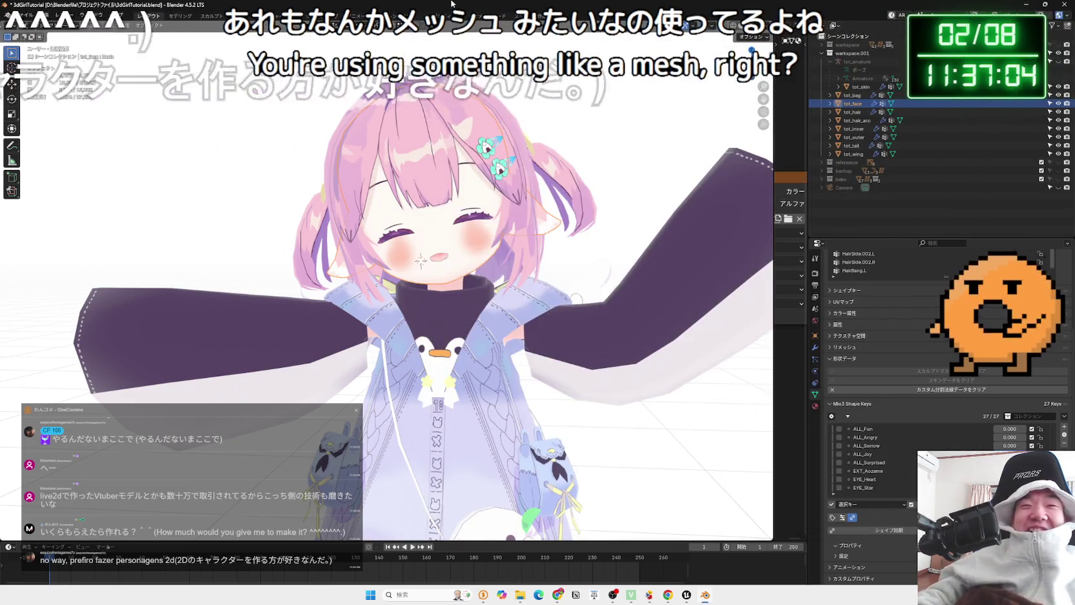
# Orbit slightly and clear the ALL_Joy smiling expression
pyautogui.moveTo(452, 323); pyautogui.dragTo(472, 328)
pyautogui.scroll(5, 472, 328)
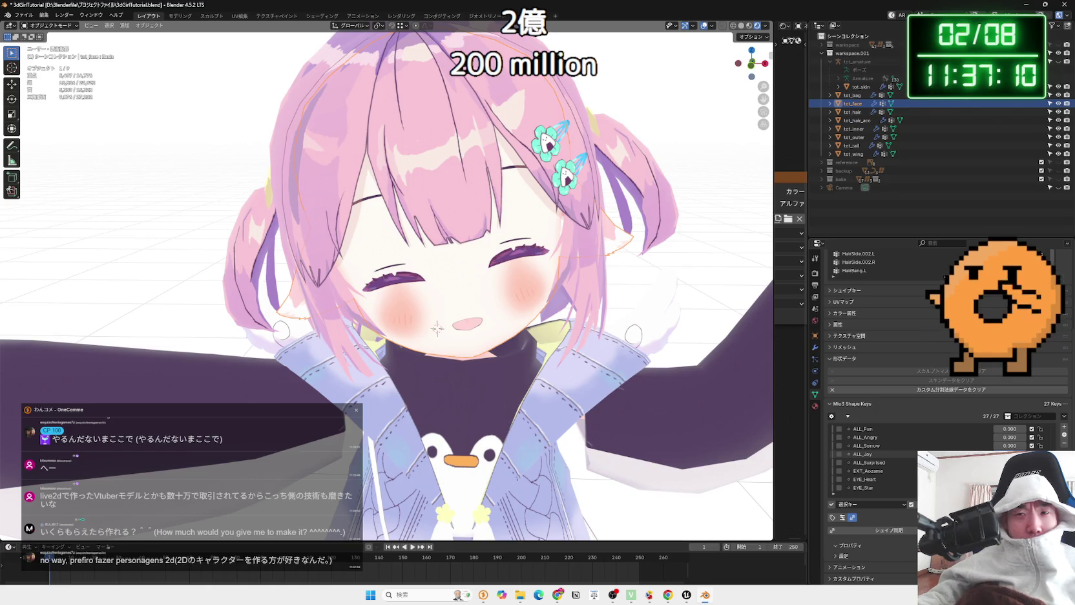
pyautogui.click(838, 454)
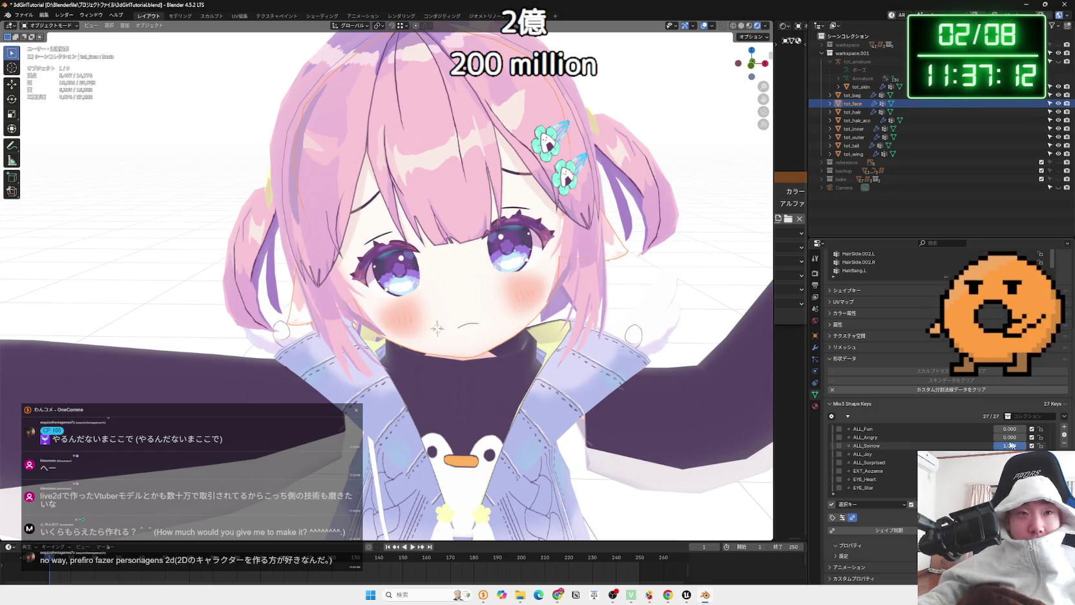
# Set the BRW_Surprised shape key to 1.0 and BRW_Angry to 0.1
pyautogui.scroll(3, 513, 353)
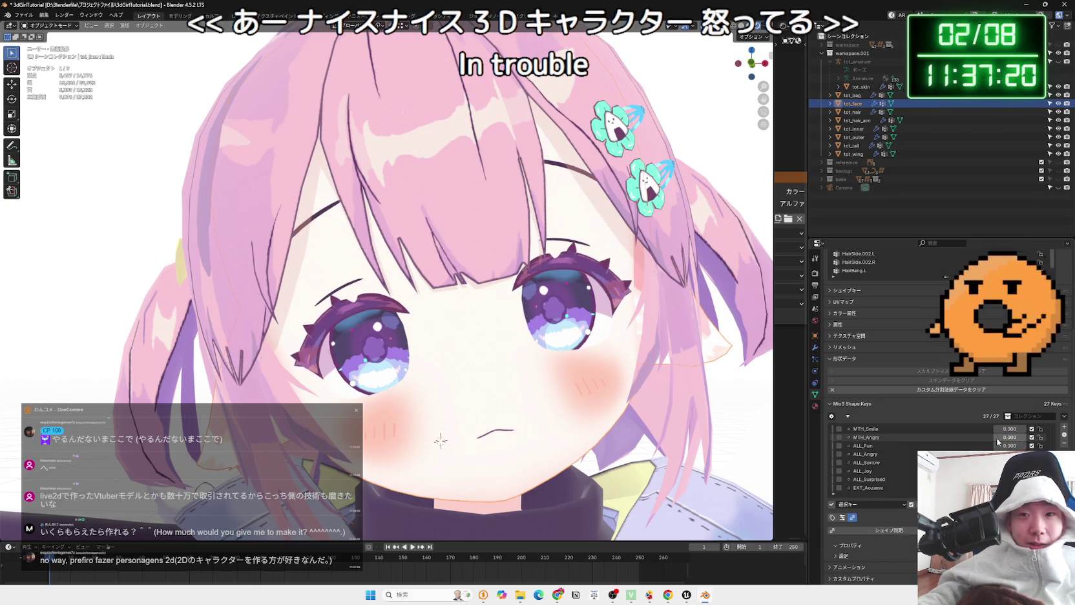
pyautogui.scroll(2, 1005, 447)
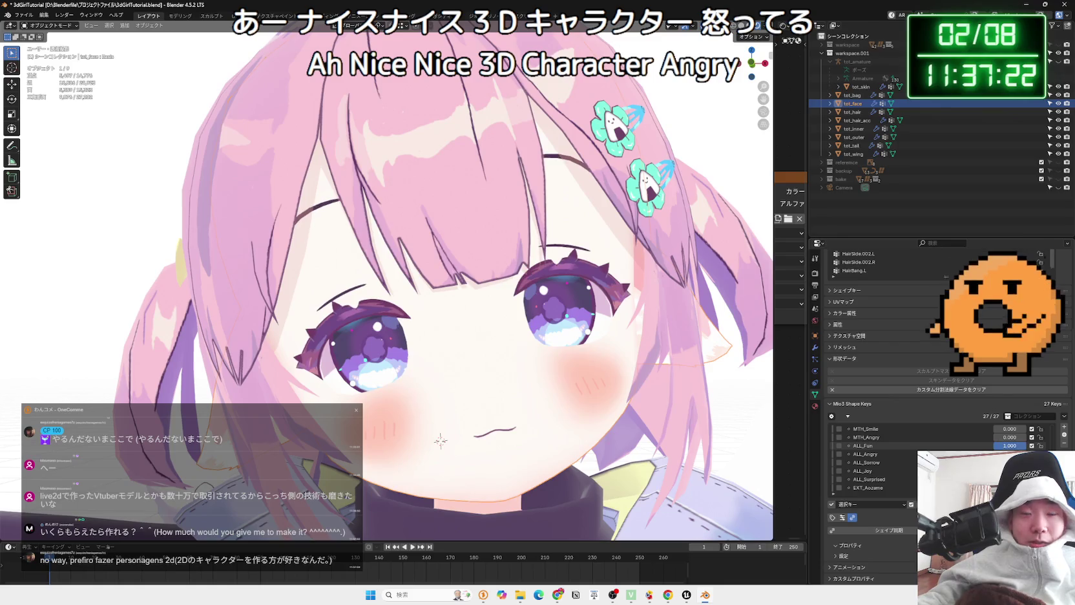
pyautogui.scroll(6, 971, 446)
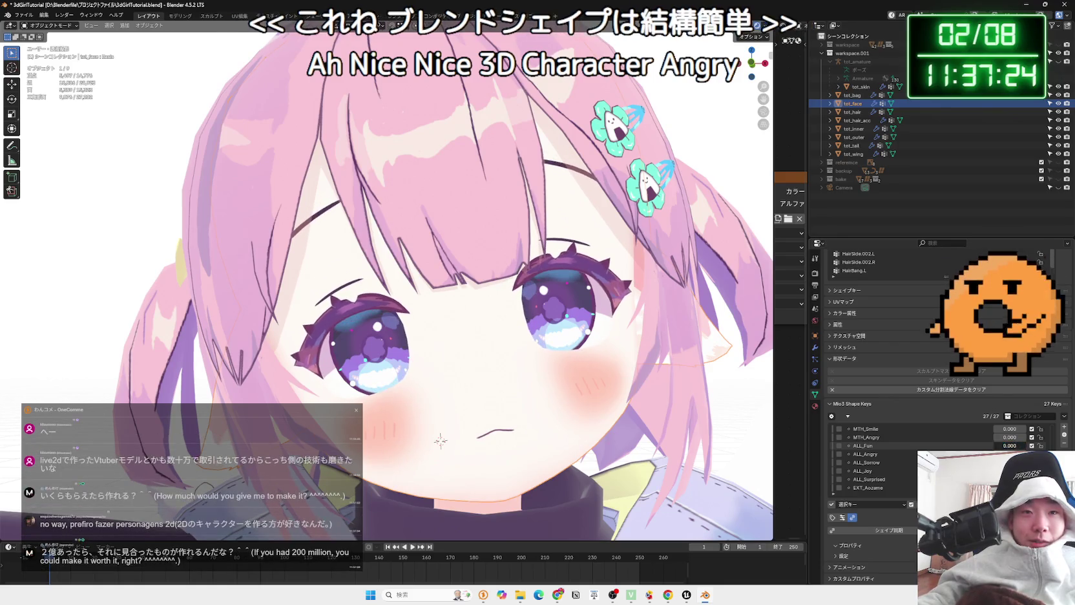
pyautogui.scroll(3, 971, 449)
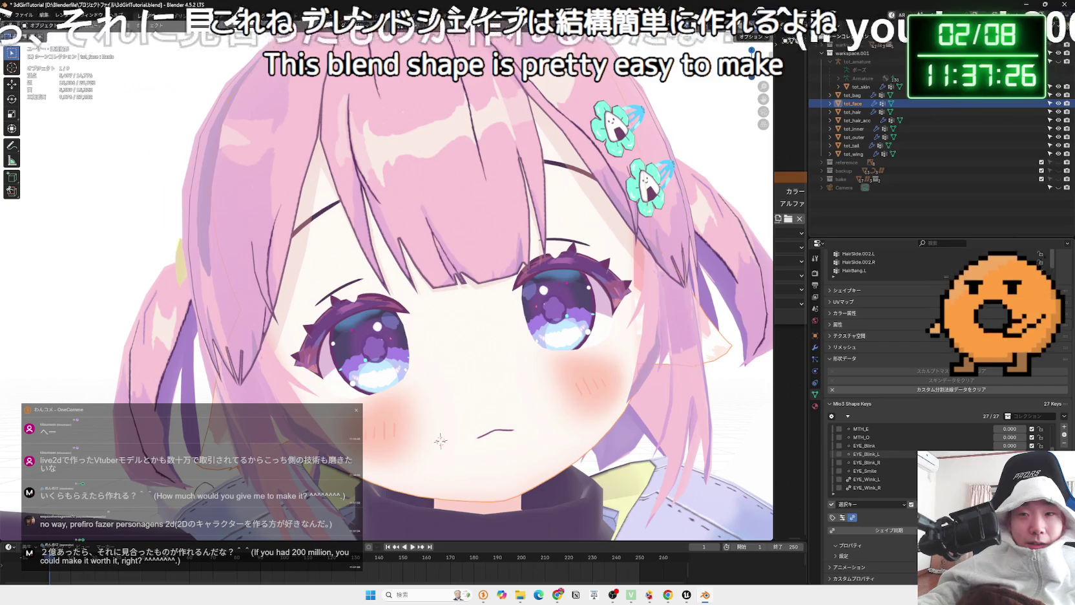
pyautogui.scroll(6, 987, 449)
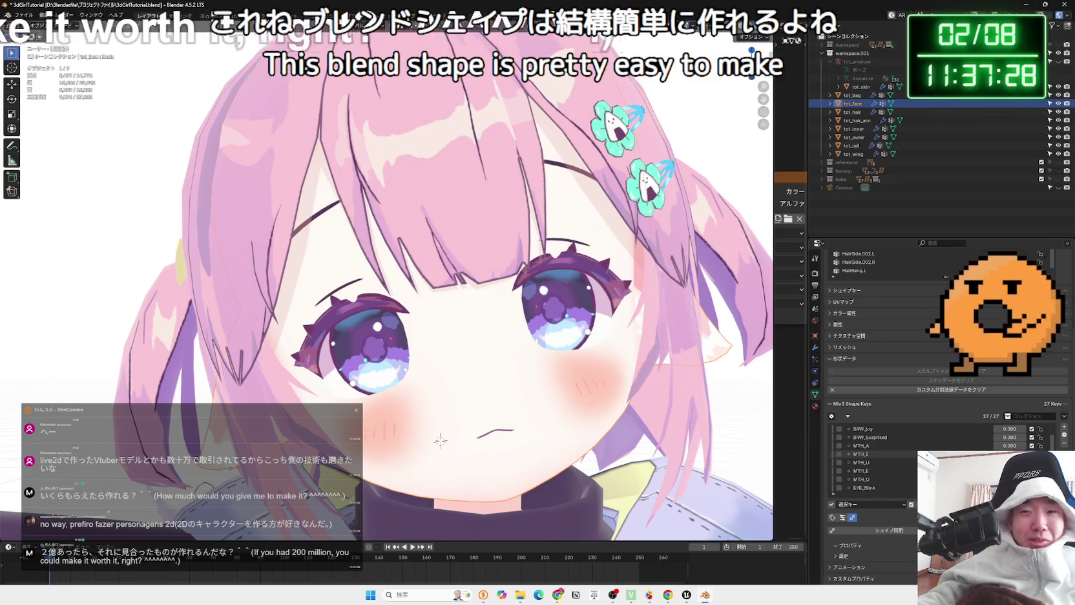
pyautogui.moveTo(1005, 445); pyautogui.dragTo(1030, 445)
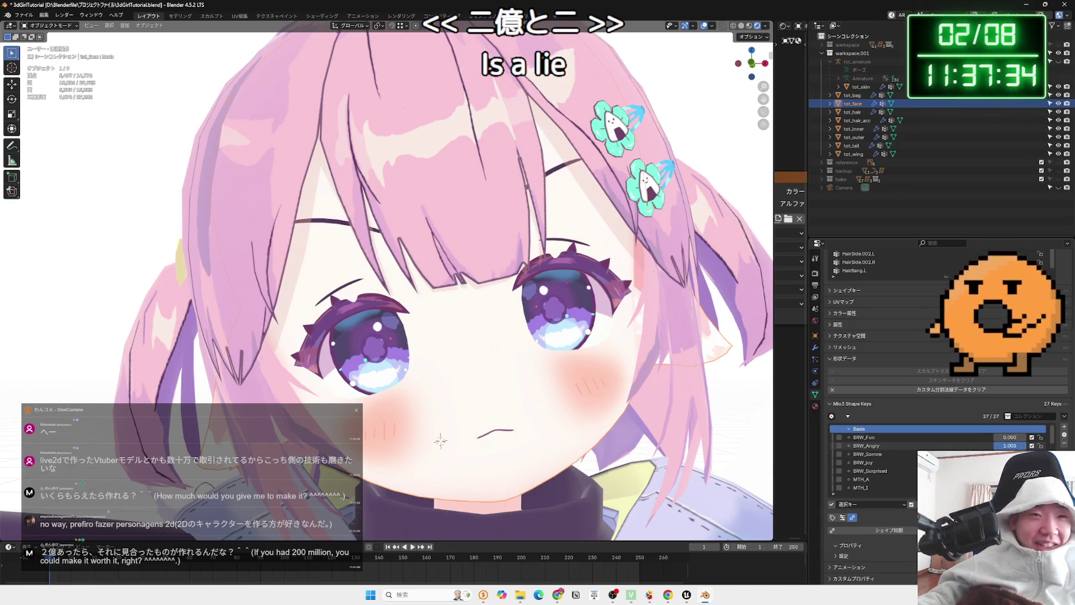
pyautogui.moveTo(1026, 445); pyautogui.dragTo(996, 445)
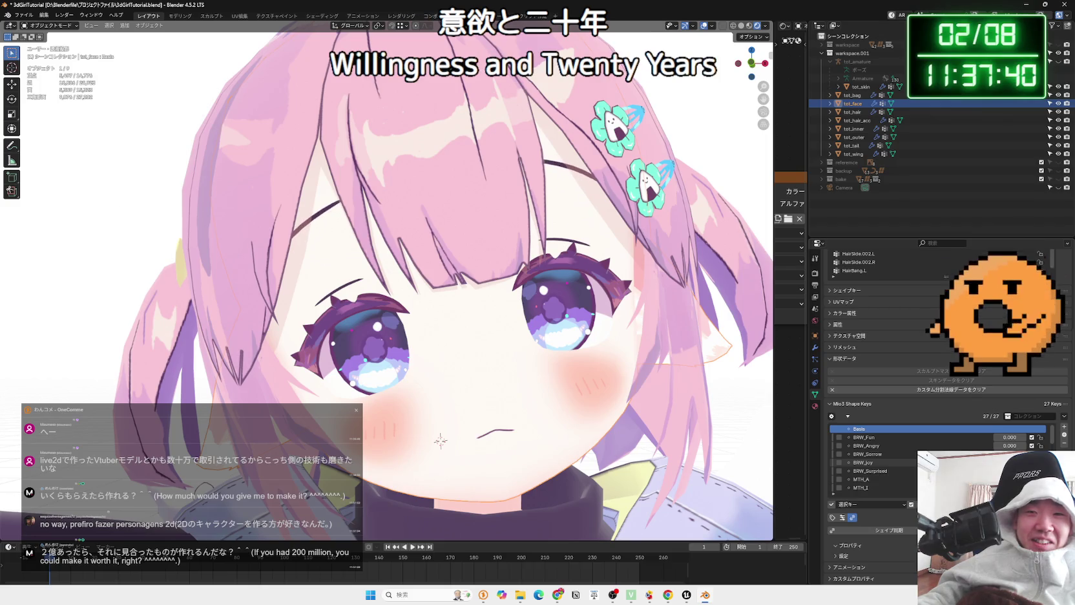
# Make the tot_armature rig visible again via its Outliner eye icon
pyautogui.scroll(5, 879, 459)
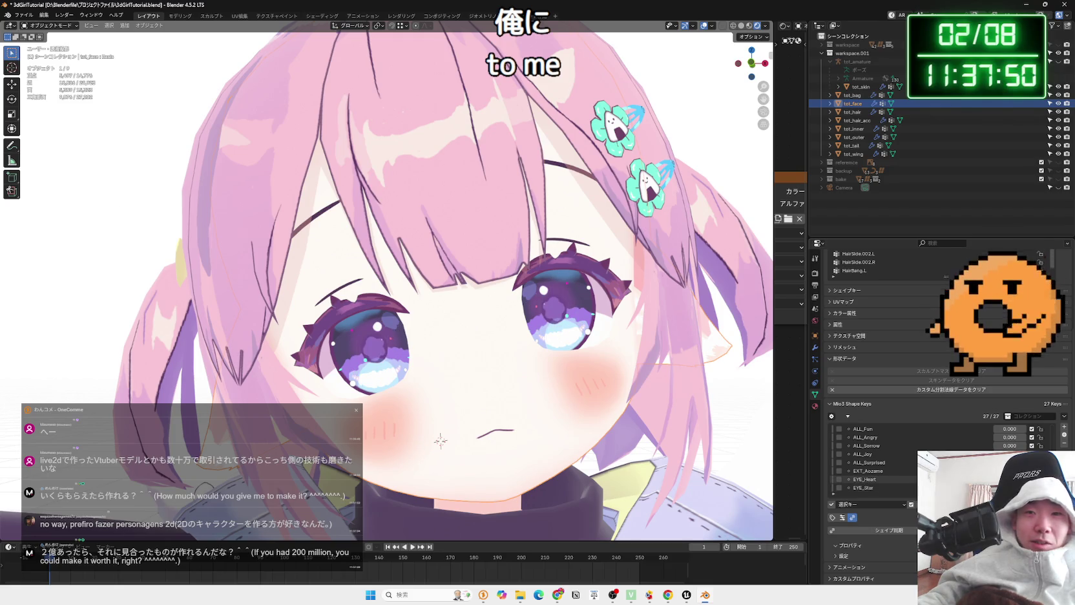
pyautogui.click(1057, 62)
pyautogui.scroll(3, 641, 261)
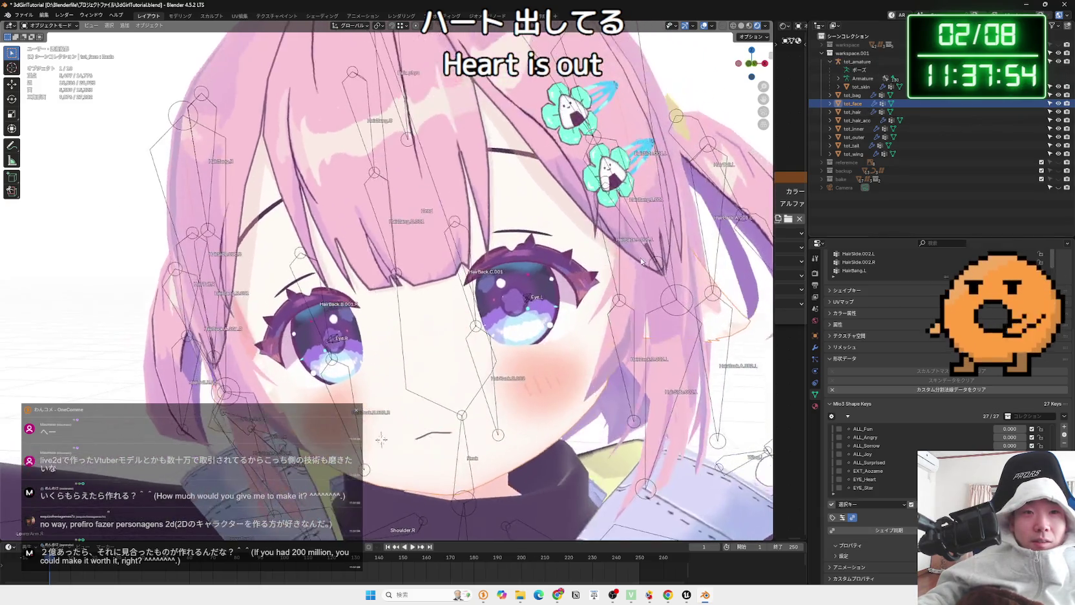
# Select tot_armature, enter Pose Mode with Ctrl+Tab, and view the face from the front
pyautogui.scroll(-3, 641, 261)
pyautogui.scroll(3, 600, 289)
pyautogui.click(600, 288)
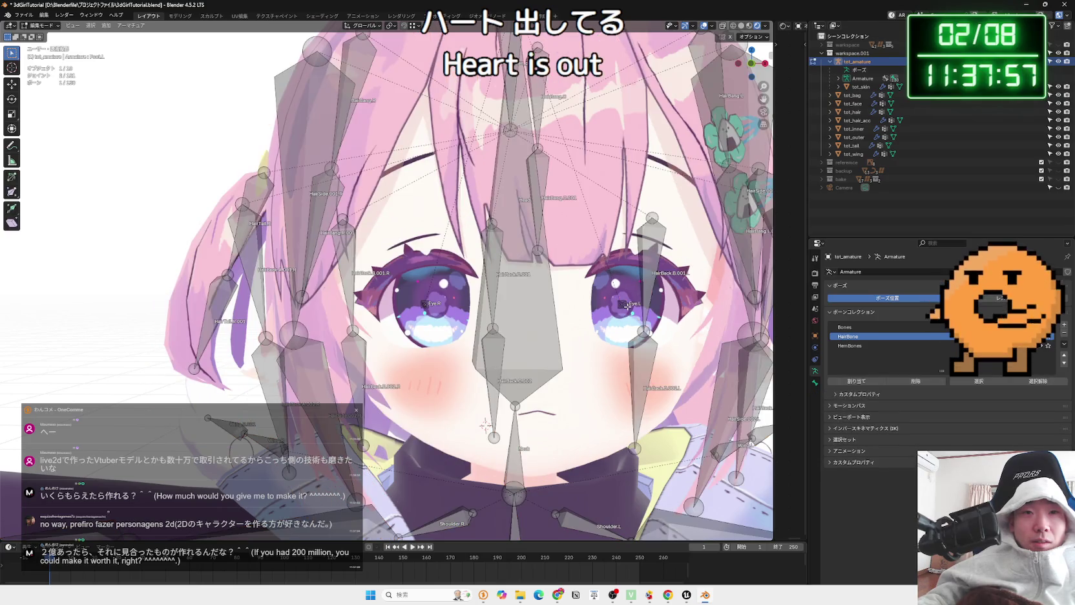
pyautogui.scroll(2, 627, 310)
pyautogui.moveTo(628, 310)
pyautogui.mouseDown()
pyautogui.moveTo(727, 299)
pyautogui.moveTo(524, 312)
pyautogui.mouseUp()
pyautogui.hotkey('ctrl', 'Tab')
pyautogui.press('KP_1')
# Rotate the eye bone, then select the Eye.L bone and recenter the view
pyautogui.press('r')
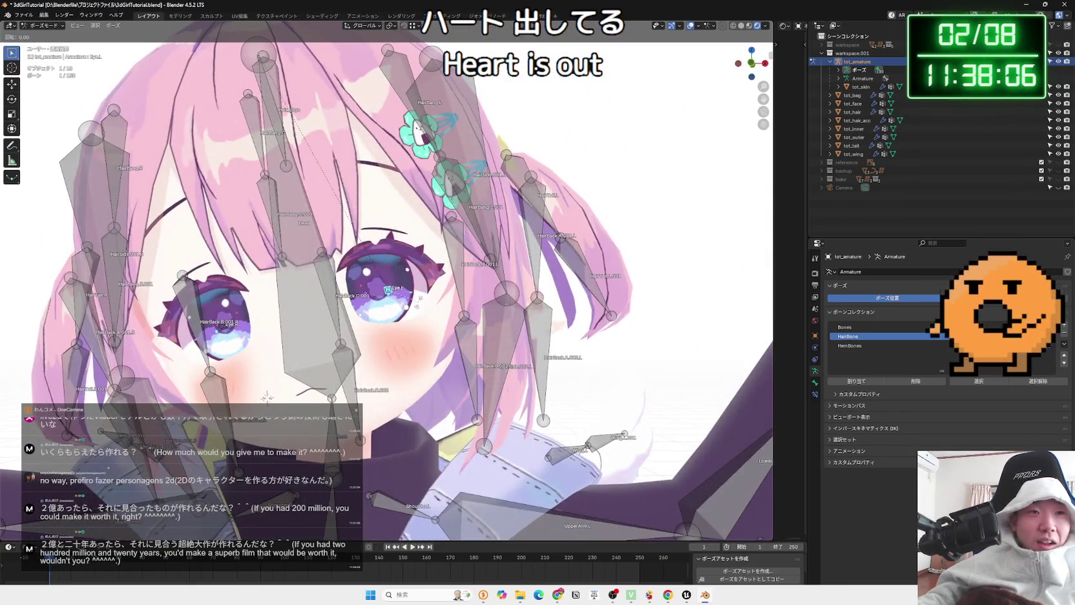
pyautogui.rightClick(418, 294)
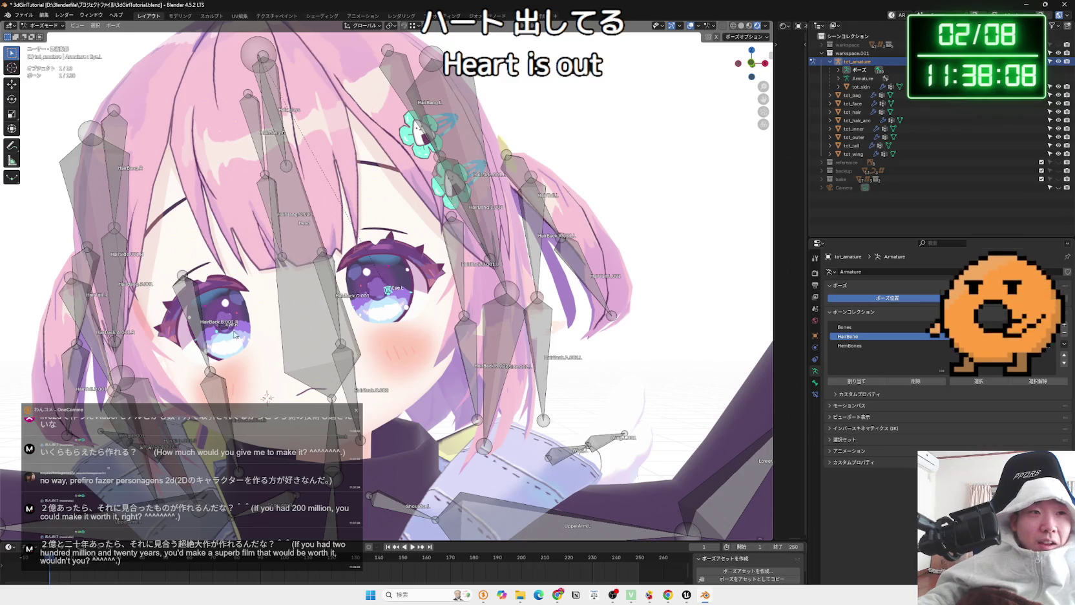
pyautogui.press('r')
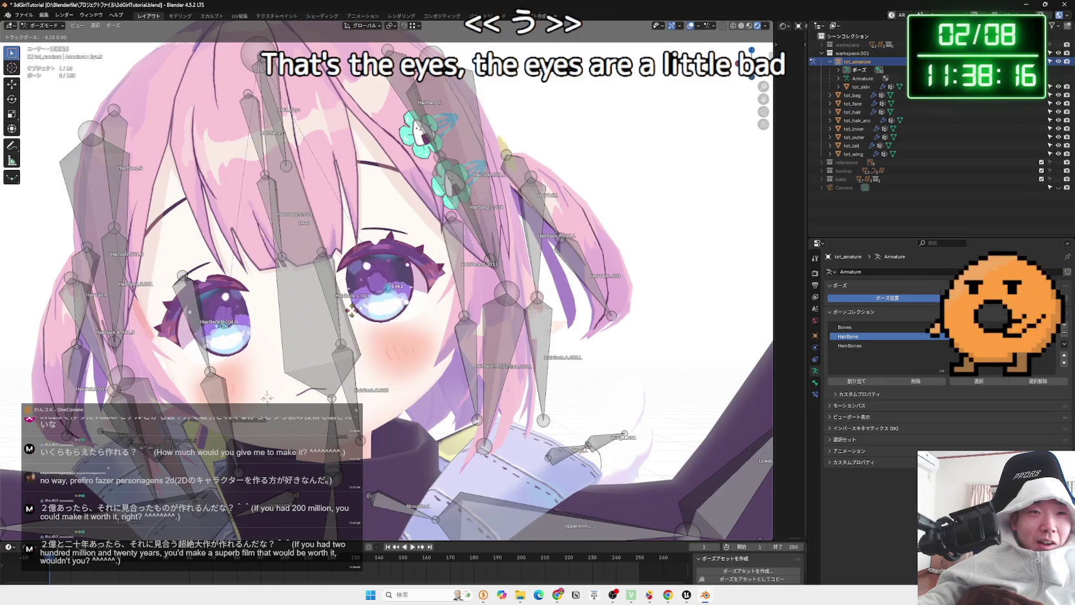
pyautogui.click(372, 314)
pyautogui.click(414, 303)
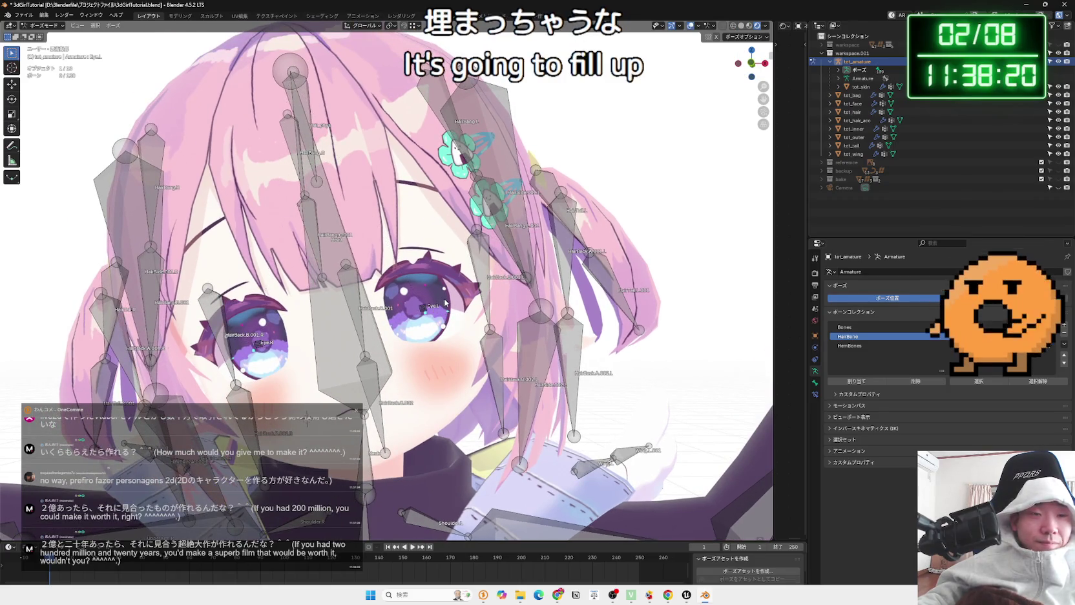
pyautogui.moveTo(445, 302); pyautogui.dragTo(505, 317)
# Try moving Eye.L, undo it, return to Object Mode, deselect, and hide tot_armature
pyautogui.press('Tab')
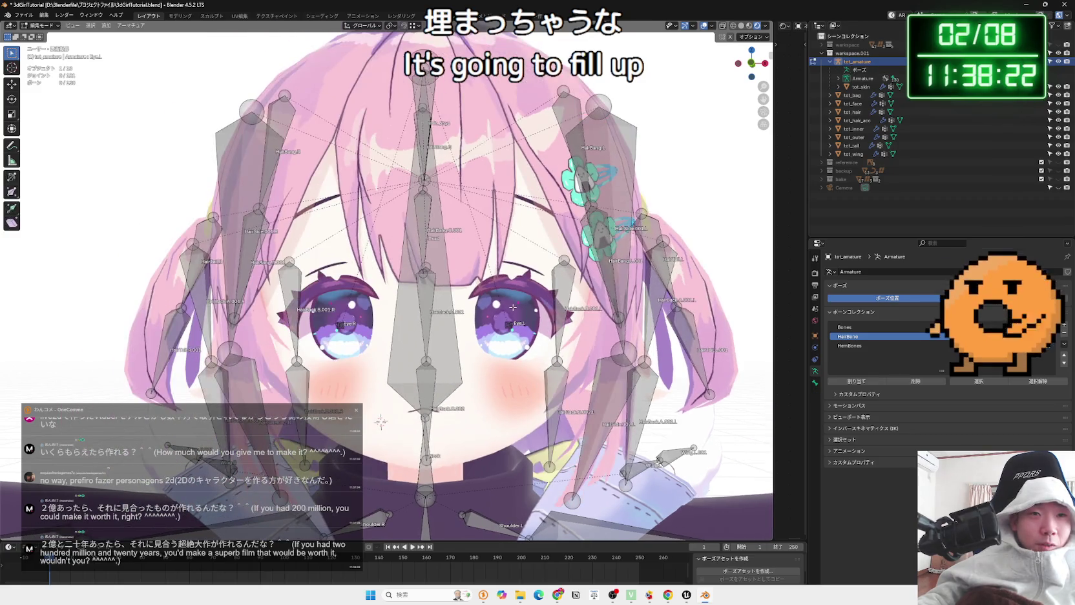
pyautogui.press('Tab')
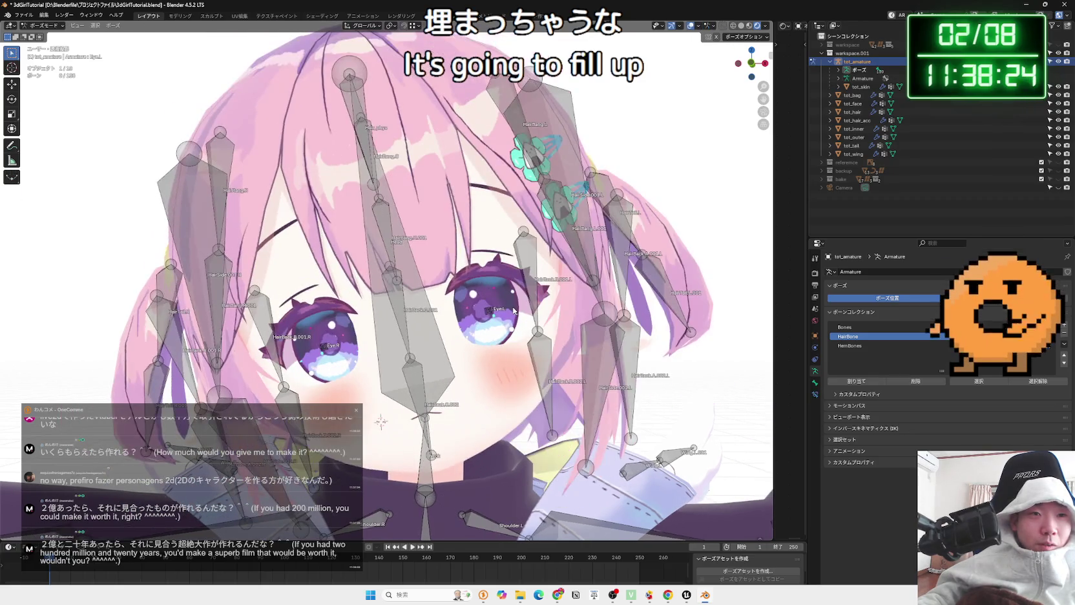
pyautogui.press('g')
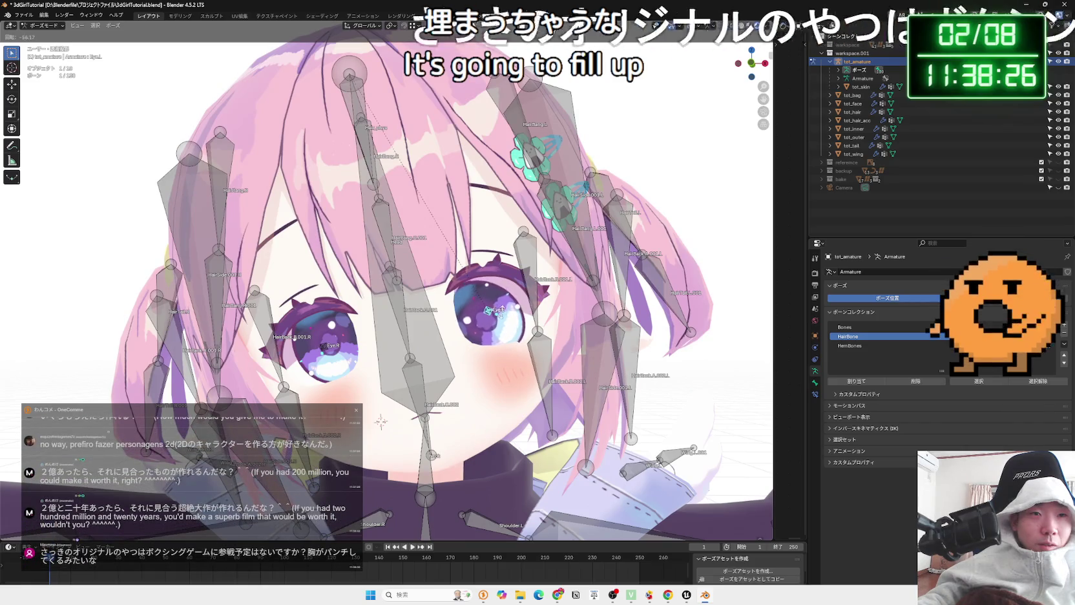
pyautogui.hotkey('ctrl', 'z')
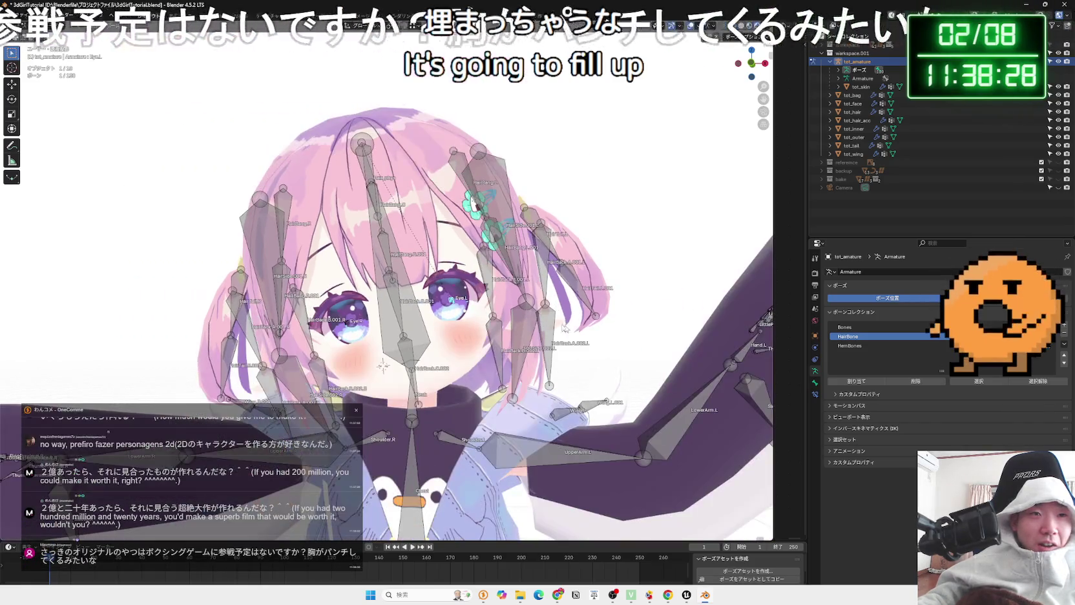
pyautogui.hotkey('ctrl', 'Tab')
pyautogui.hotkey('alt', 'a')
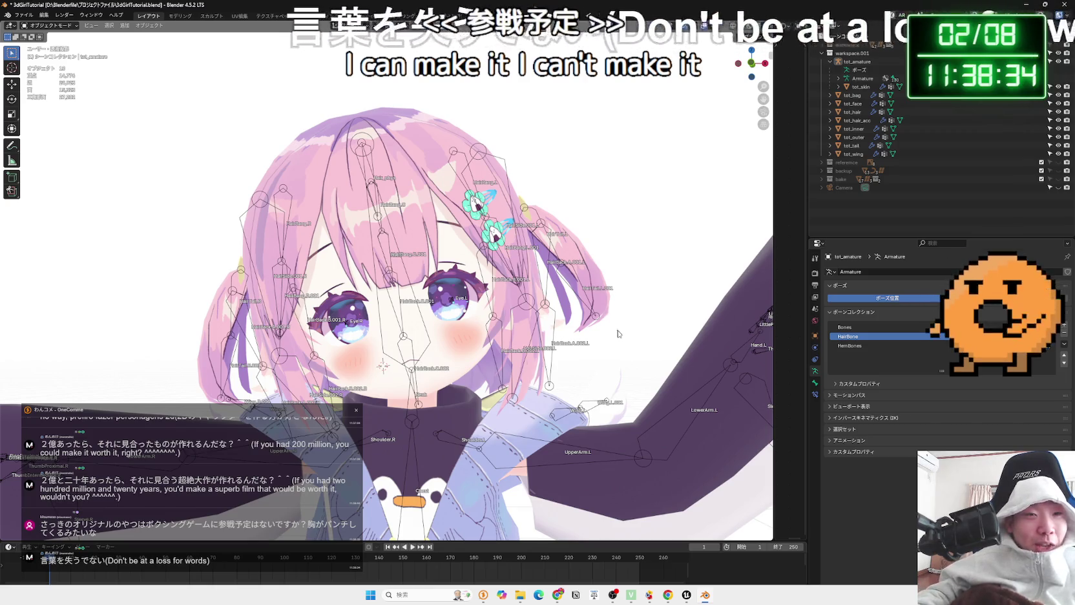
pyautogui.scroll(-5, 609, 349)
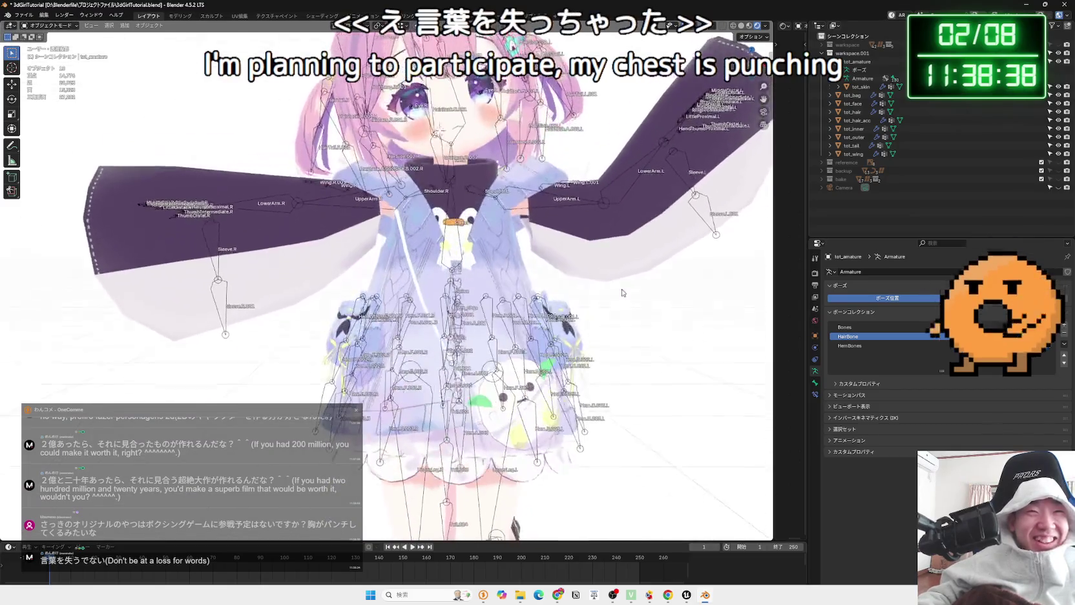
pyautogui.click(1058, 62)
pyautogui.moveTo(555, 312)
pyautogui.mouseDown()
pyautogui.moveTo(664, 312)
pyautogui.moveTo(652, 259)
pyautogui.moveTo(590, 279)
pyautogui.moveTo(541, 346)
pyautogui.mouseUp()
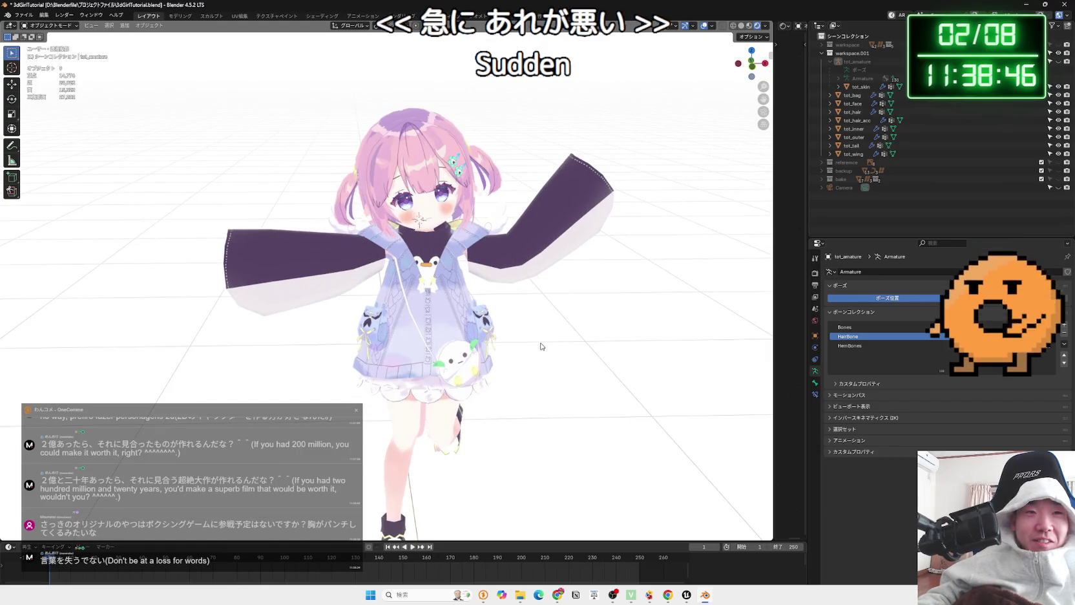
# Unhide tot_armature, select the rig, and enter Pose Mode
pyautogui.click(1059, 61)
pyautogui.click(1058, 61)
pyautogui.click(1058, 61)
pyautogui.click(1058, 62)
pyautogui.click(1060, 62)
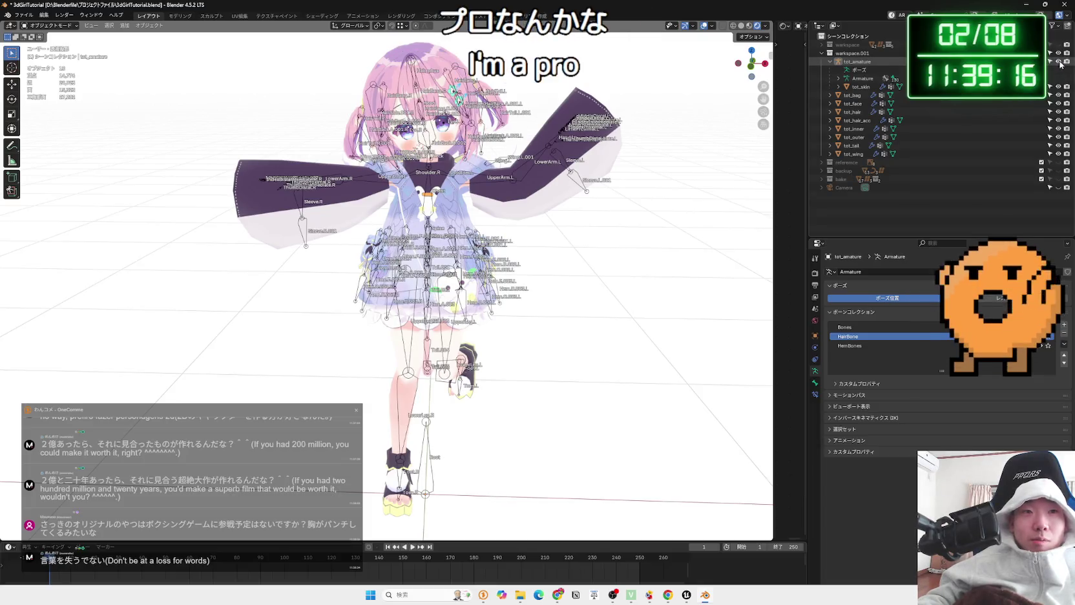
pyautogui.click(444, 338)
pyautogui.click(450, 335)
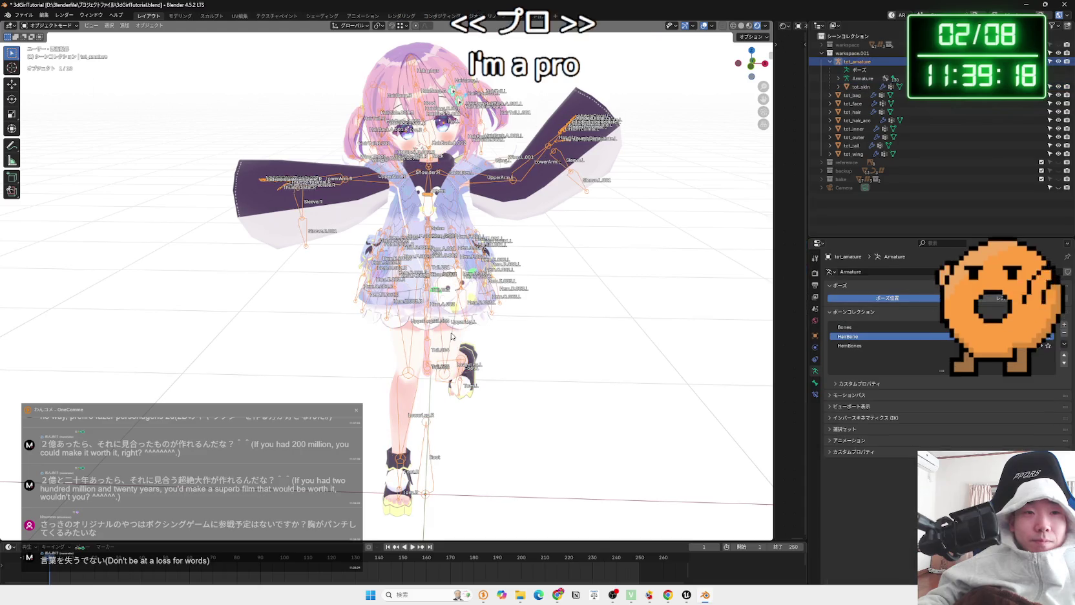
pyautogui.hotkey('ctrl', 'Tab')
# Swing the screen-left leg outward from the hip and orbit around to check the pose
pyautogui.press('r')
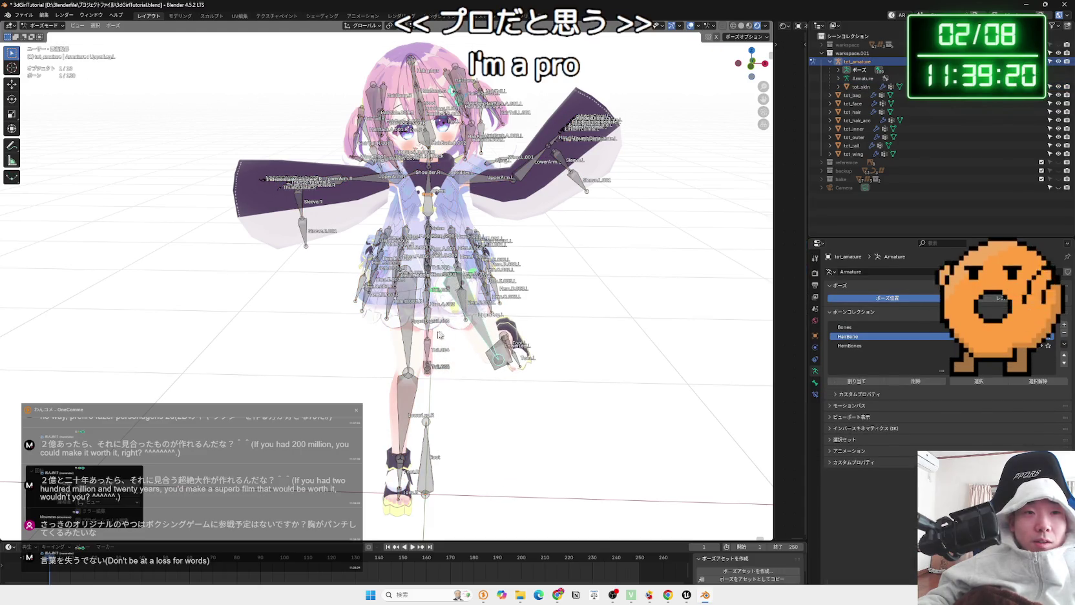
pyautogui.click(412, 342)
pyautogui.press('r')
pyautogui.click(424, 236)
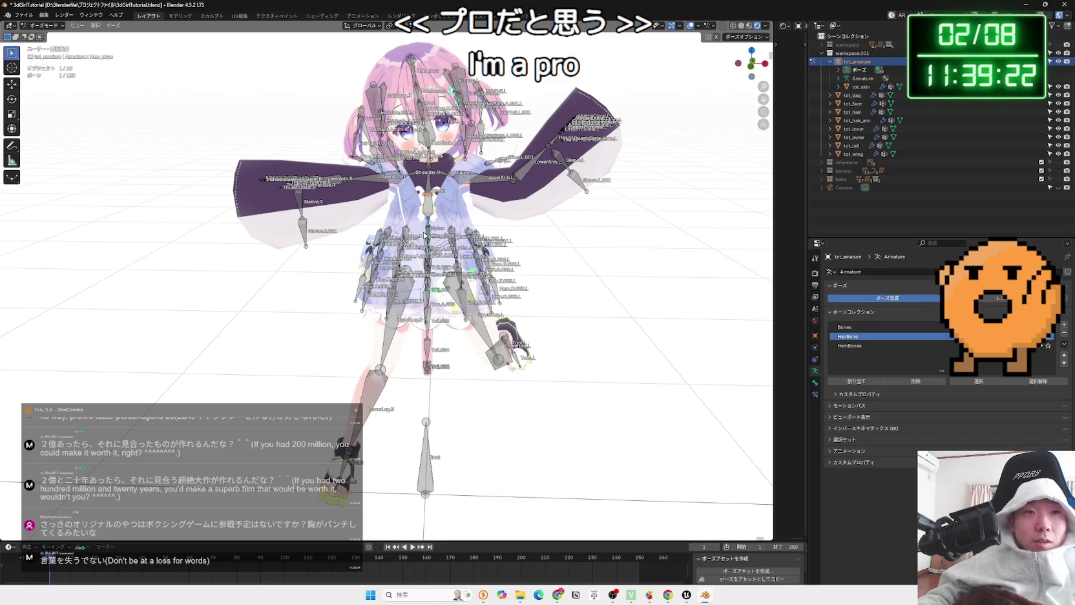
pyautogui.moveTo(424, 235); pyautogui.dragTo(413, 255)
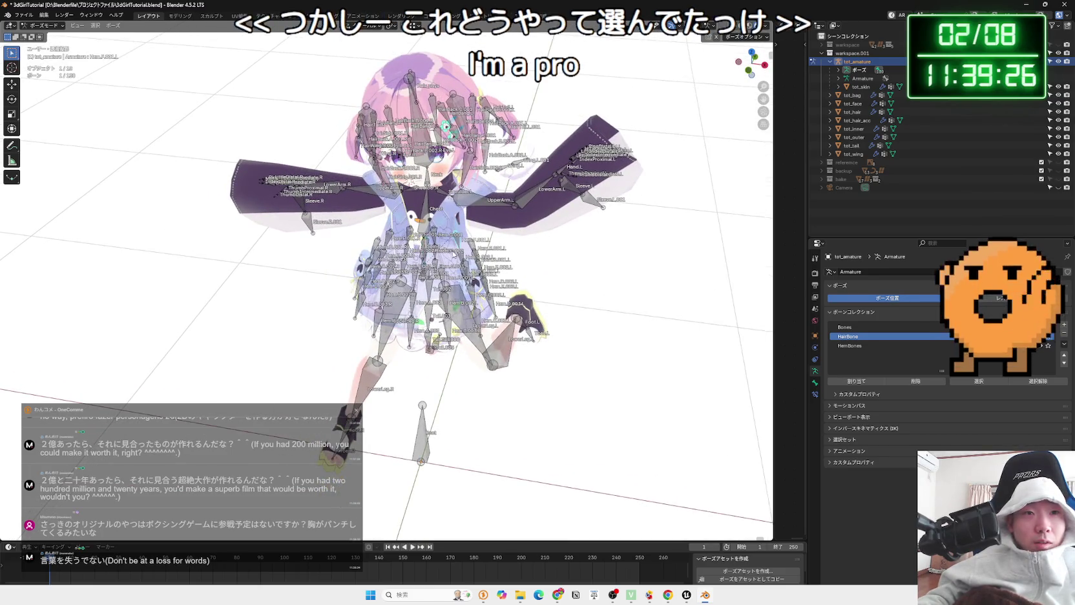
pyautogui.moveTo(424, 252); pyautogui.dragTo(329, 212)
pyautogui.moveTo(430, 239); pyautogui.dragTo(363, 243)
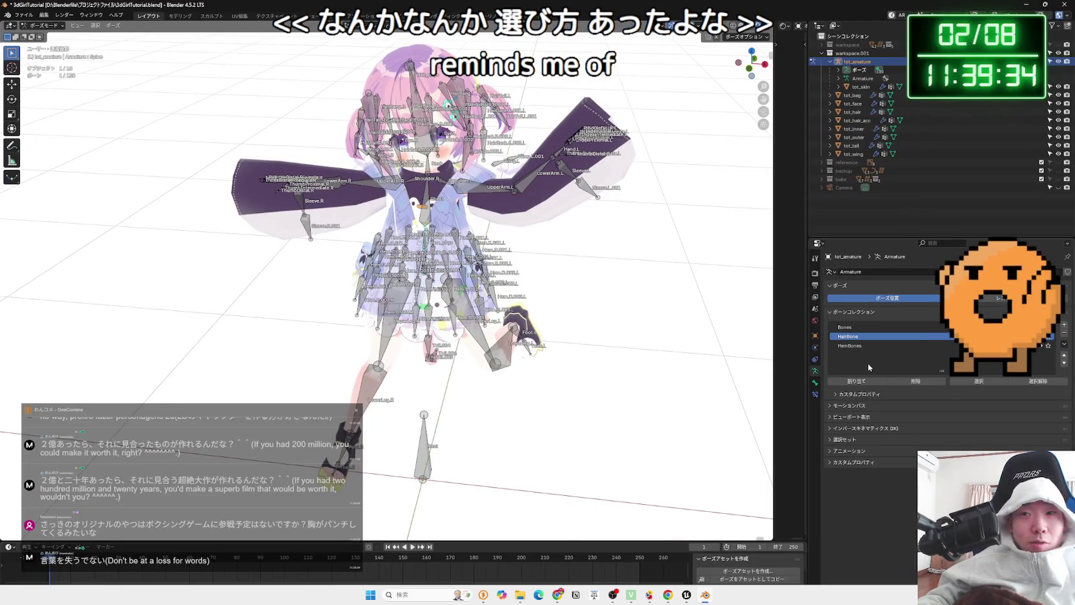
# Quit Blender, answer the save prompt, and put away YouTube to reveal the X page
pyautogui.click(1067, 4)
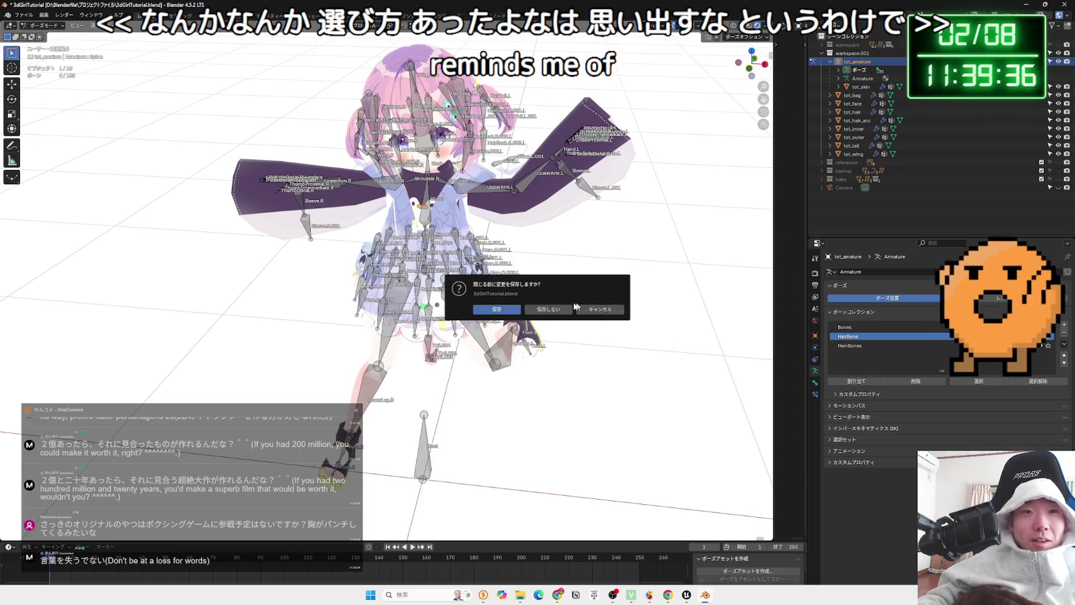
pyautogui.press('Return')
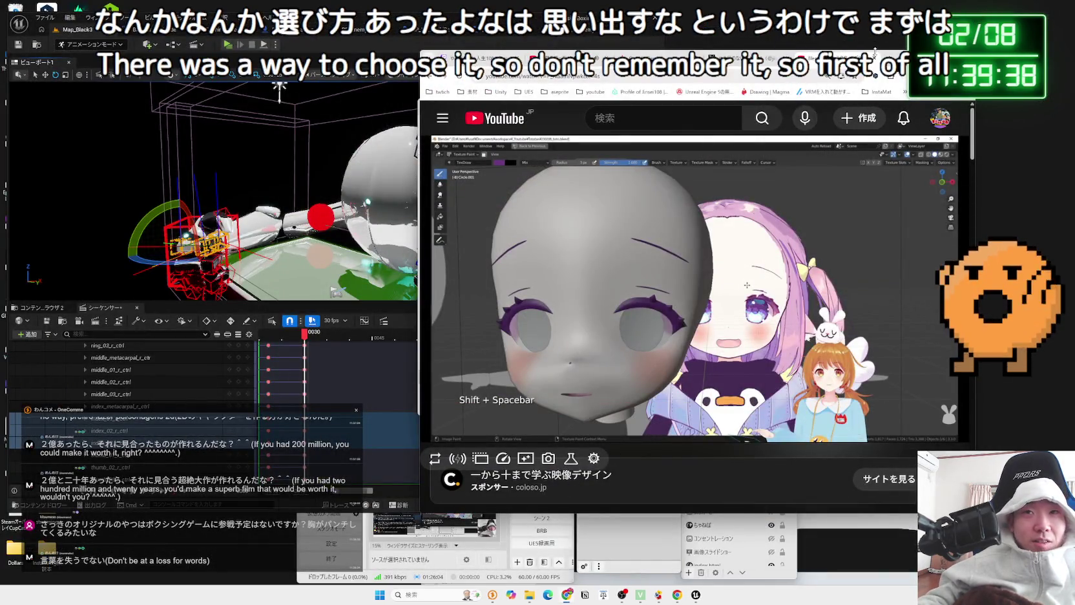
pyautogui.click(875, 58)
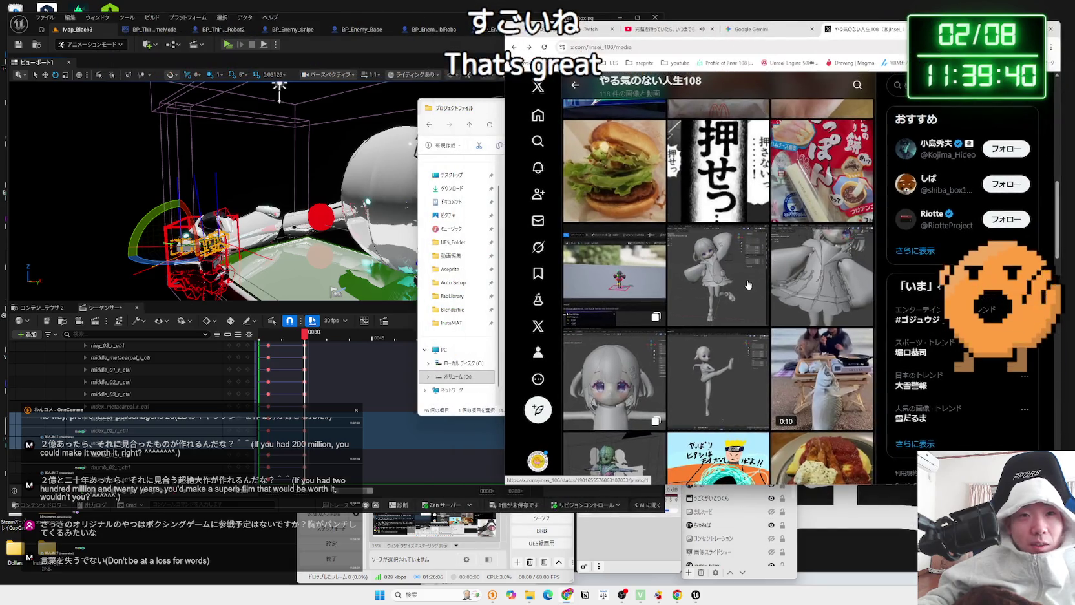
# Scroll the X profile to the top and bring the Blenderfile project files folder forward
pyautogui.scroll(5, 747, 283)
pyautogui.scroll(5, 746, 281)
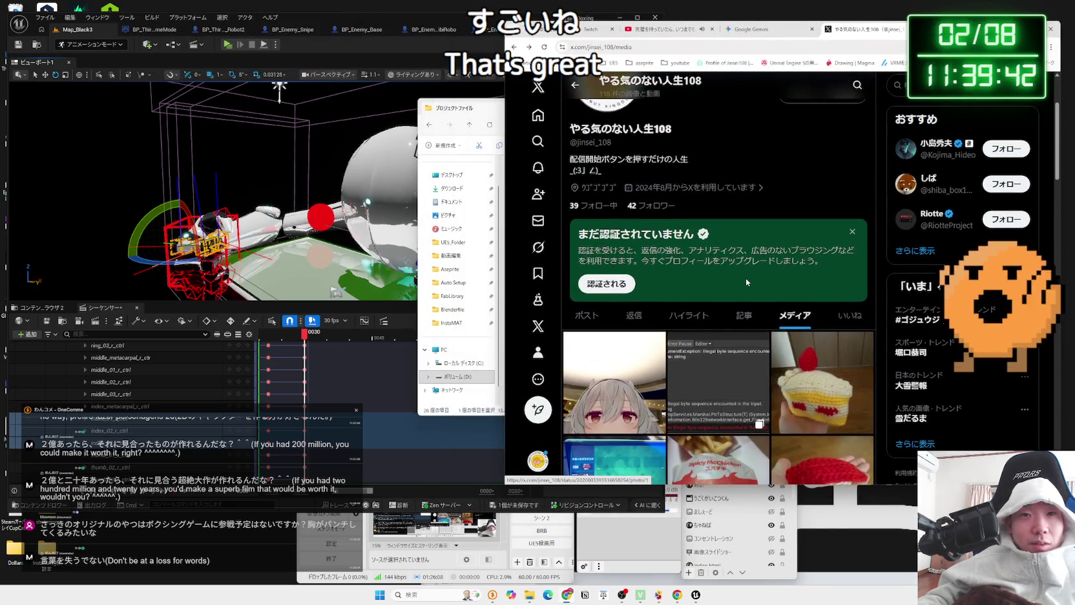
pyautogui.click(486, 112)
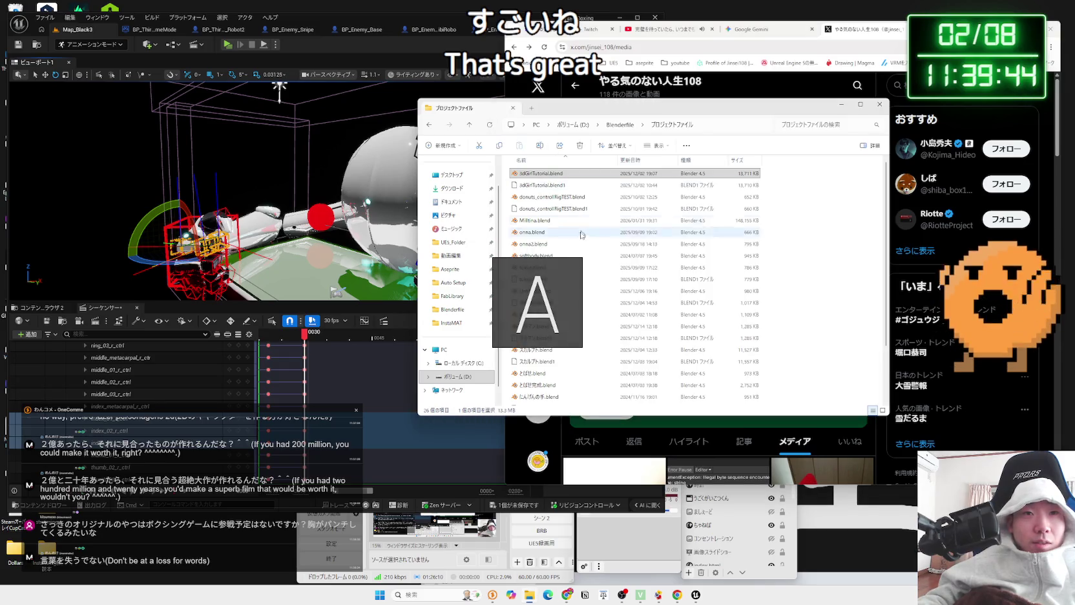
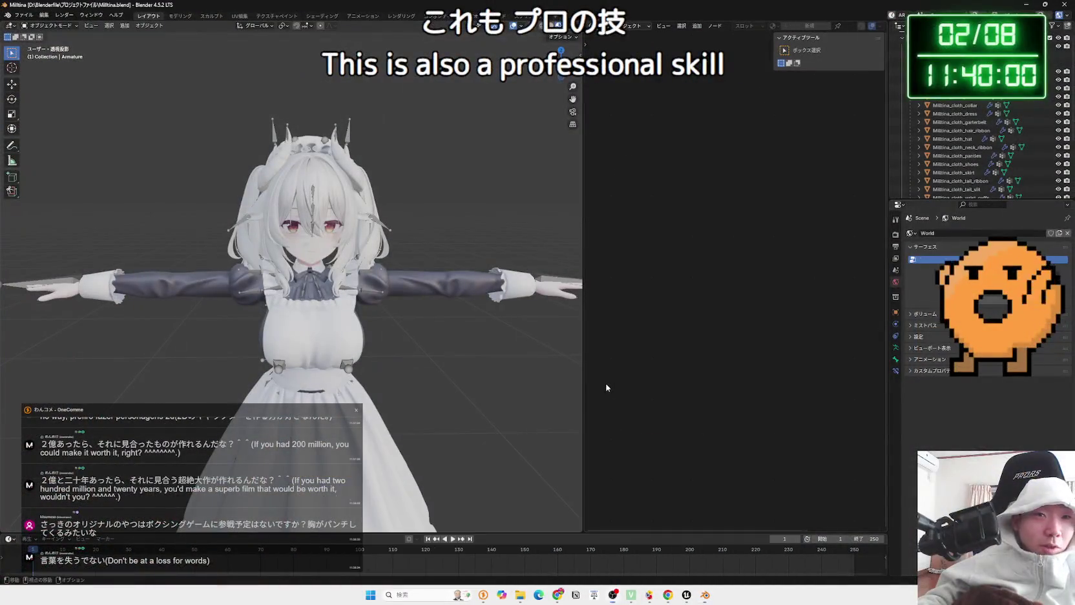
# Show the bones through the mesh and light the viewport with a brighter HDRI instead of the scene world
pyautogui.moveTo(369, 379)
pyautogui.mouseDown()
pyautogui.moveTo(478, 322)
pyautogui.moveTo(506, 286)
pyautogui.moveTo(108, 359)
pyautogui.moveTo(188, 349)
pyautogui.mouseUp()
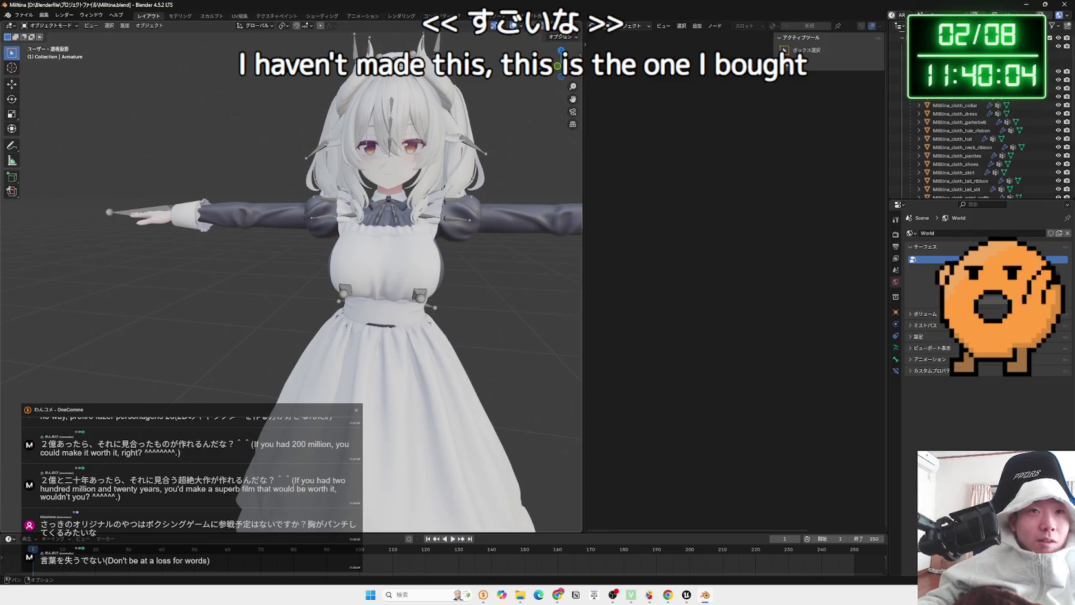
pyautogui.hotkey('alt', 'z')
pyautogui.moveTo(458, 140); pyautogui.dragTo(400, 142)
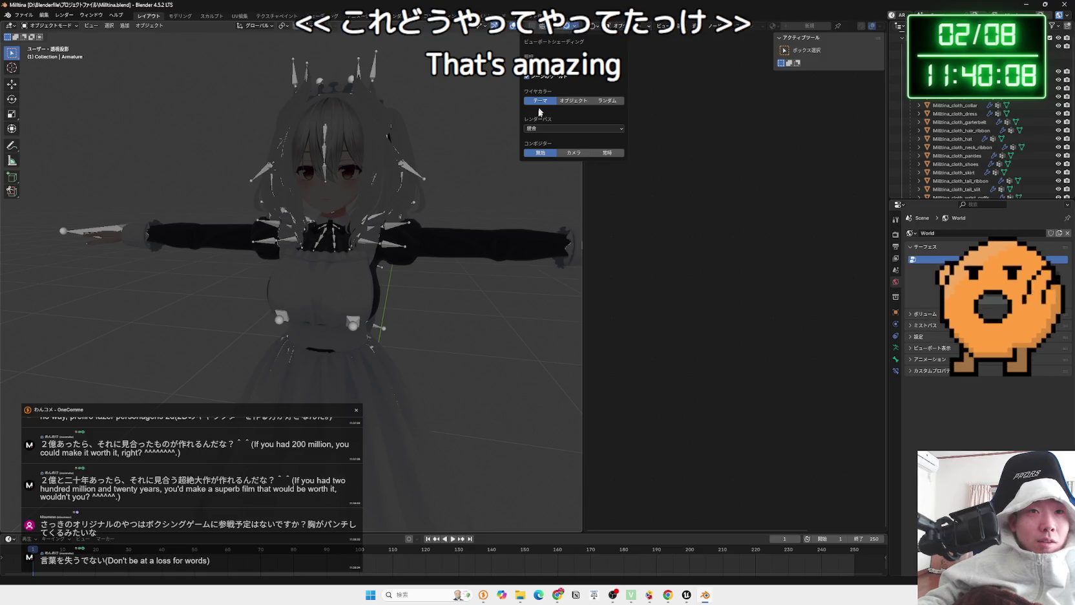
pyautogui.click(526, 76)
pyautogui.moveTo(546, 125)
pyautogui.mouseDown()
pyautogui.moveTo(523, 110)
pyautogui.moveTo(559, 67)
pyautogui.mouseUp()
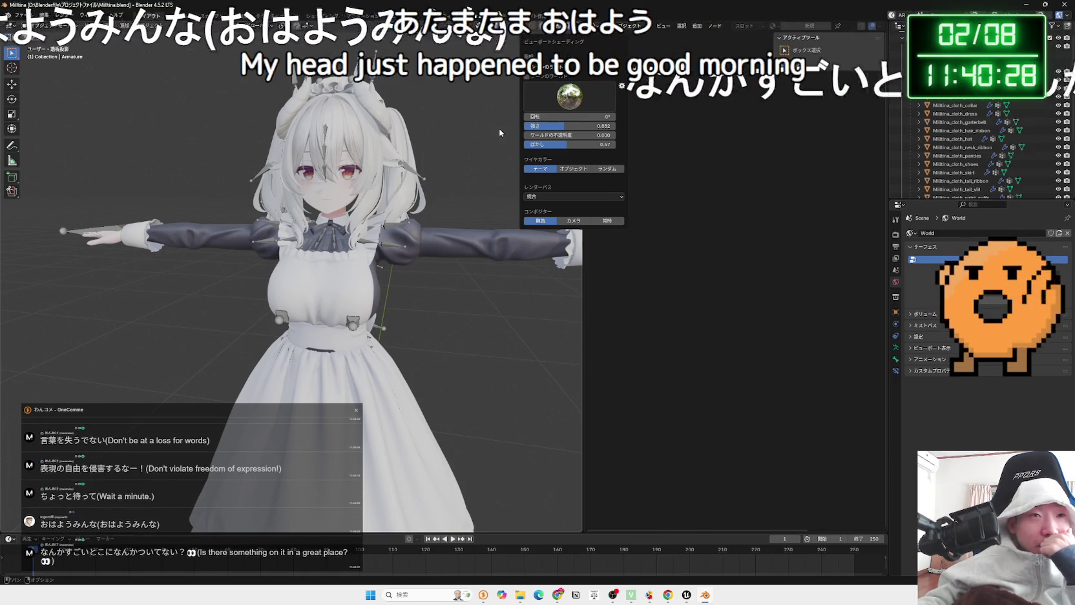
pyautogui.moveTo(499, 128)
pyautogui.mouseDown()
pyautogui.moveTo(345, 259)
pyautogui.moveTo(317, 324)
pyautogui.mouseUp()
pyautogui.scroll(5, 318, 324)
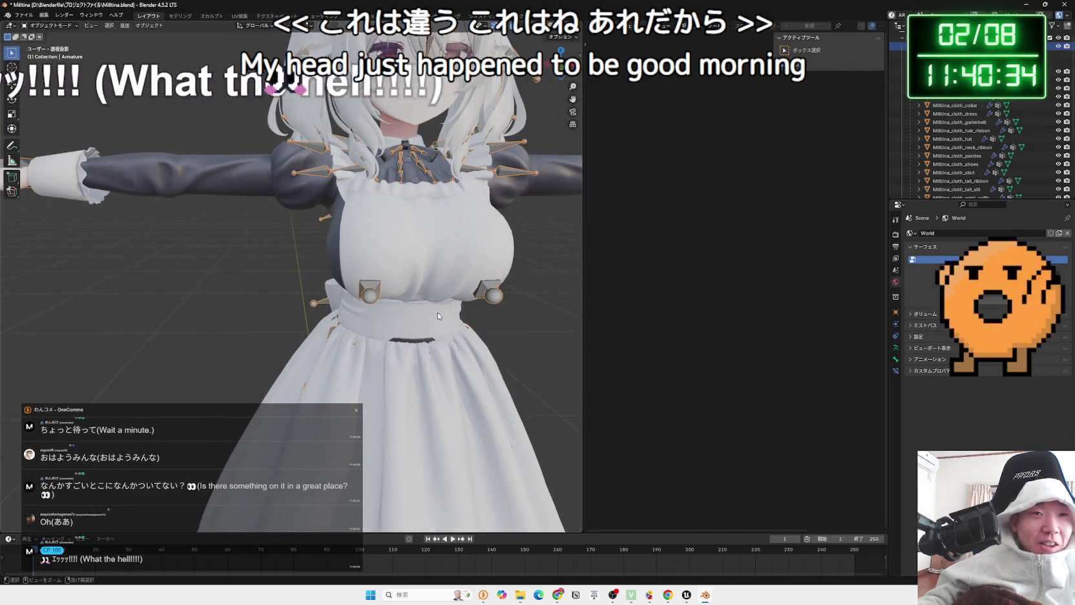
# Switch the armature to Pose Mode, test-rotate the chest bones, and select Breast_R.001
pyautogui.hotkey('ctrl', 'Tab')
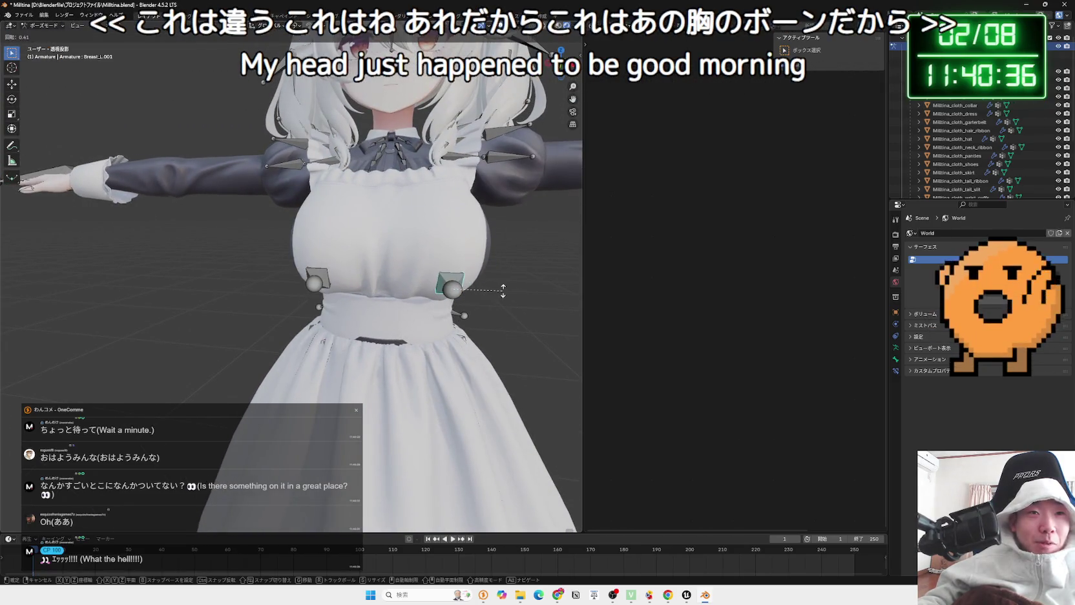
pyautogui.press('Escape')
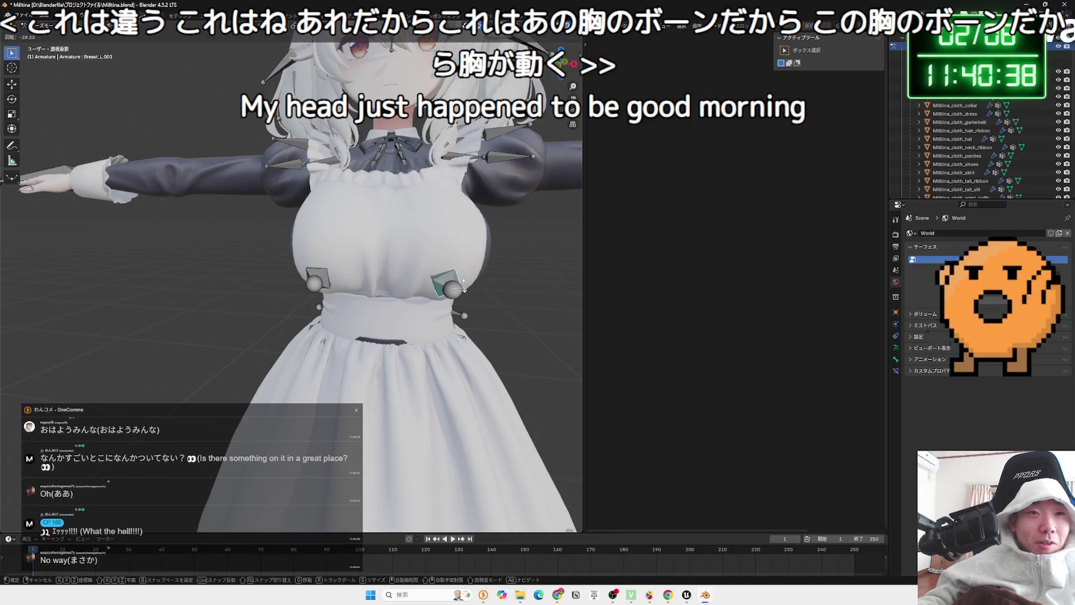
pyautogui.press('Escape')
pyautogui.moveTo(492, 292); pyautogui.dragTo(138, 299)
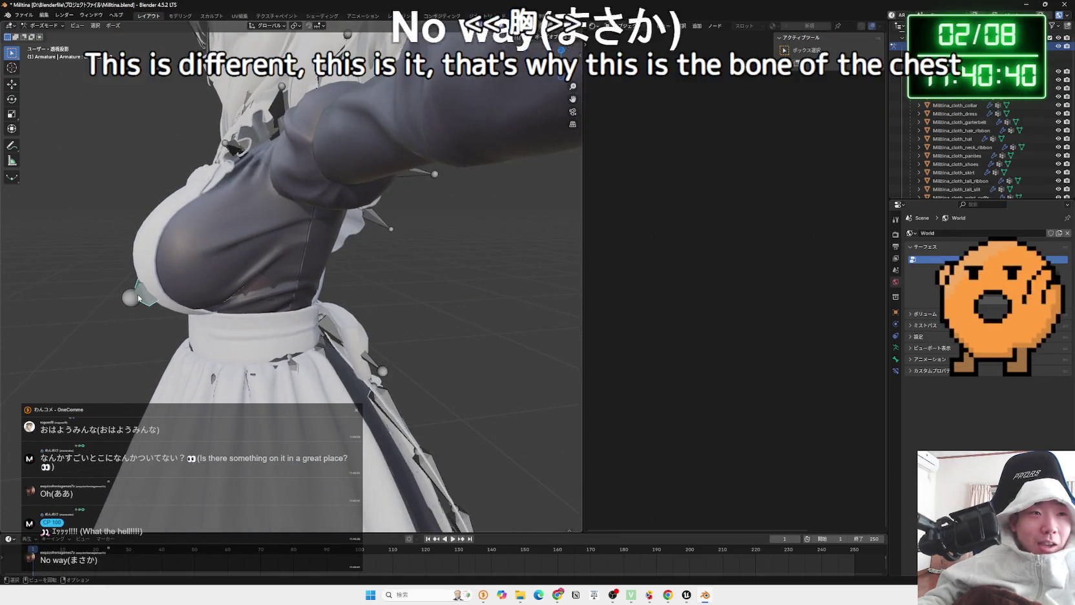
pyautogui.press('r')
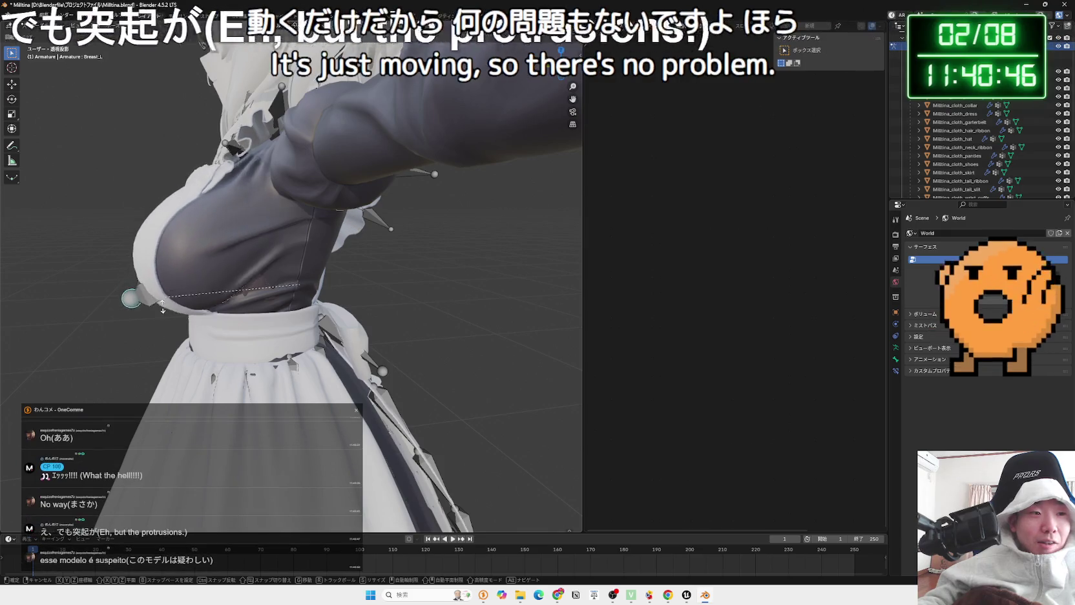
pyautogui.click(168, 298)
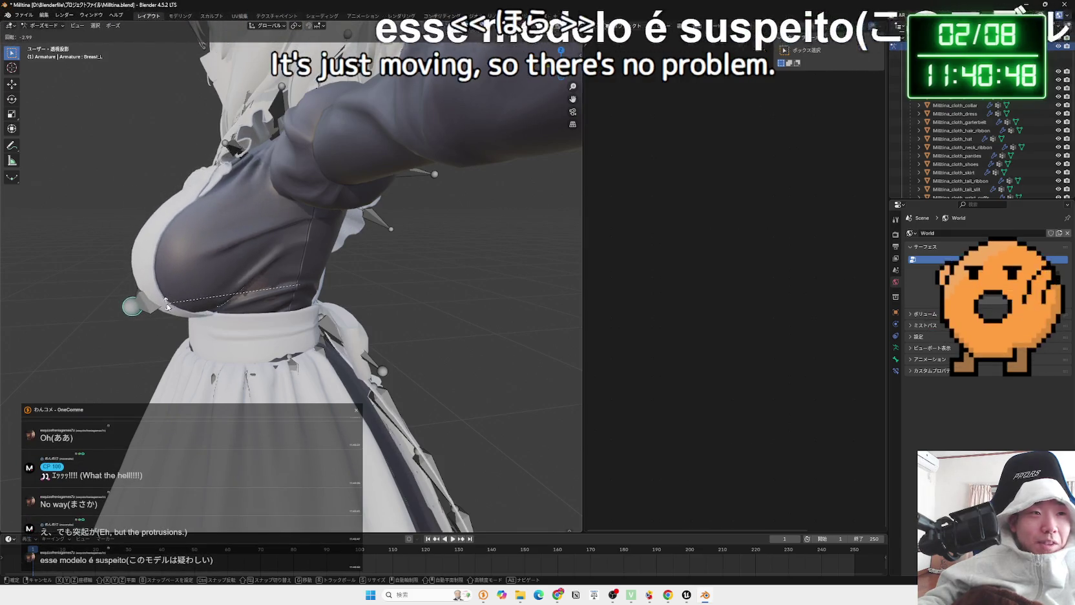
pyautogui.moveTo(179, 298); pyautogui.dragTo(404, 289)
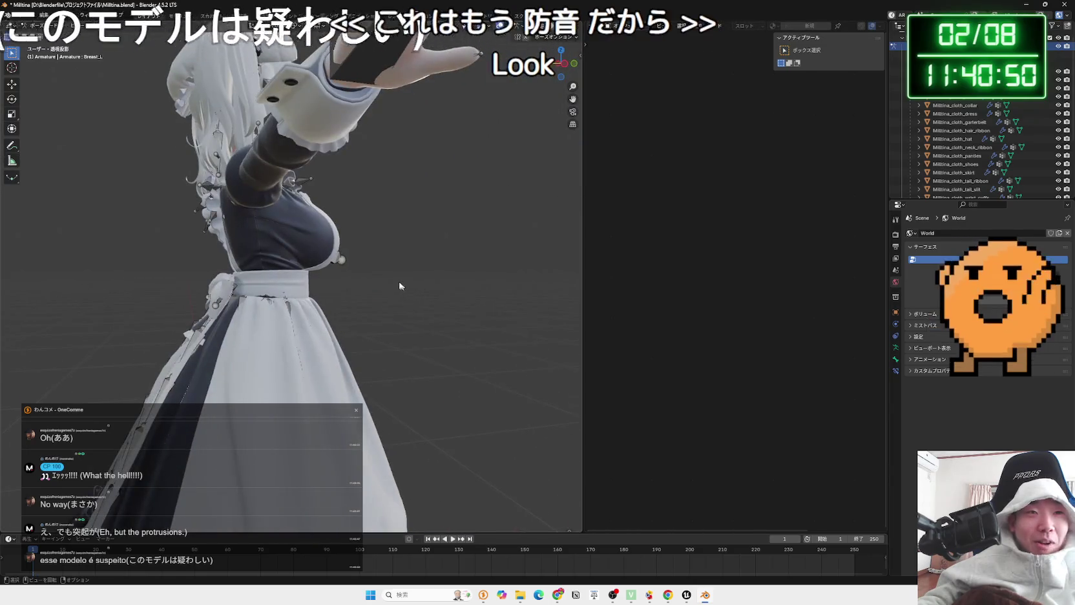
pyautogui.click(340, 259)
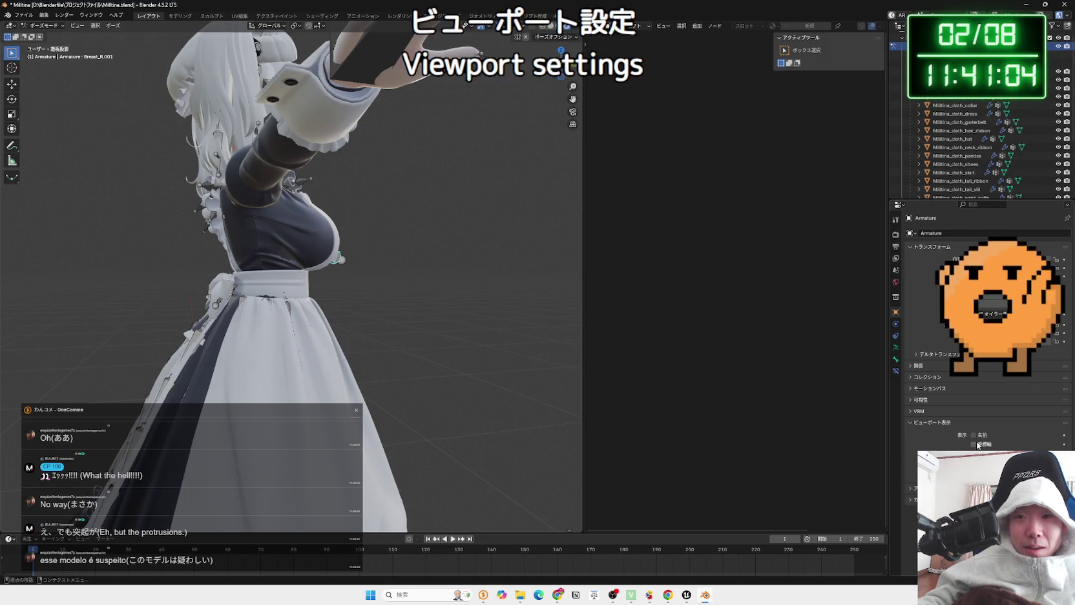
# Return the armature to Pose Mode and make the mesh see-through to reveal the bones
pyautogui.moveTo(194, 311); pyautogui.dragTo(304, 311)
pyautogui.hotkey('ctrl', 'Tab')
pyautogui.moveTo(456, 314)
pyautogui.mouseDown()
pyautogui.moveTo(495, 277)
pyautogui.moveTo(475, 324)
pyautogui.moveTo(429, 266)
pyautogui.mouseUp()
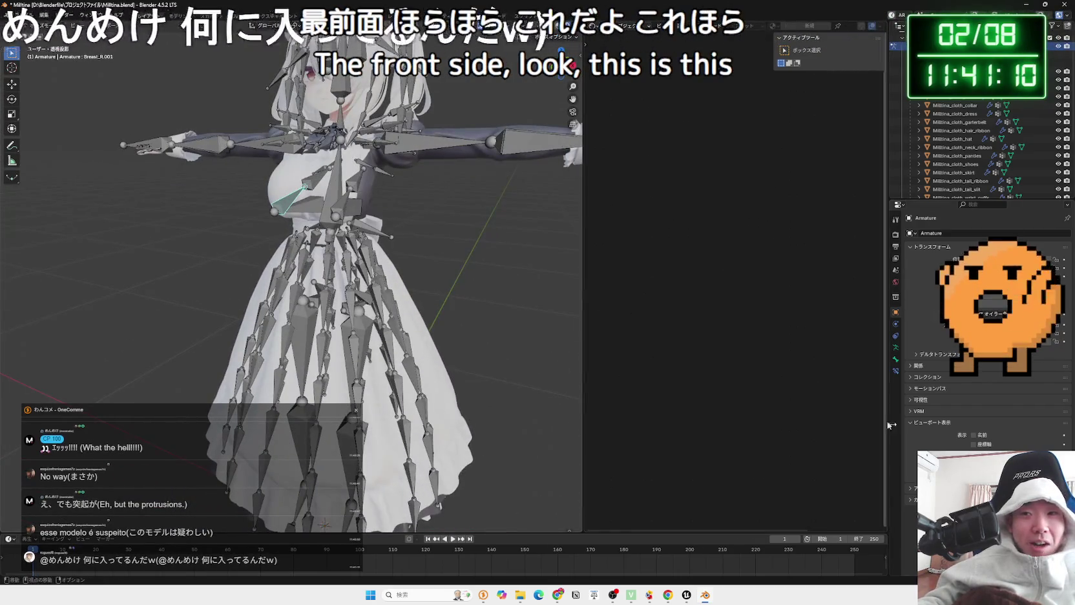
pyautogui.hotkey('alt', 'z')
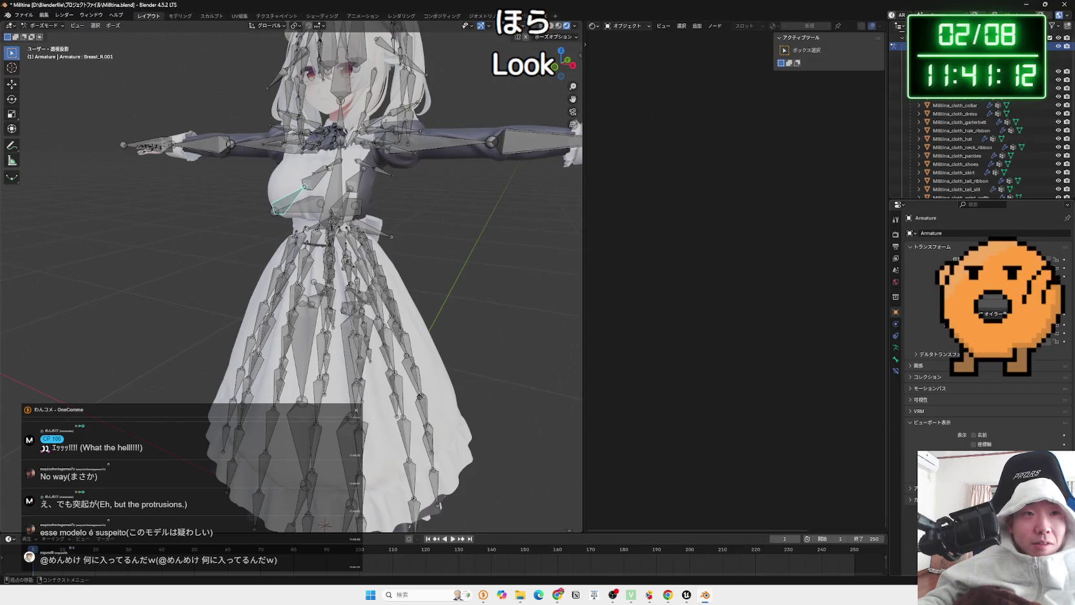
pyautogui.moveTo(429, 265)
pyautogui.mouseDown()
pyautogui.moveTo(490, 274)
pyautogui.moveTo(524, 260)
pyautogui.moveTo(510, 249)
pyautogui.moveTo(543, 253)
pyautogui.moveTo(488, 250)
pyautogui.moveTo(492, 259)
pyautogui.mouseUp()
# Orbit around the rig, test-rotate a chest bone, and select the left upper-arm twist bone
pyautogui.scroll(3, 404, 279)
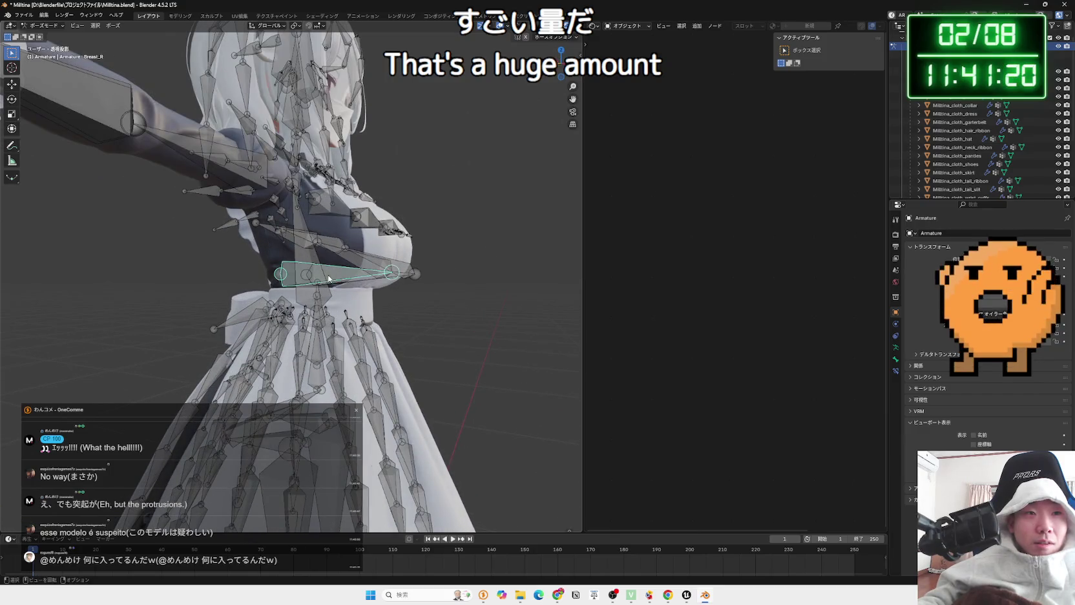
pyautogui.moveTo(328, 279); pyautogui.dragTo(346, 283)
pyautogui.press('r')
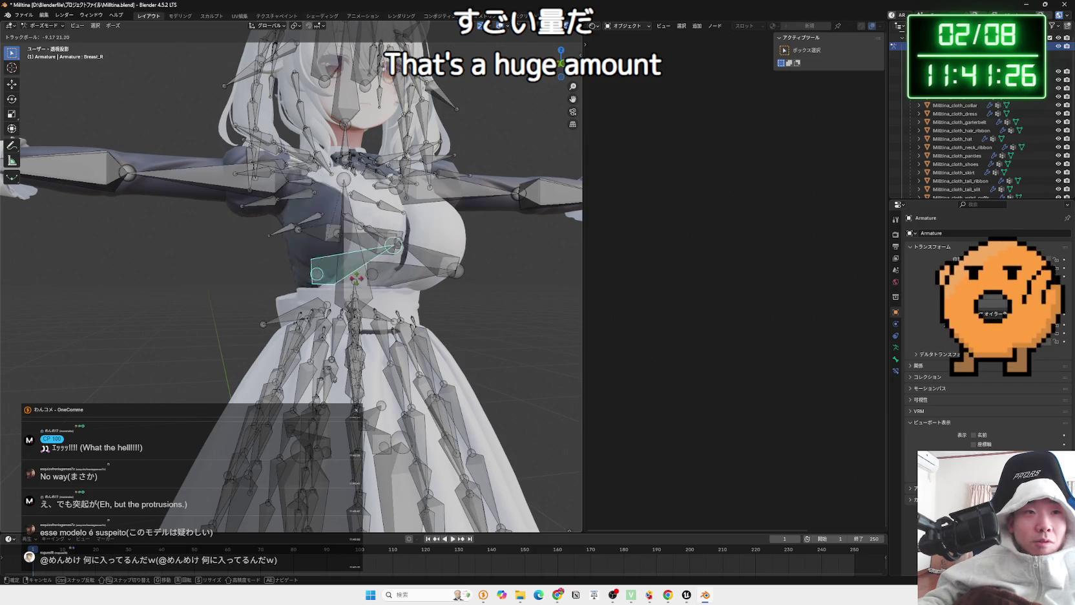
pyautogui.moveTo(372, 284)
pyautogui.mouseDown()
pyautogui.moveTo(473, 305)
pyautogui.moveTo(356, 303)
pyautogui.moveTo(430, 228)
pyautogui.moveTo(492, 224)
pyautogui.moveTo(496, 255)
pyautogui.mouseUp()
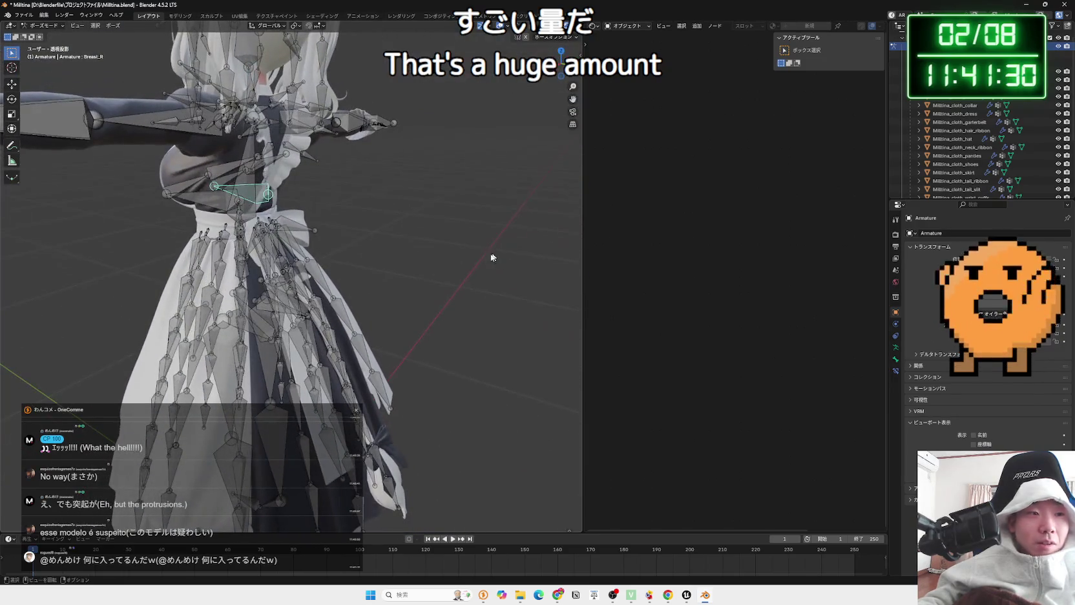
pyautogui.moveTo(401, 301)
pyautogui.mouseDown()
pyautogui.moveTo(353, 173)
pyautogui.moveTo(335, 176)
pyautogui.moveTo(523, 262)
pyautogui.moveTo(446, 252)
pyautogui.mouseUp()
pyautogui.click(522, 262)
pyautogui.press('r')
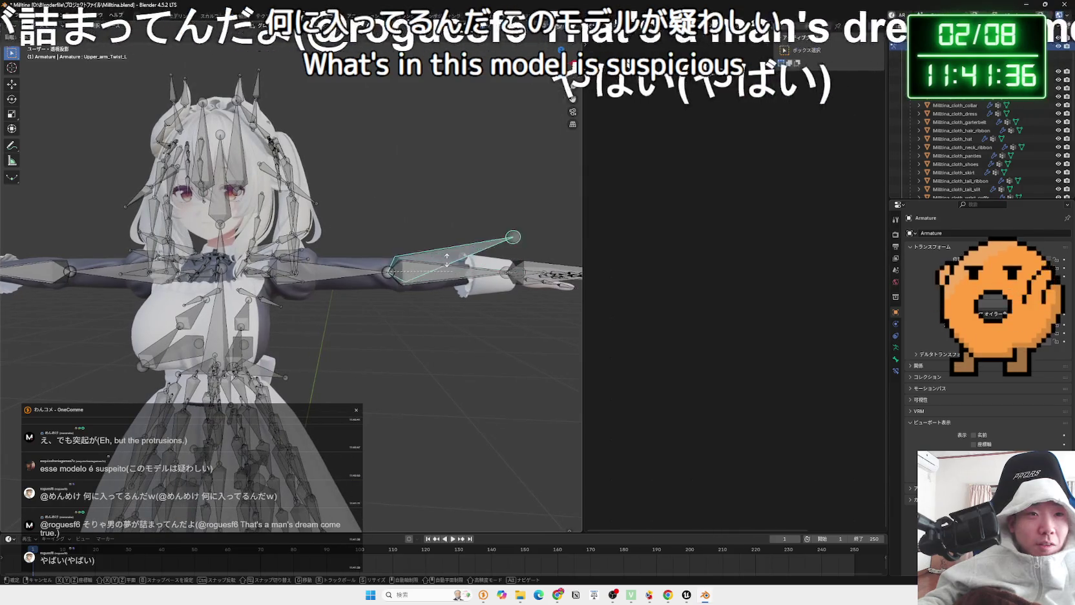
pyautogui.rightClick(474, 276)
pyautogui.moveTo(475, 276)
pyautogui.mouseDown()
pyautogui.moveTo(336, 324)
pyautogui.moveTo(262, 319)
pyautogui.mouseUp()
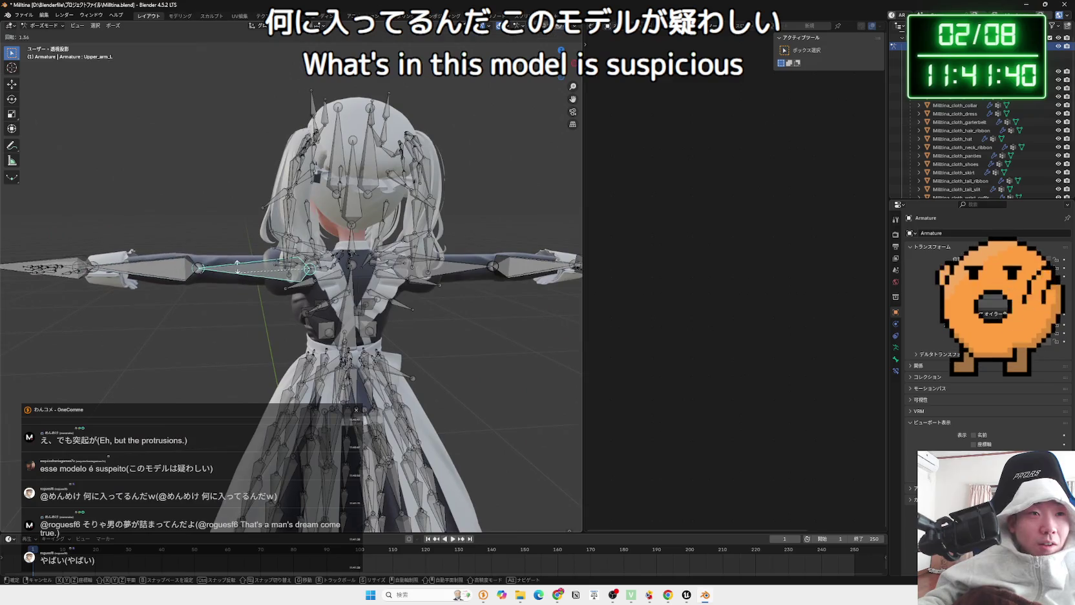
pyautogui.rightClick(258, 307)
pyautogui.moveTo(259, 307)
pyautogui.mouseDown()
pyautogui.moveTo(271, 304)
pyautogui.moveTo(251, 277)
pyautogui.moveTo(322, 318)
pyautogui.moveTo(331, 349)
pyautogui.mouseUp()
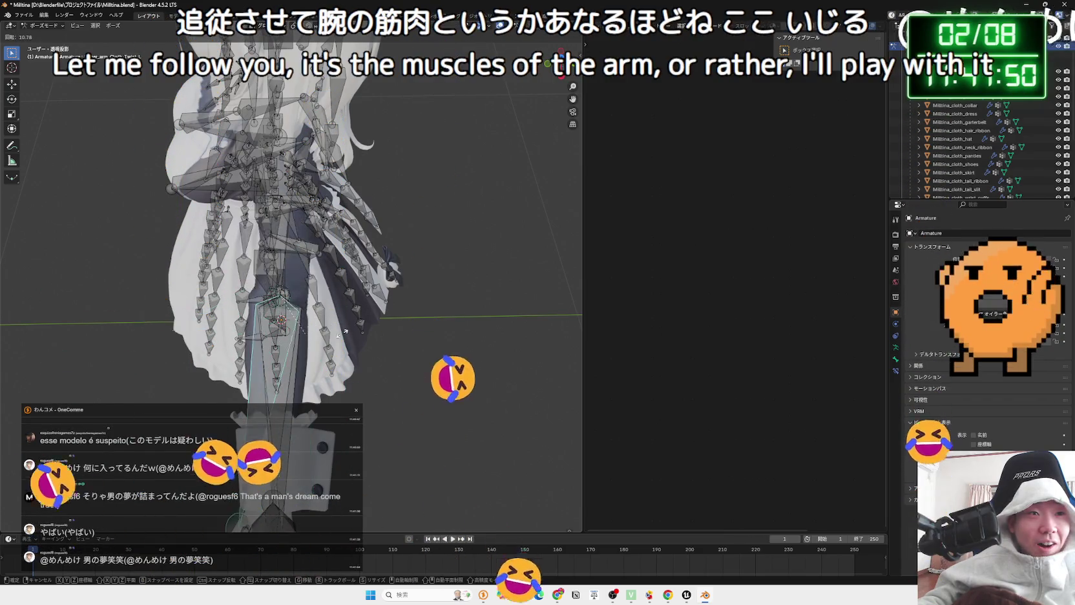
pyautogui.click(301, 332)
pyautogui.moveTo(301, 332); pyautogui.dragTo(306, 270)
pyautogui.scroll(3, 407, 275)
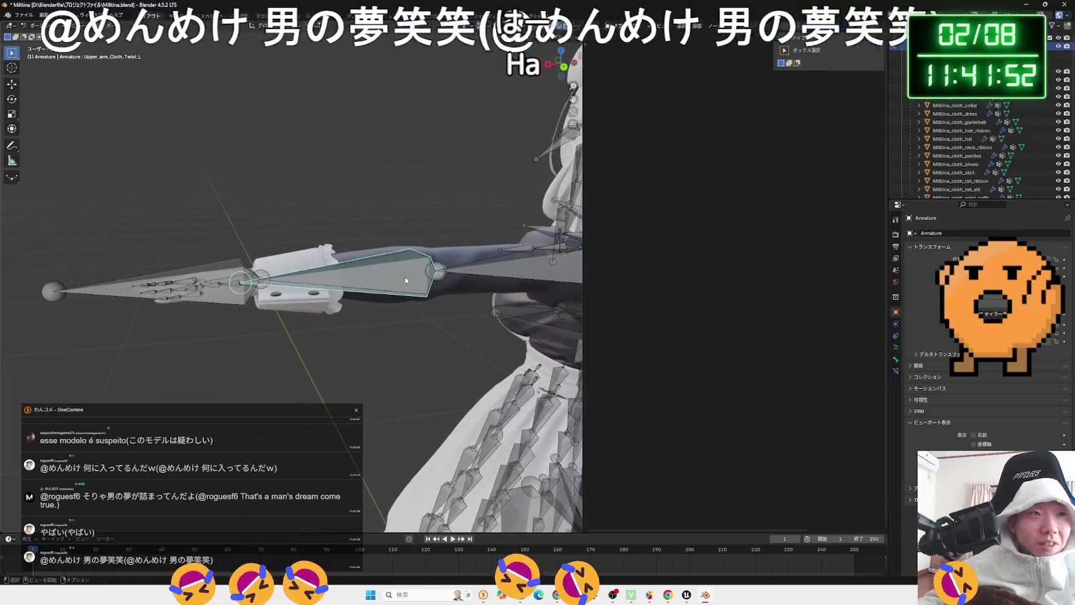
pyautogui.click(113, 278)
pyautogui.press('r')
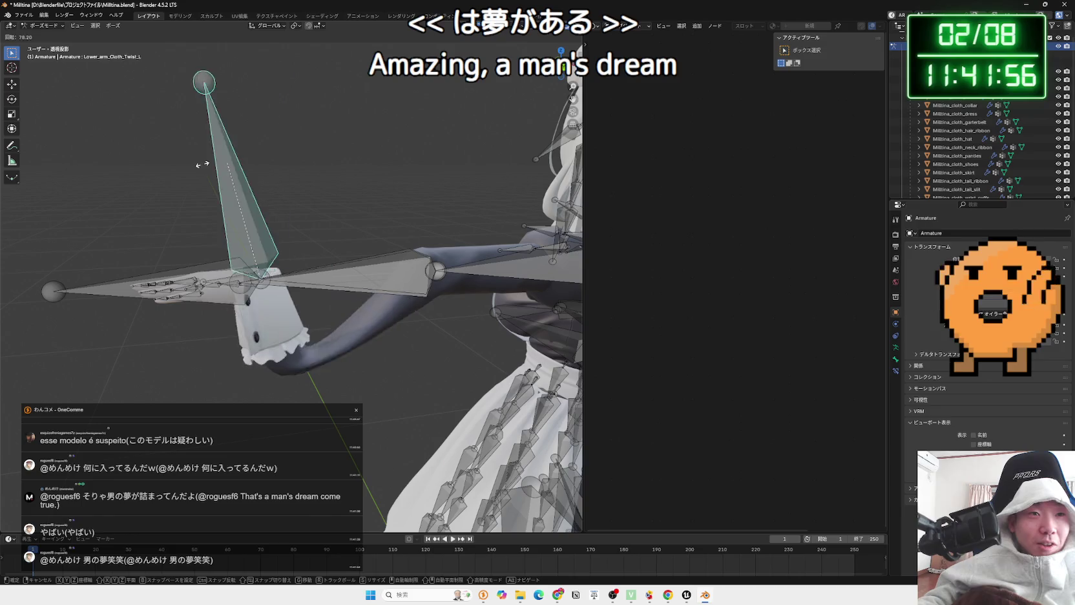
pyautogui.press('Escape')
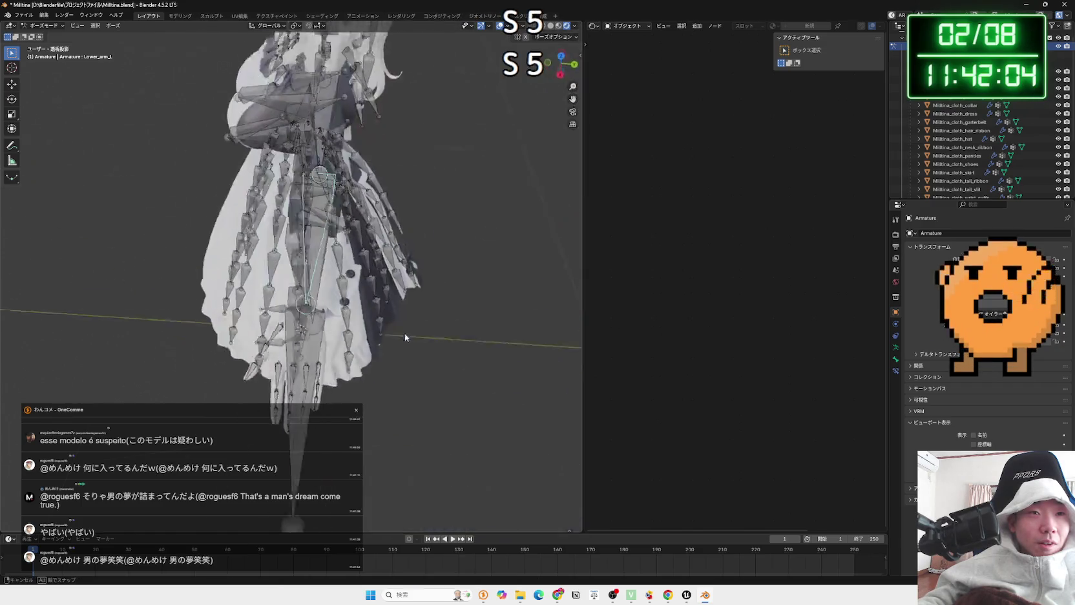
pyautogui.click(297, 276)
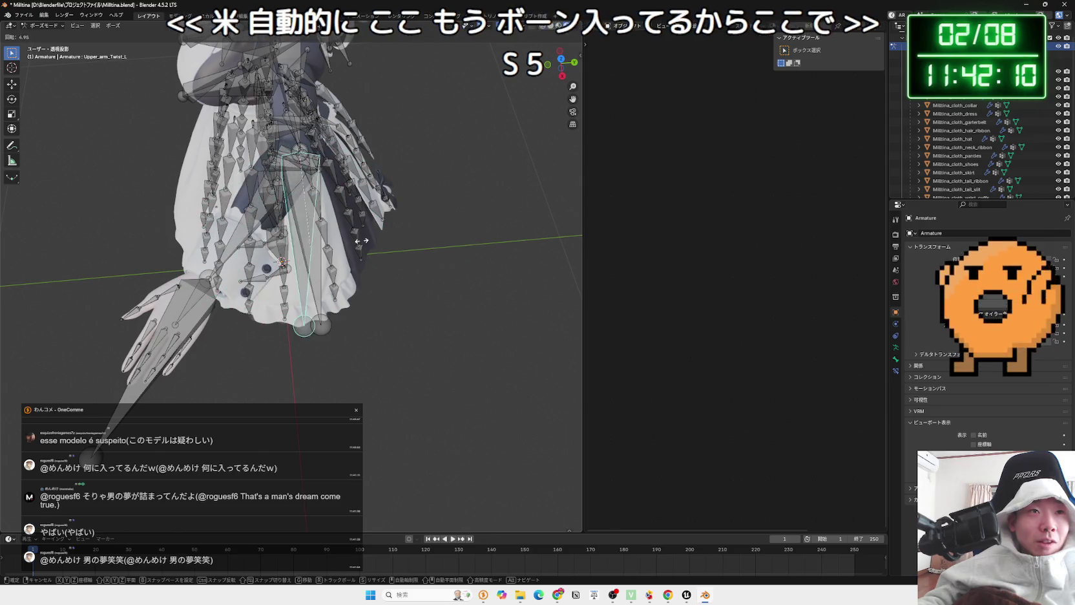
pyautogui.click(158, 243)
pyautogui.scroll(3, 158, 243)
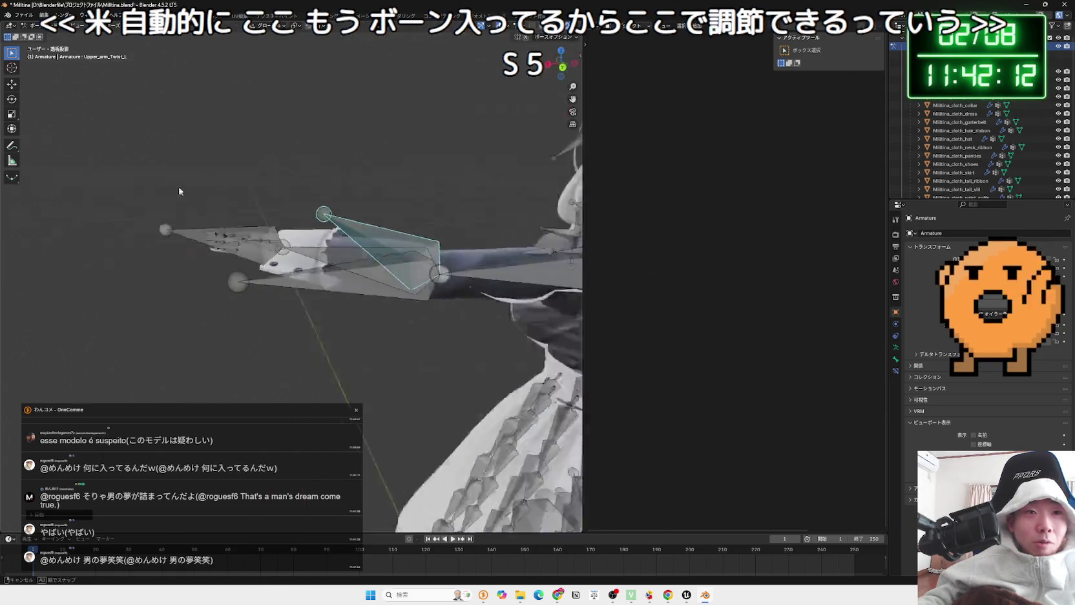
pyautogui.scroll(5, 384, 172)
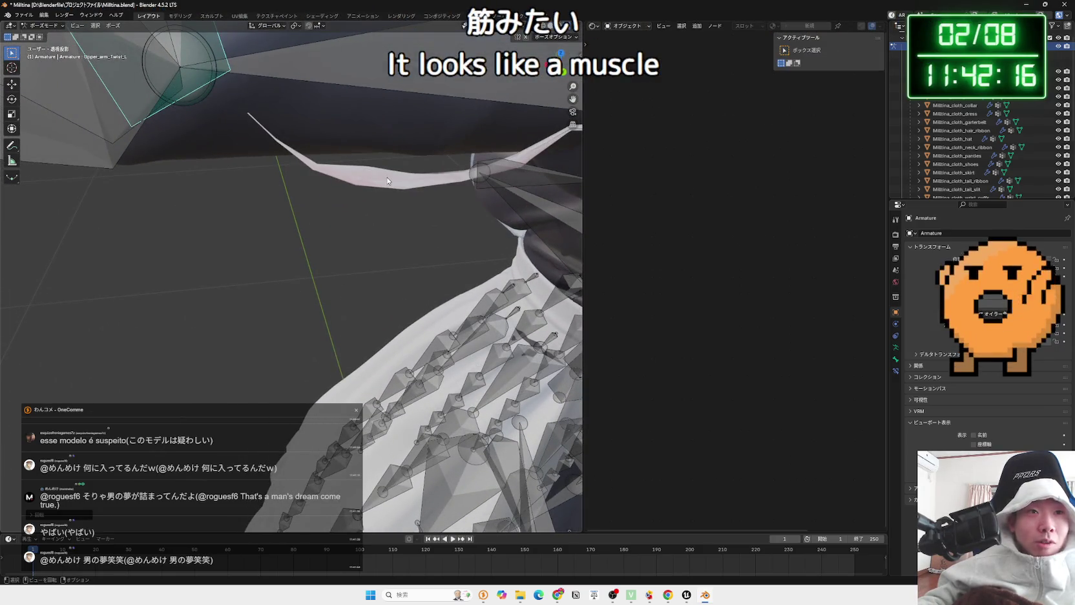
pyautogui.hotkey('ctrl', 'z')
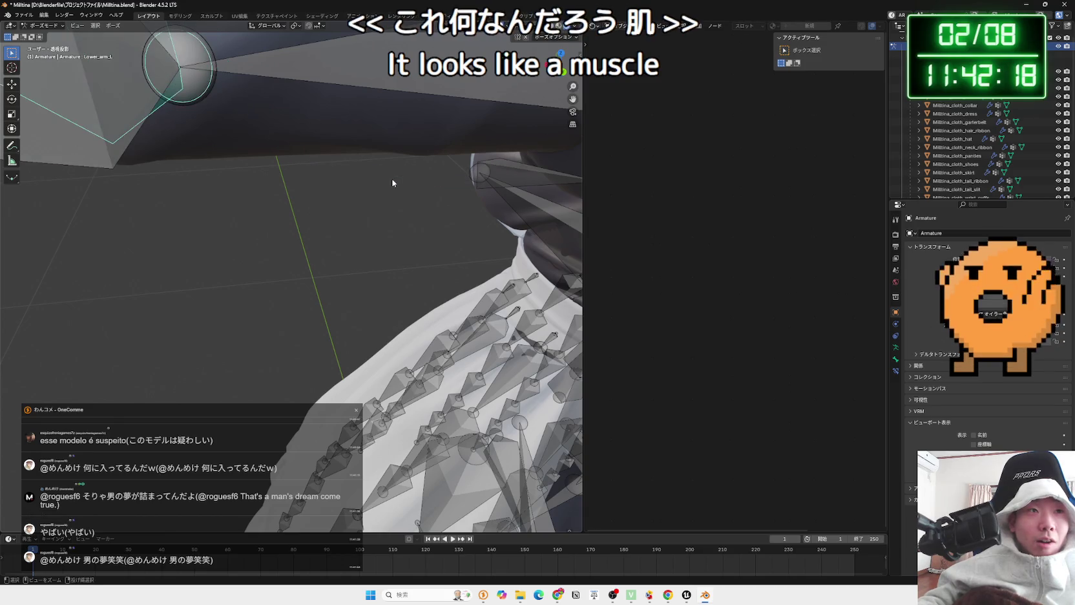
pyautogui.hotkey('ctrl', 'z')
pyautogui.scroll(-4, 392, 183)
pyautogui.moveTo(392, 183)
pyautogui.mouseDown()
pyautogui.moveTo(548, 171)
pyautogui.moveTo(389, 195)
pyautogui.moveTo(404, 229)
pyautogui.mouseUp()
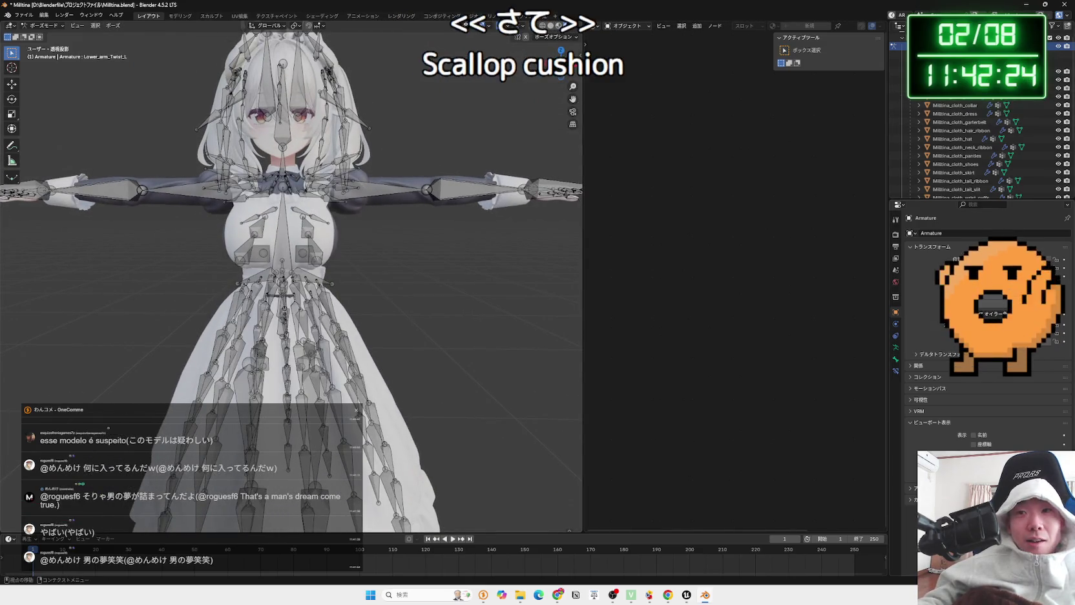
# Make the mesh opaque again and hide the white apron to inspect the waist
pyautogui.hotkey('alt', 'z')
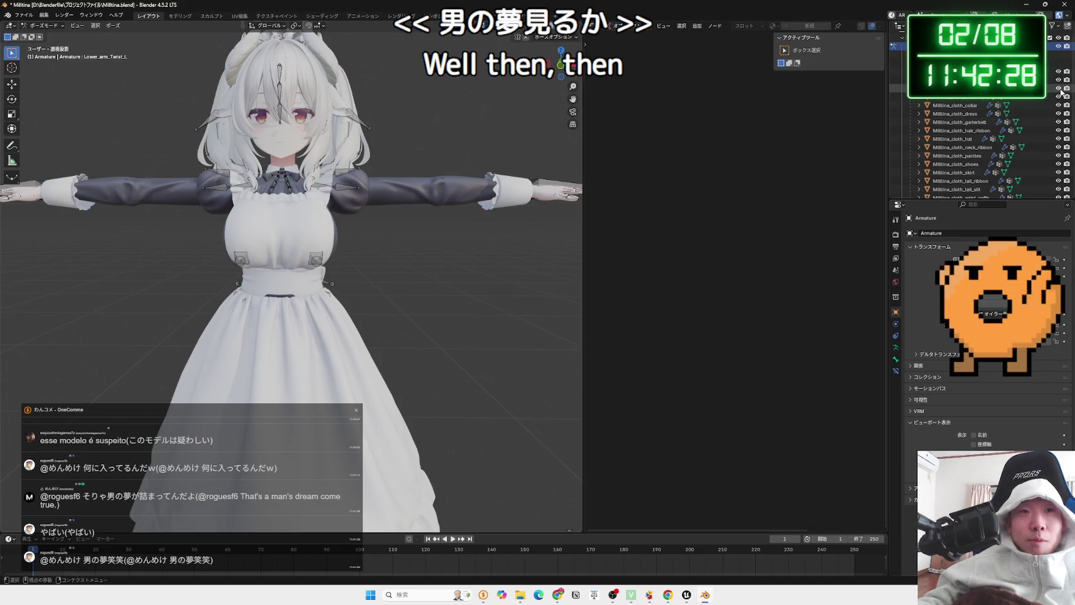
pyautogui.click(1059, 88)
pyautogui.moveTo(348, 279)
pyautogui.mouseDown()
pyautogui.moveTo(127, 318)
pyautogui.moveTo(436, 298)
pyautogui.moveTo(432, 320)
pyautogui.moveTo(531, 317)
pyautogui.mouseUp()
pyautogui.scroll(6, 286, 296)
pyautogui.scroll(-5, 239, 306)
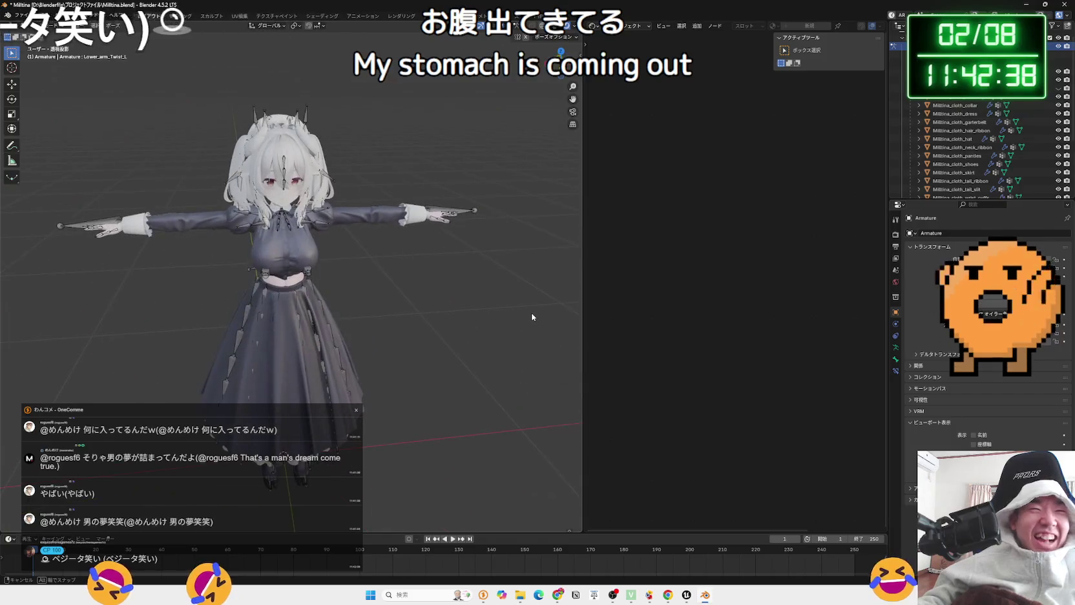
# Inspect the skirt from a low angle, then switch the armature into Edit Mode
pyautogui.moveTo(425, 293)
pyautogui.mouseDown()
pyautogui.moveTo(448, 223)
pyautogui.moveTo(354, 317)
pyautogui.moveTo(310, 328)
pyautogui.mouseUp()
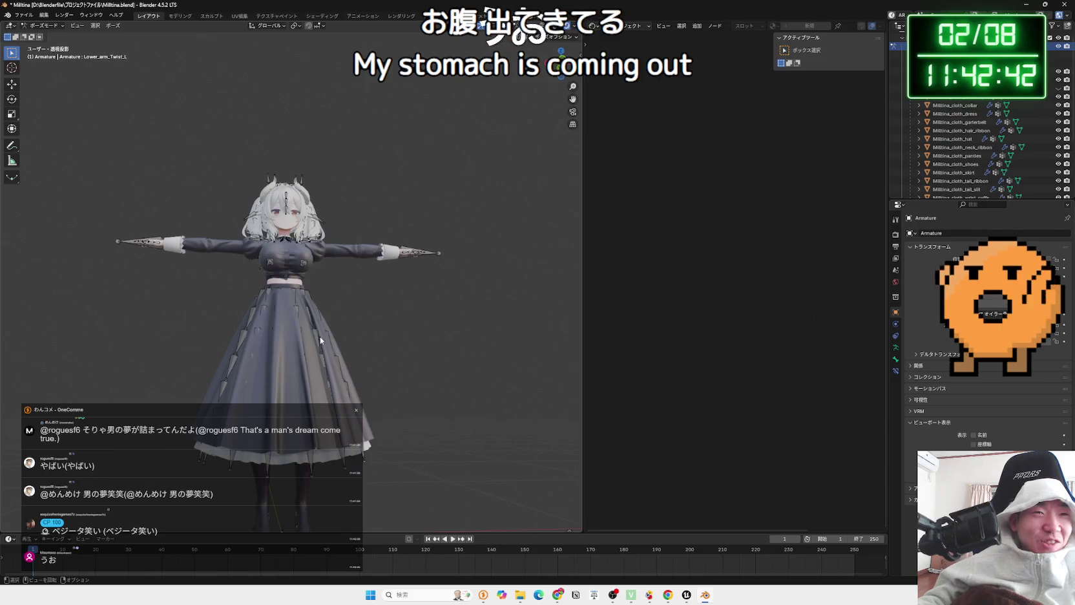
pyautogui.scroll(2, 310, 328)
pyautogui.scroll(2, 310, 325)
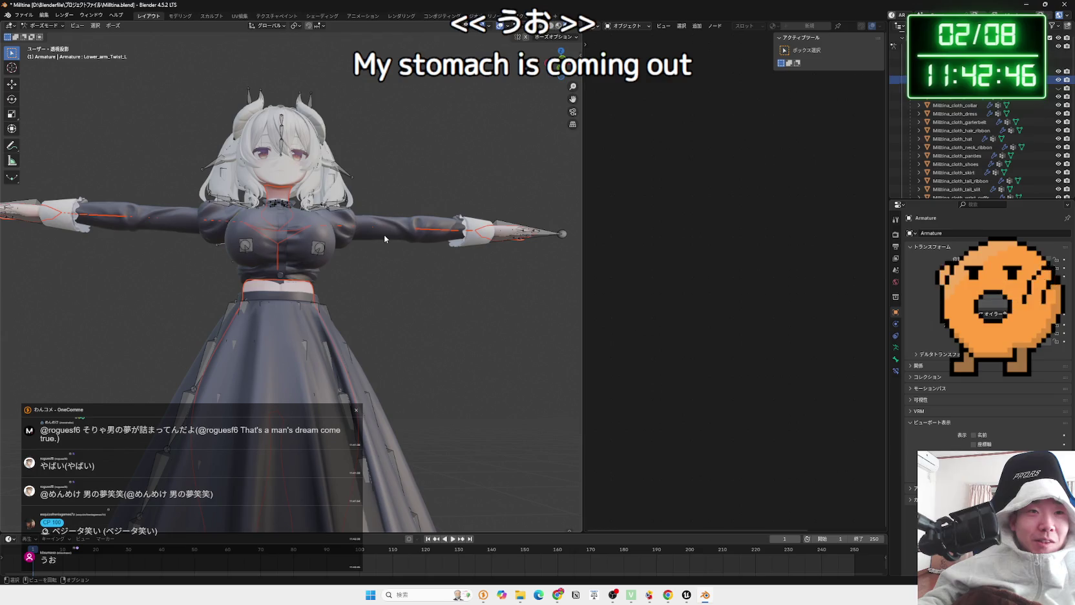
pyautogui.scroll(-2, 392, 223)
pyautogui.scroll(4, 315, 231)
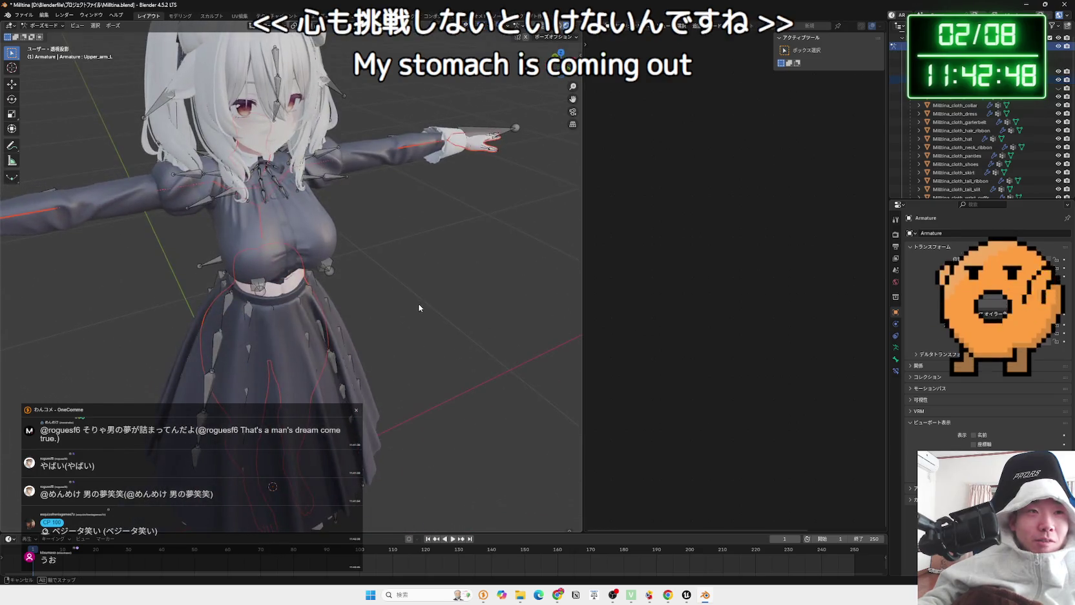
pyautogui.press('Tab')
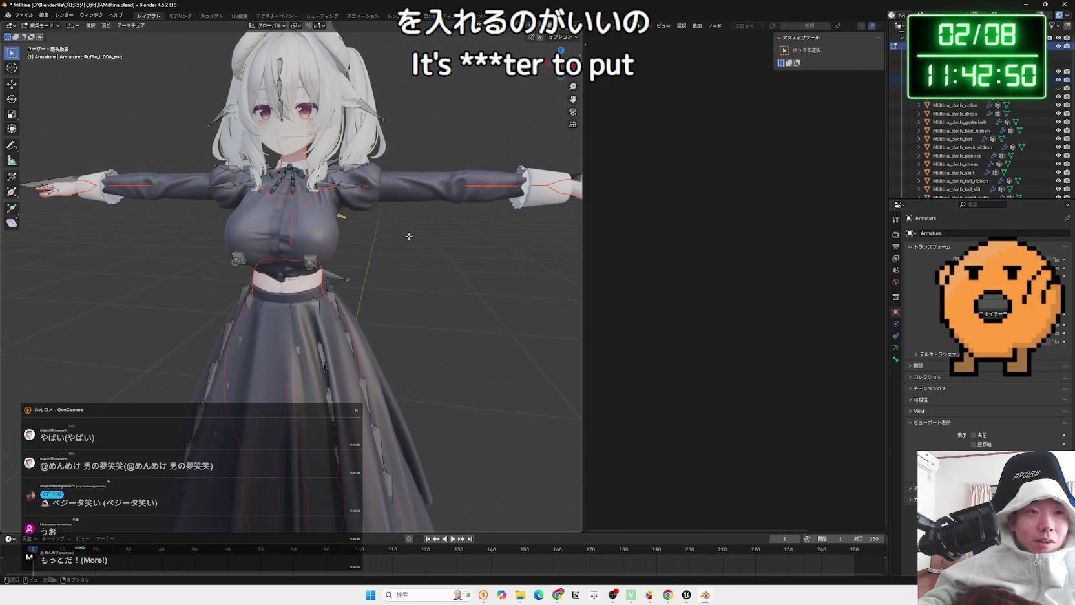
# Return to Object Mode, select the dress, and view its particle settings, vertex groups and shape keys
pyautogui.hotkey('ctrl', 'Tab')
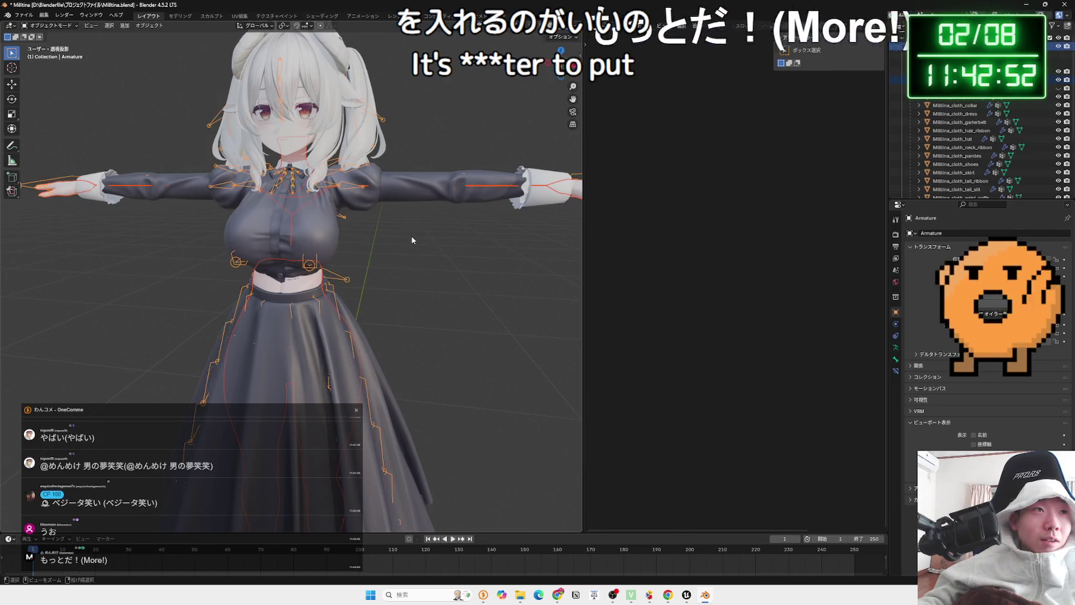
pyautogui.click(339, 235)
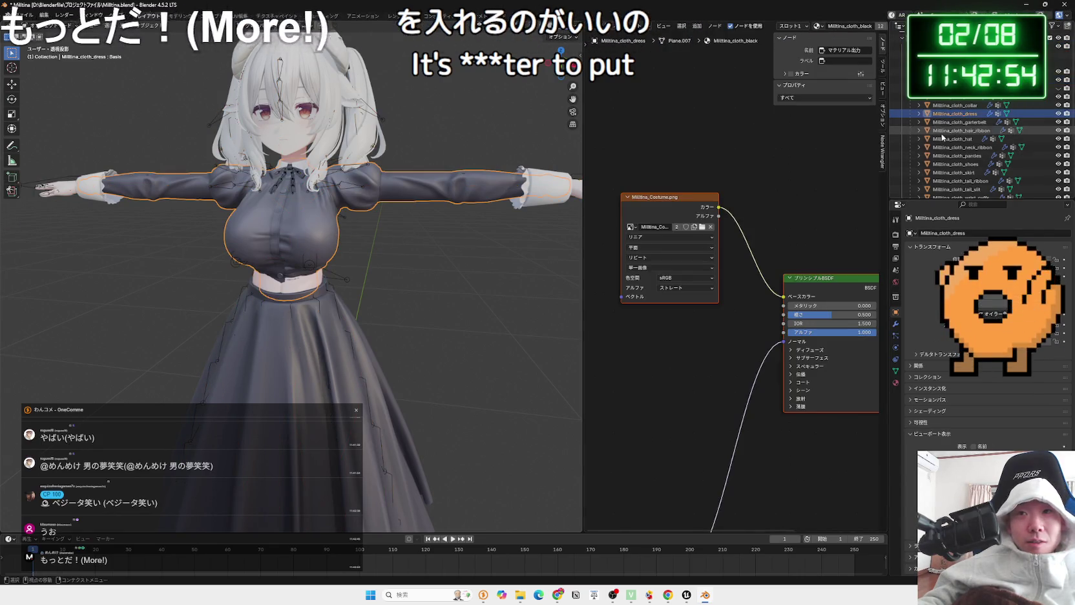
pyautogui.click(896, 334)
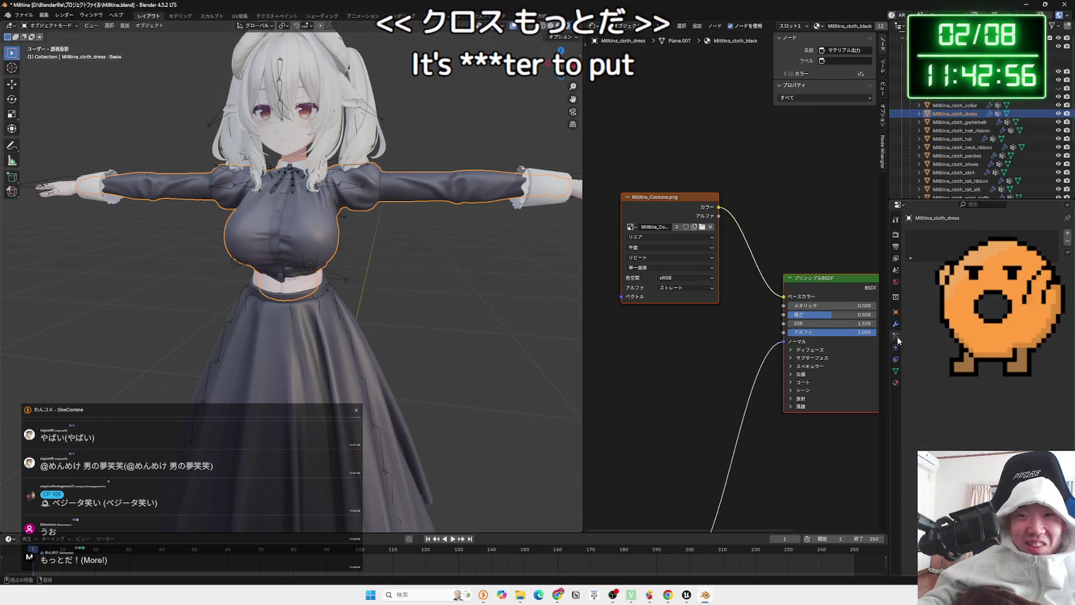
pyautogui.click(896, 370)
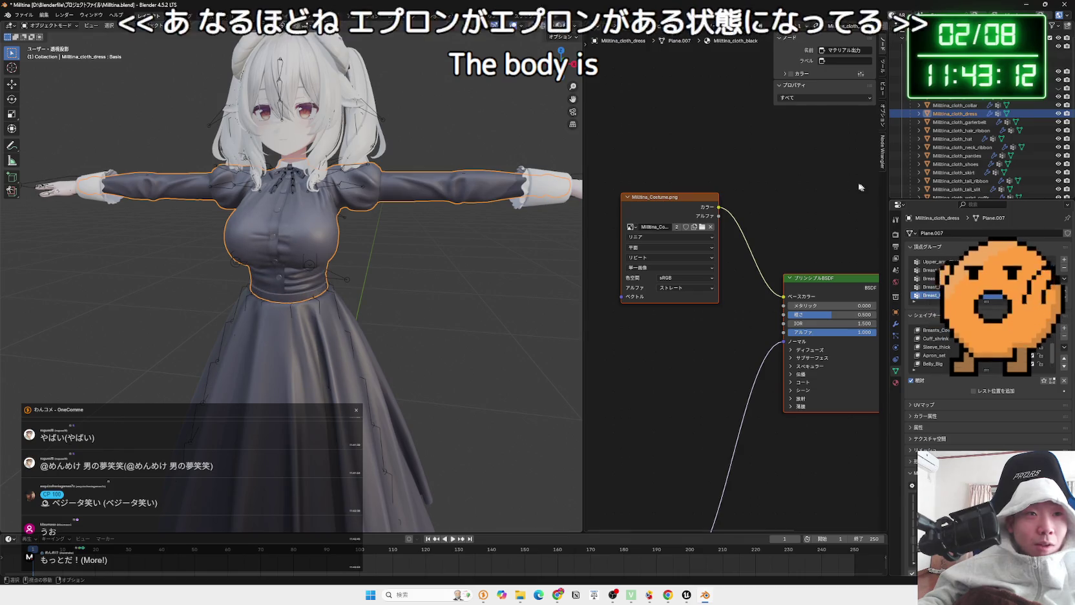
pyautogui.scroll(5, 396, 249)
pyautogui.moveTo(427, 213)
pyautogui.mouseDown()
pyautogui.moveTo(480, 168)
pyautogui.moveTo(526, 180)
pyautogui.moveTo(444, 193)
pyautogui.moveTo(349, 244)
pyautogui.mouseUp()
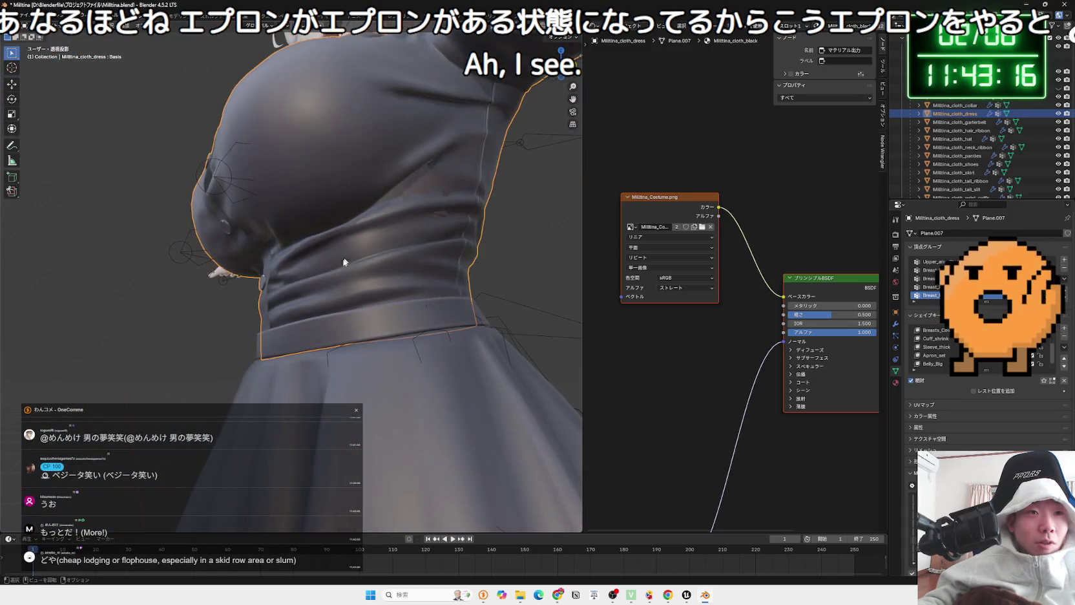
# Enter Edit Mode on the dress and inspect the wireframe around its waist
pyautogui.press('Tab')
pyautogui.scroll(6, 352, 291)
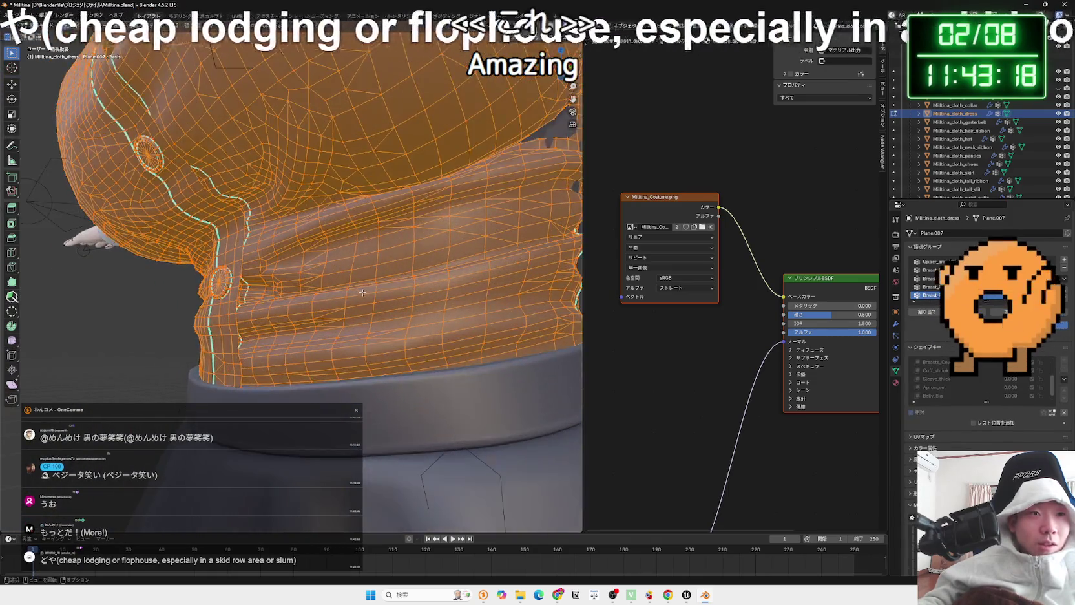
pyautogui.moveTo(363, 293)
pyautogui.mouseDown()
pyautogui.moveTo(444, 300)
pyautogui.moveTo(365, 293)
pyautogui.moveTo(373, 303)
pyautogui.moveTo(339, 278)
pyautogui.moveTo(287, 265)
pyautogui.moveTo(267, 274)
pyautogui.moveTo(192, 175)
pyautogui.moveTo(304, 228)
pyautogui.moveTo(252, 218)
pyautogui.moveTo(357, 216)
pyautogui.mouseUp()
pyautogui.press('Tab')
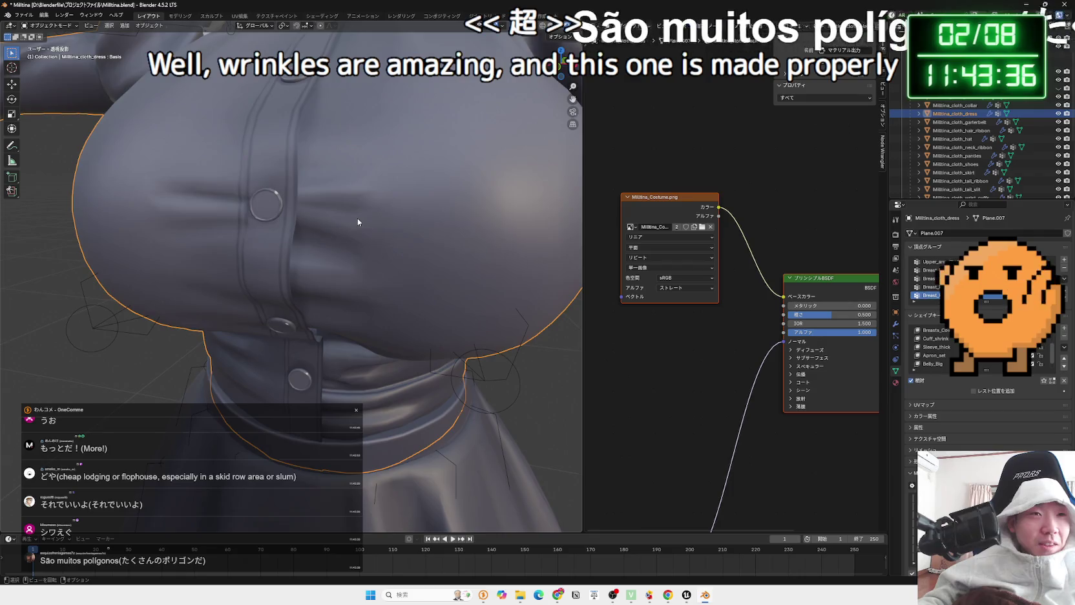
pyautogui.press('Tab')
pyautogui.scroll(3, 370, 199)
pyautogui.scroll(-3, 375, 202)
# Inspect the dress's sleeve and chest geometry, then return it to Object Mode
pyautogui.moveTo(371, 204)
pyautogui.mouseDown()
pyautogui.moveTo(314, 238)
pyautogui.moveTo(340, 247)
pyautogui.moveTo(354, 206)
pyautogui.moveTo(354, 231)
pyautogui.mouseUp()
pyautogui.scroll(5, 354, 230)
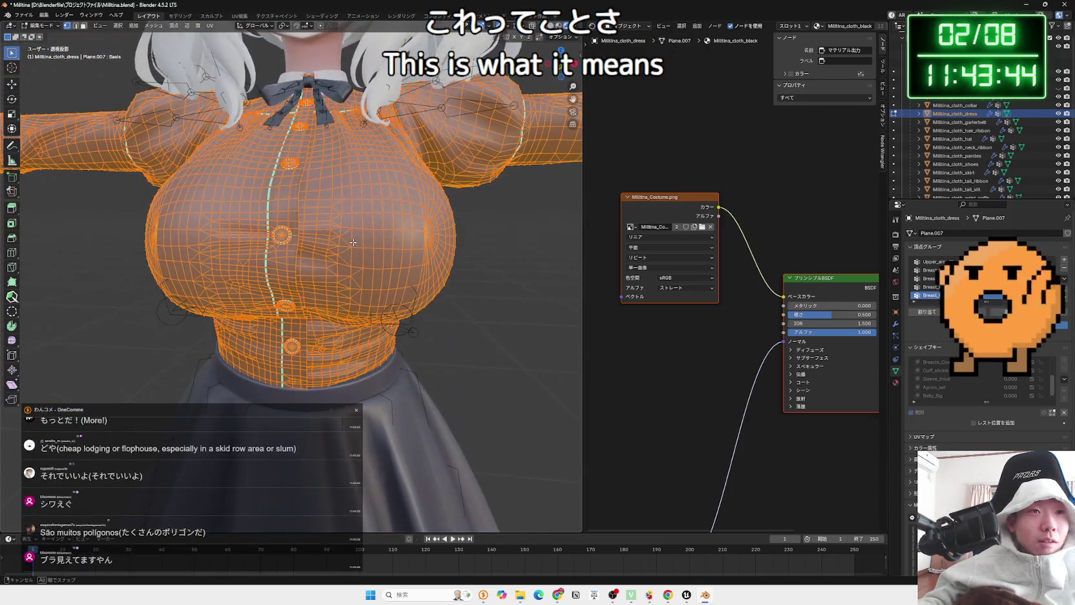
pyautogui.scroll(3, 354, 231)
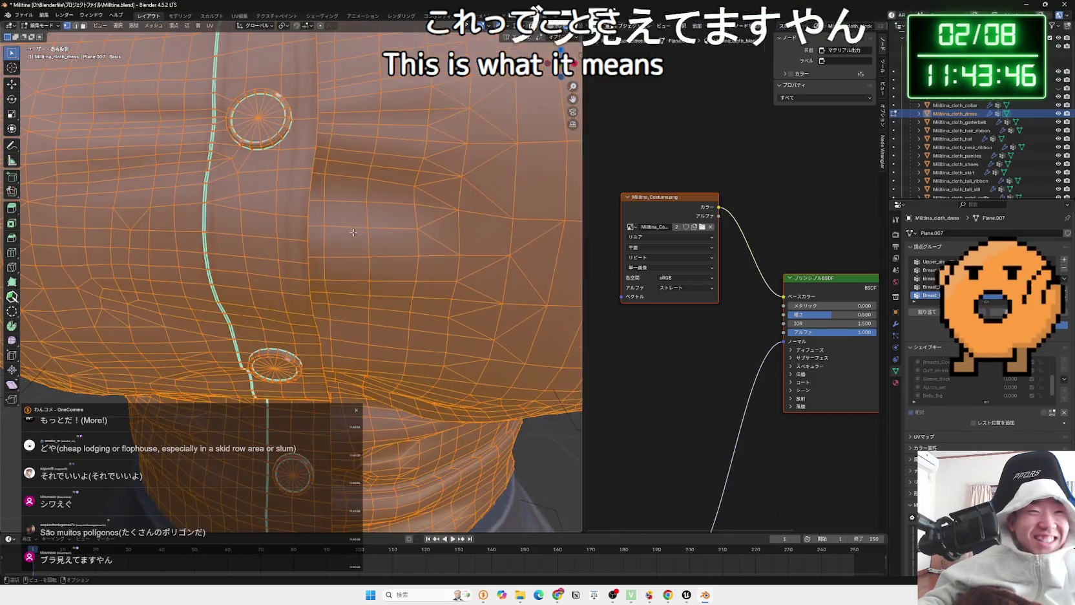
pyautogui.scroll(-5, 354, 233)
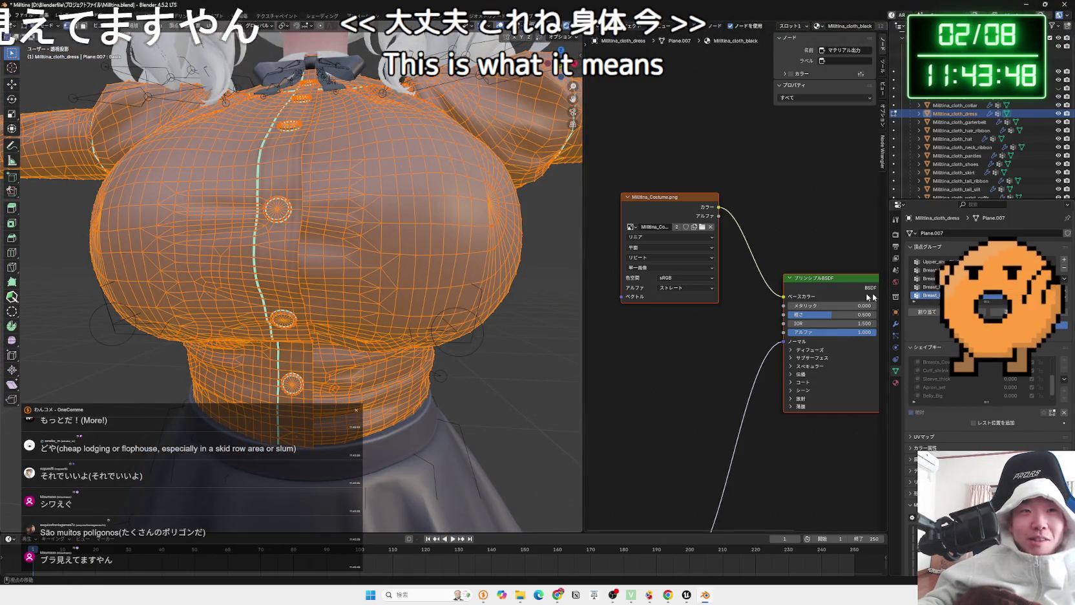
pyautogui.press('Tab')
pyautogui.press('Tab')
pyautogui.moveTo(433, 271)
pyautogui.mouseDown()
pyautogui.moveTo(441, 239)
pyautogui.moveTo(438, 264)
pyautogui.moveTo(394, 279)
pyautogui.moveTo(426, 271)
pyautogui.mouseUp()
pyautogui.scroll(4, 458, 260)
pyautogui.scroll(-5, 452, 265)
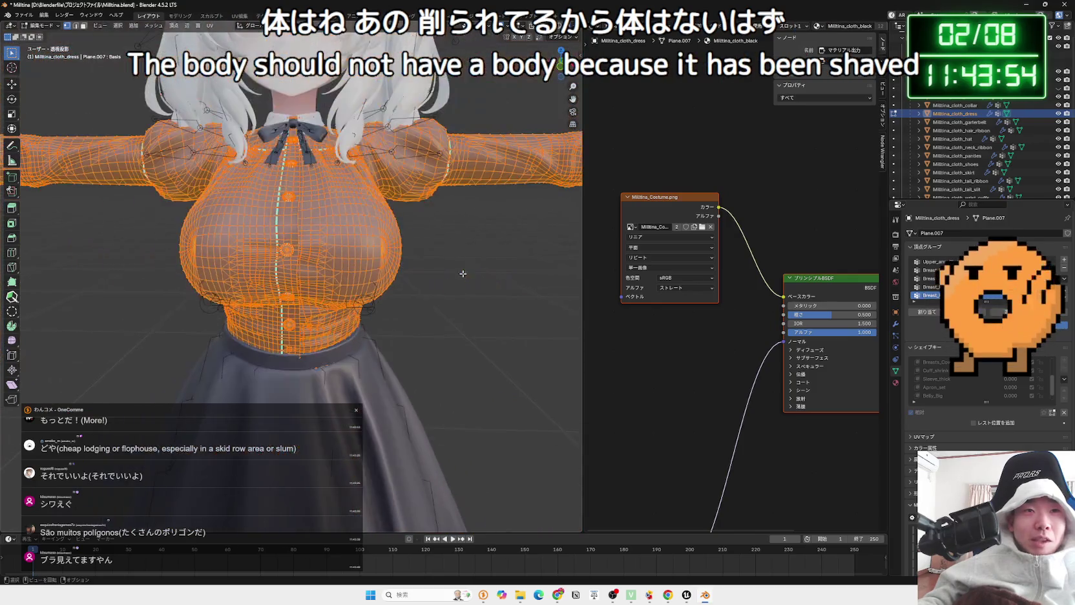
pyautogui.press('Tab')
# Select the body mesh under the dress and inspect its chest down to the feet
pyautogui.click(526, 210)
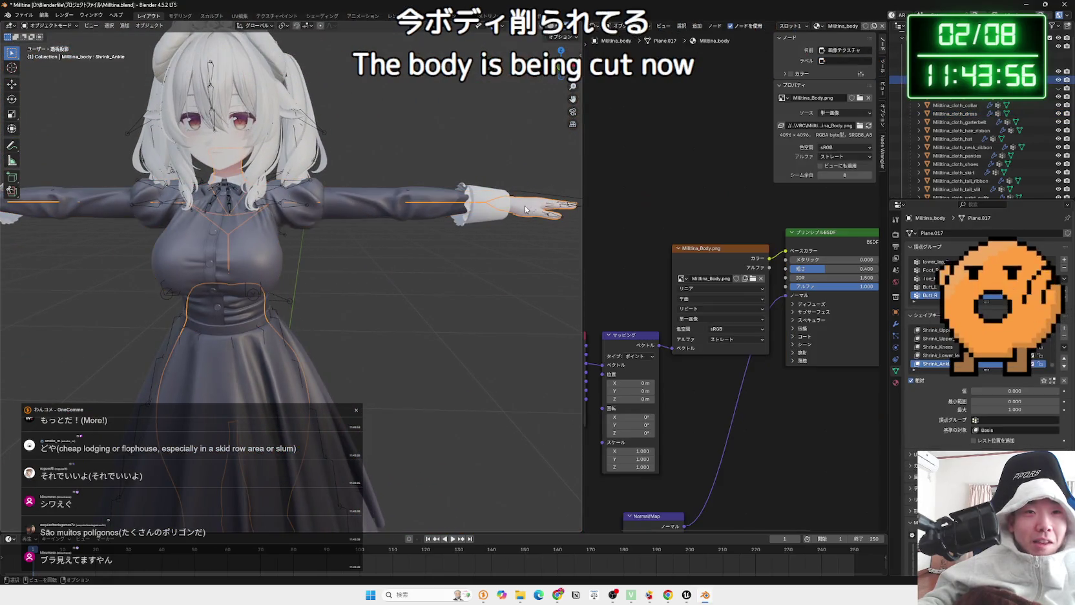
pyautogui.scroll(4, 420, 239)
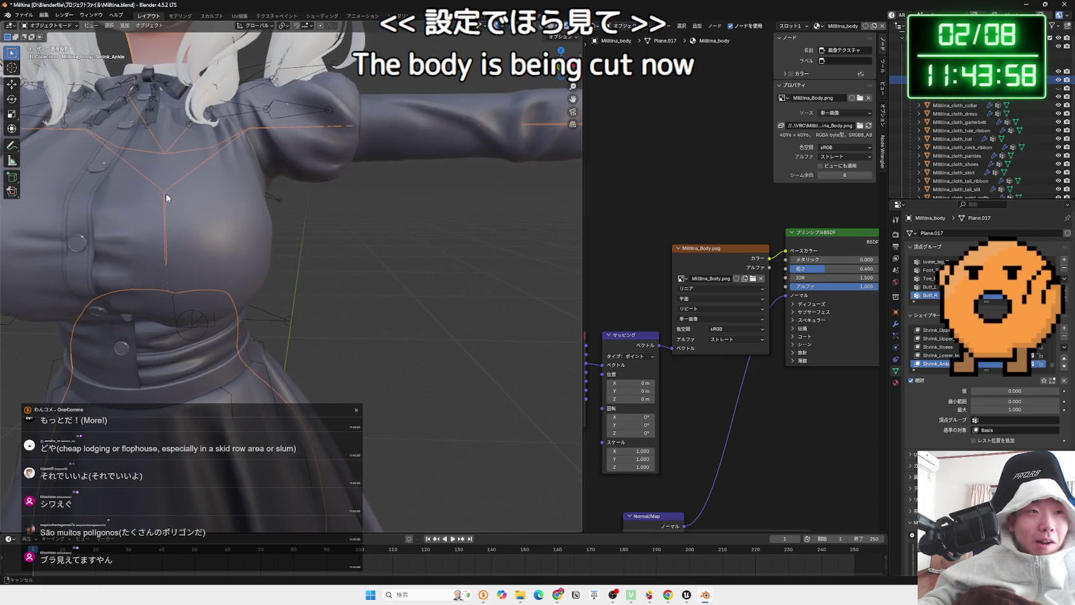
pyautogui.scroll(5, 230, 204)
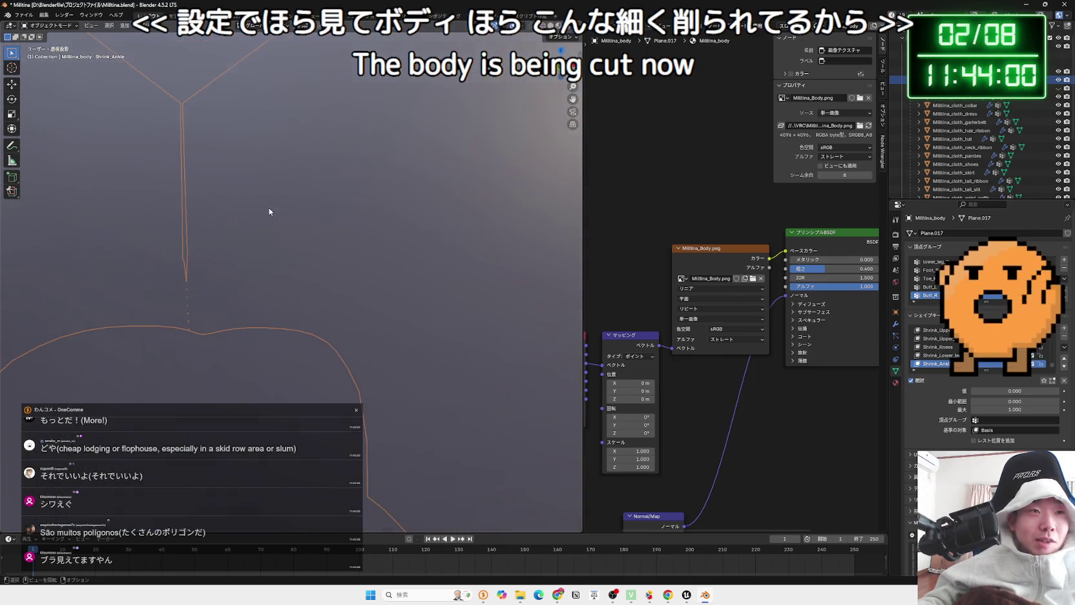
pyautogui.scroll(1, 281, 213)
pyautogui.moveTo(293, 215)
pyautogui.mouseDown()
pyautogui.moveTo(223, 204)
pyautogui.moveTo(231, 228)
pyautogui.moveTo(259, 216)
pyautogui.moveTo(216, 197)
pyautogui.moveTo(47, 246)
pyautogui.moveTo(99, 272)
pyautogui.moveTo(212, 220)
pyautogui.mouseUp()
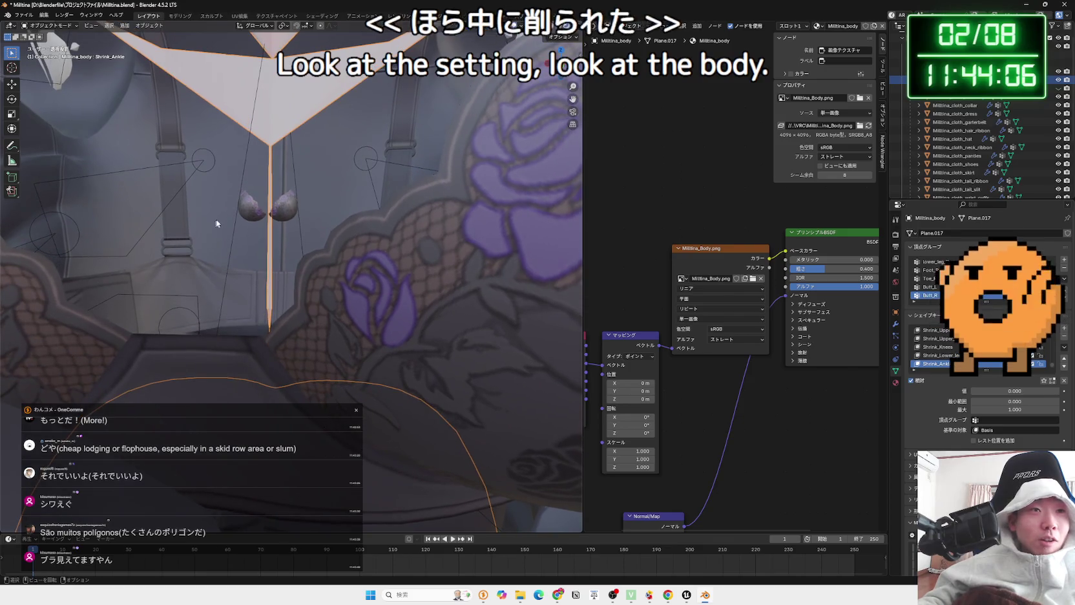
pyautogui.scroll(2, 269, 201)
pyautogui.scroll(-4, 273, 198)
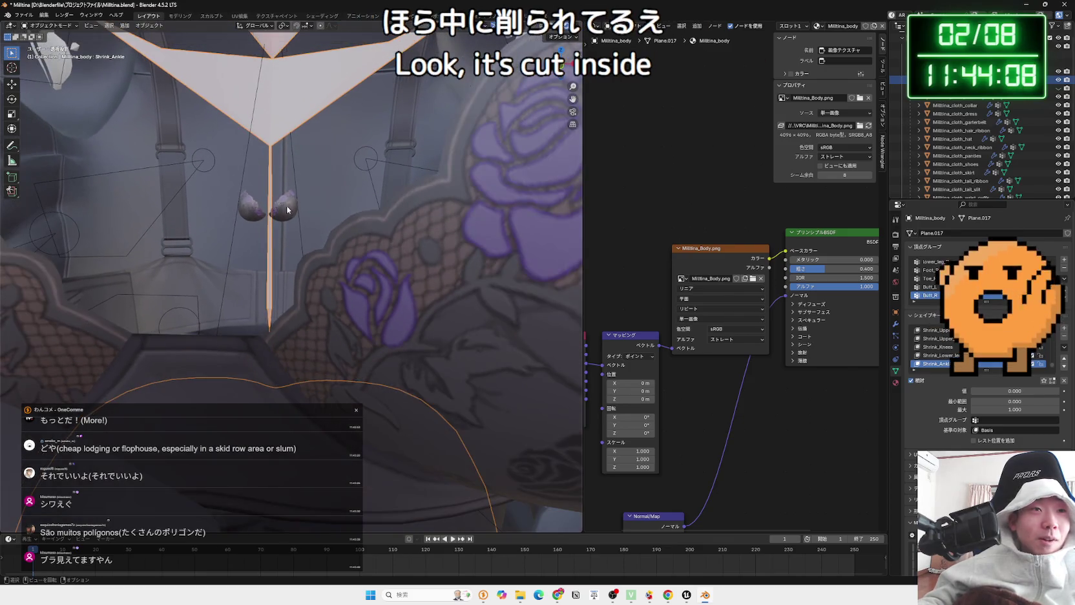
pyautogui.moveTo(272, 197)
pyautogui.mouseDown()
pyautogui.moveTo(198, 266)
pyautogui.moveTo(217, 323)
pyautogui.moveTo(258, 205)
pyautogui.moveTo(255, 229)
pyautogui.moveTo(348, 269)
pyautogui.moveTo(431, 203)
pyautogui.moveTo(395, 223)
pyautogui.moveTo(418, 212)
pyautogui.moveTo(414, 224)
pyautogui.mouseUp()
# Inspect the body mesh in Edit Mode, then reselect the dress and enter its Edit Mode
pyautogui.press('Tab')
pyautogui.press('Tab')
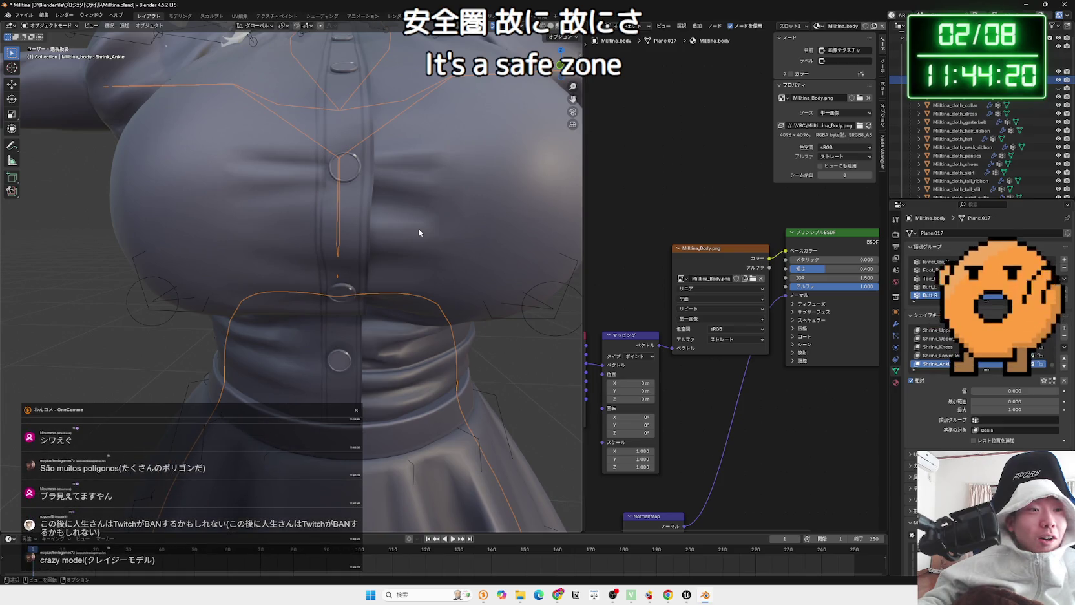
pyautogui.moveTo(419, 233)
pyautogui.mouseDown()
pyautogui.moveTo(352, 238)
pyautogui.moveTo(356, 256)
pyautogui.moveTo(346, 154)
pyautogui.moveTo(308, 232)
pyautogui.moveTo(199, 269)
pyautogui.mouseUp()
pyautogui.press('Tab')
pyautogui.press('Tab')
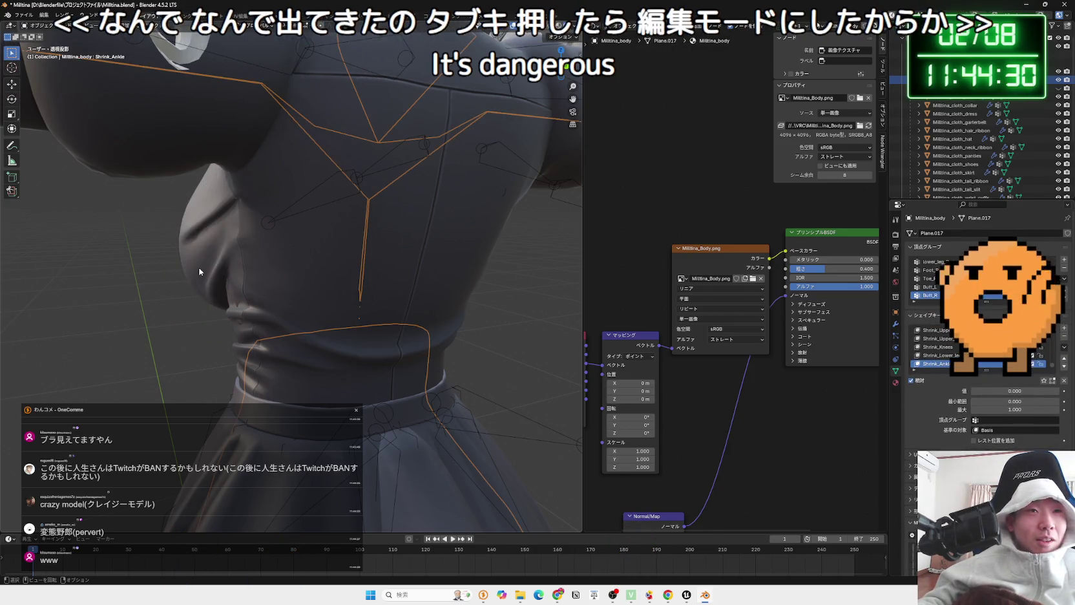
pyautogui.click(199, 271)
pyautogui.press('Tab')
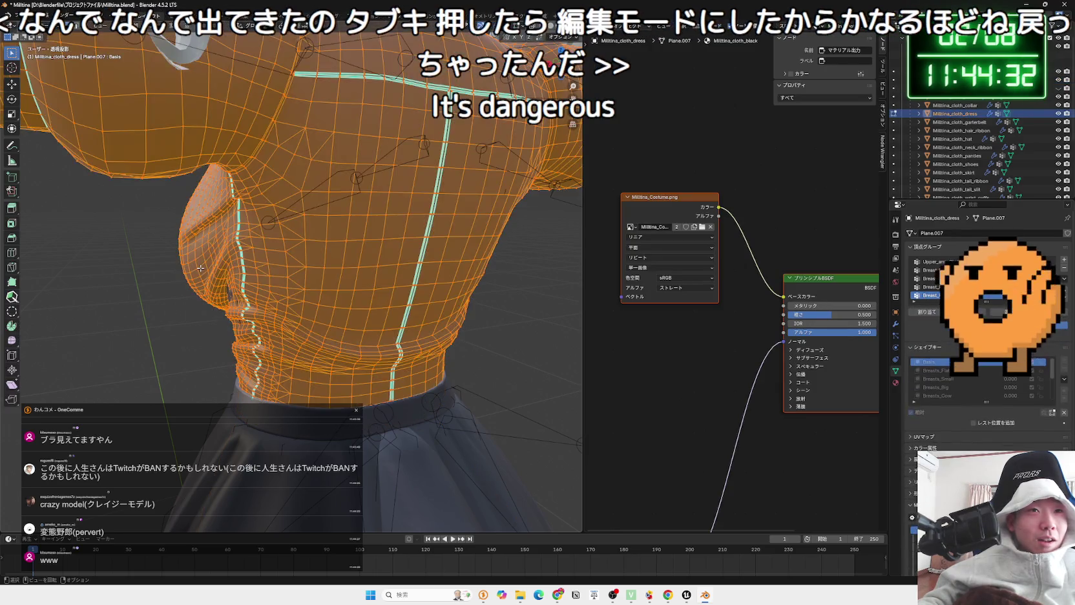
# Re-enter Edit Mode on the dress, deselect all vertices, and set up proportional editing
pyautogui.press('Tab')
pyautogui.scroll(-5, 188, 267)
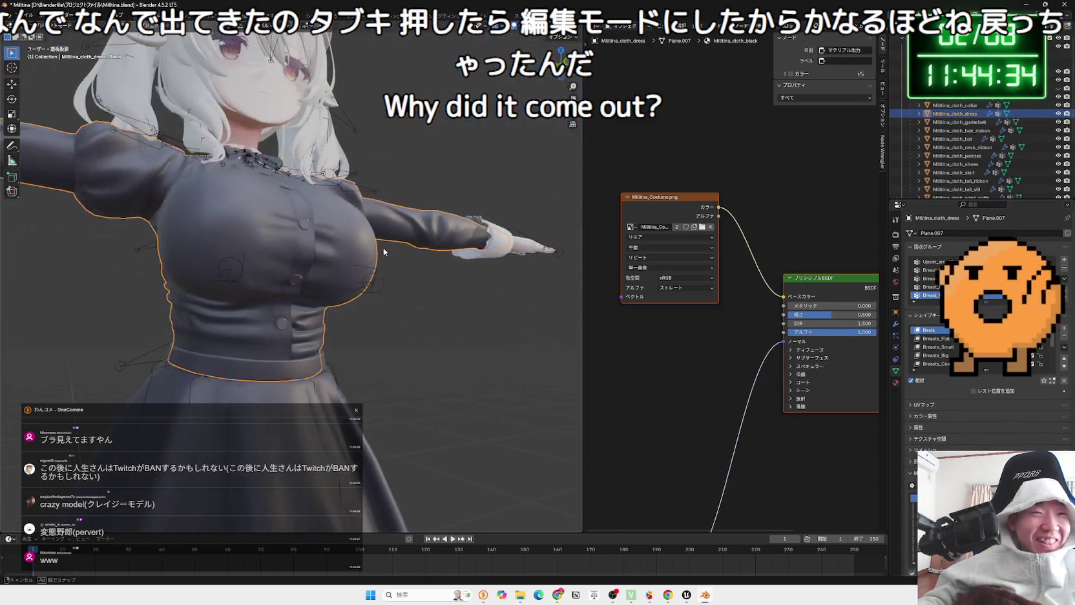
pyautogui.press('Tab')
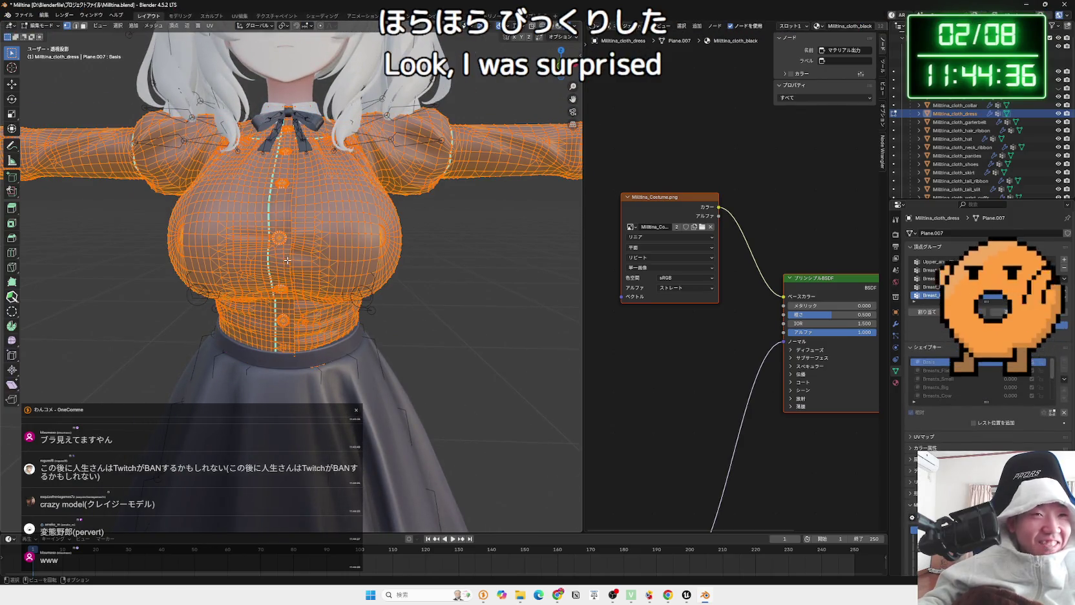
pyautogui.scroll(4, 287, 255)
pyautogui.hotkey('alt', 'a')
pyautogui.moveTo(292, 188); pyautogui.dragTo(265, 172)
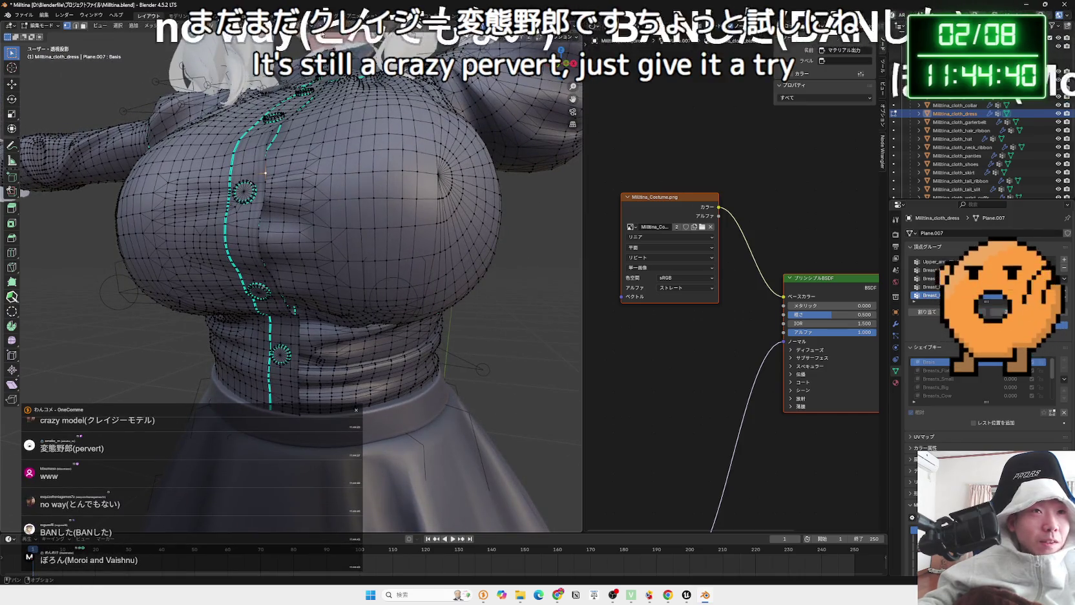
pyautogui.click(331, 25)
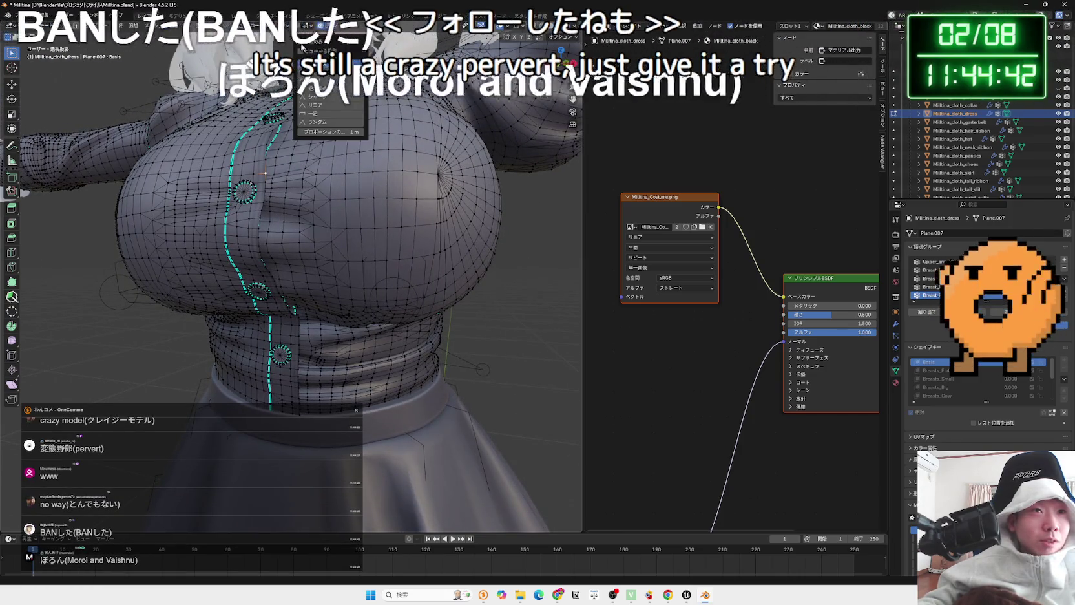
# Try proportional grabs on the dress chest, cancelling attempts and reframing the whole character
pyautogui.press('g')
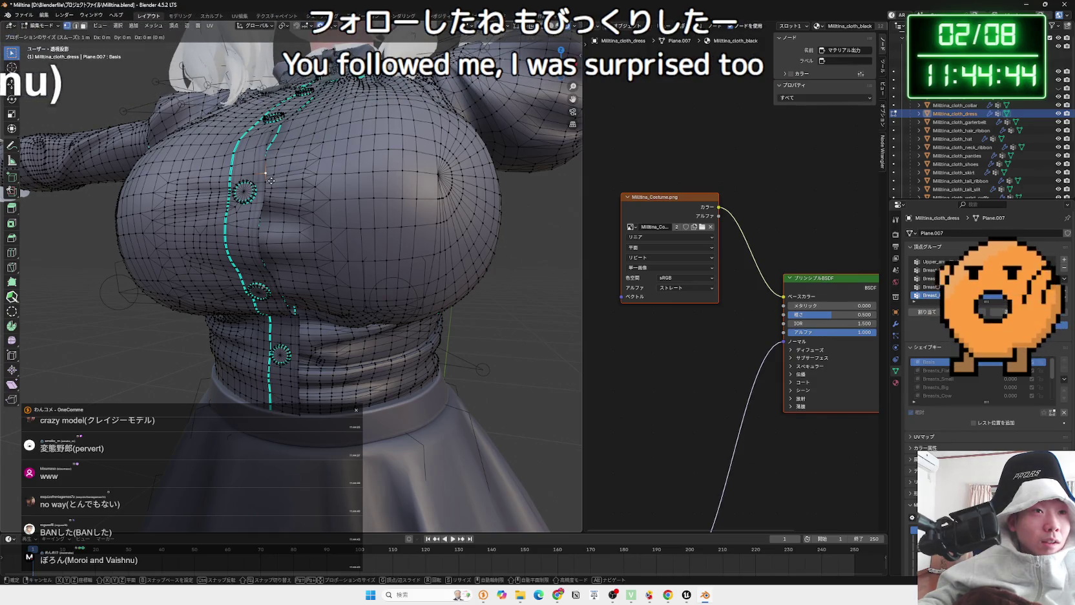
pyautogui.scroll(-5, 268, 181)
pyautogui.rightClick(265, 182)
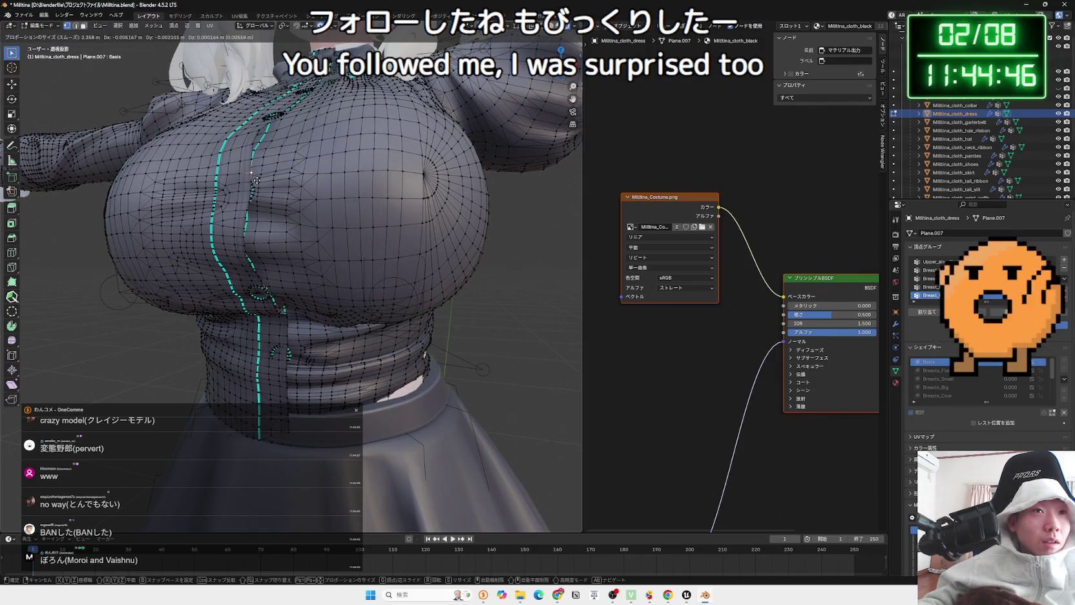
pyautogui.scroll(5, 314, 226)
pyautogui.scroll(-4, 314, 226)
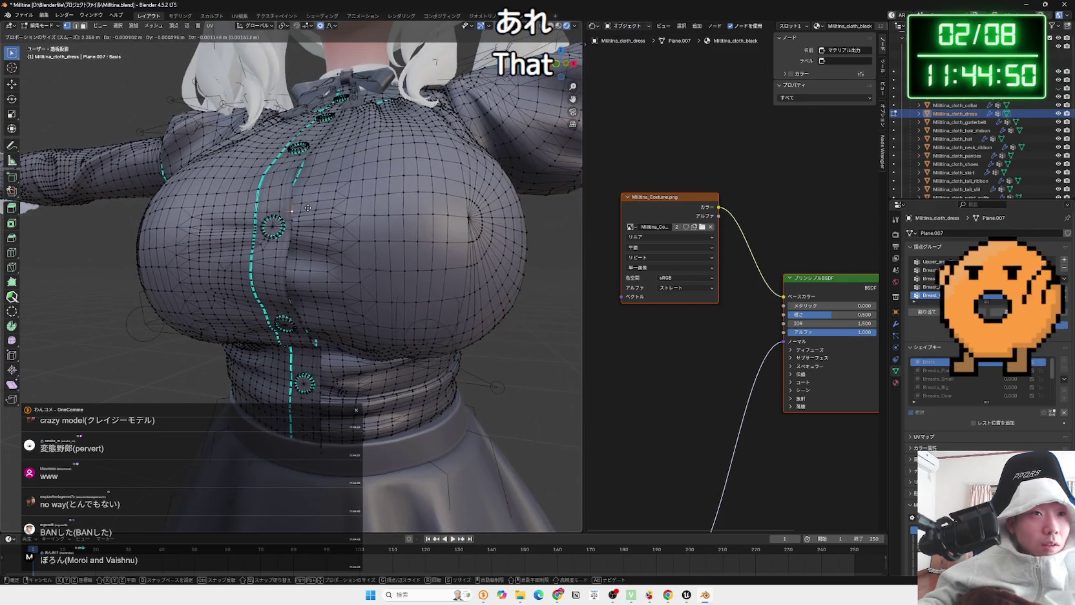
pyautogui.rightClick(314, 210)
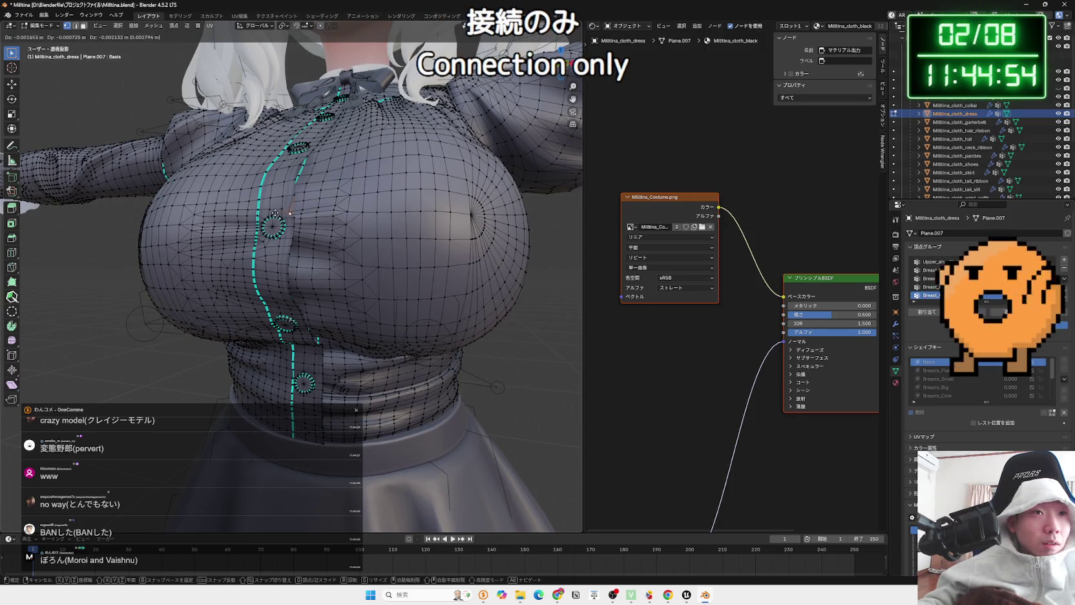
pyautogui.scroll(2, 295, 201)
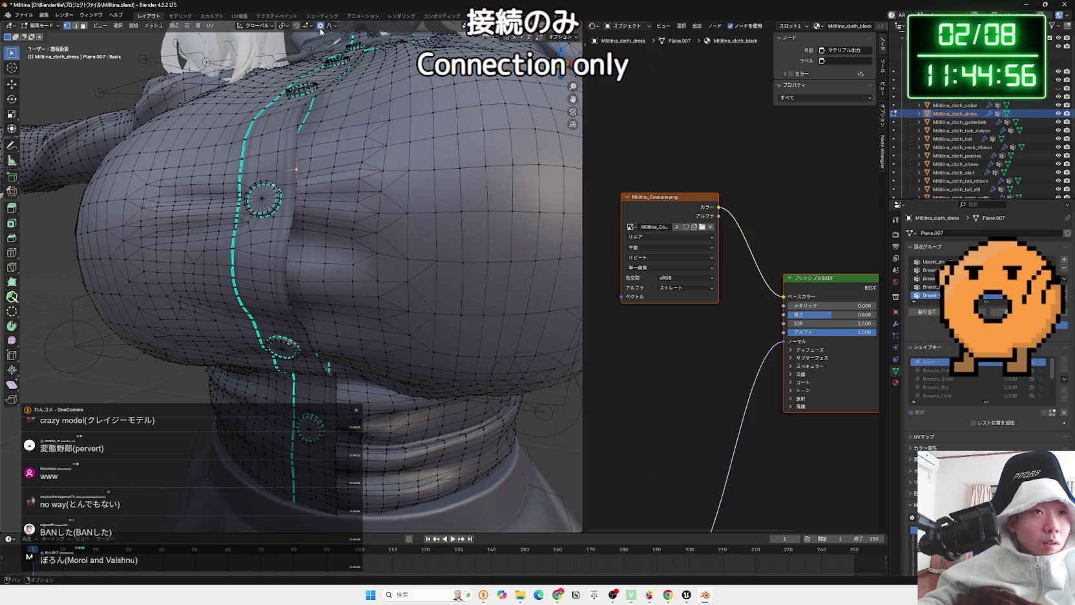
pyautogui.press('Home')
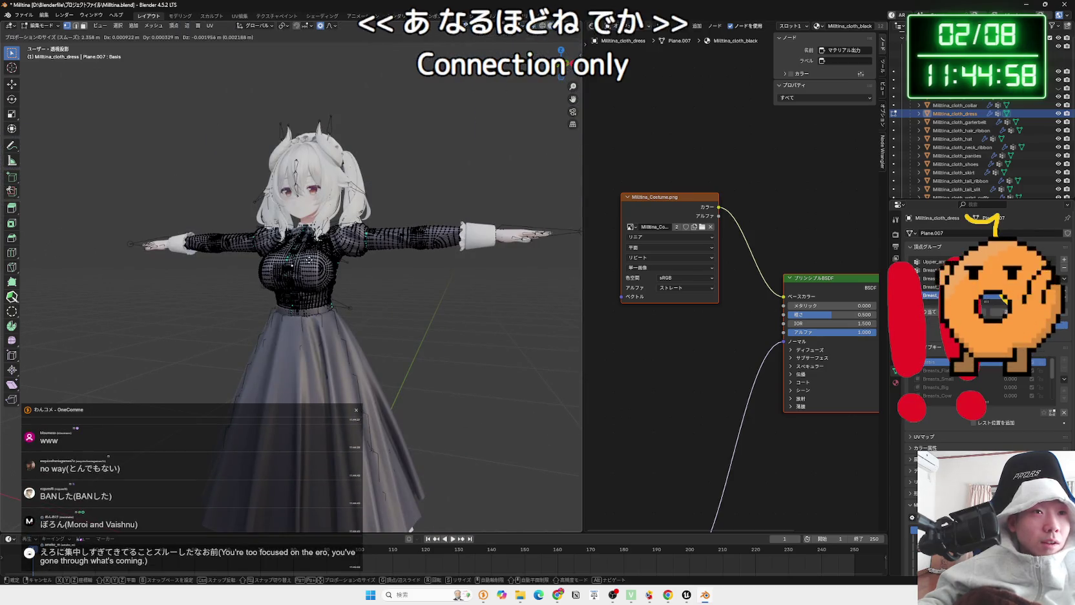
pyautogui.scroll(10, 309, 257)
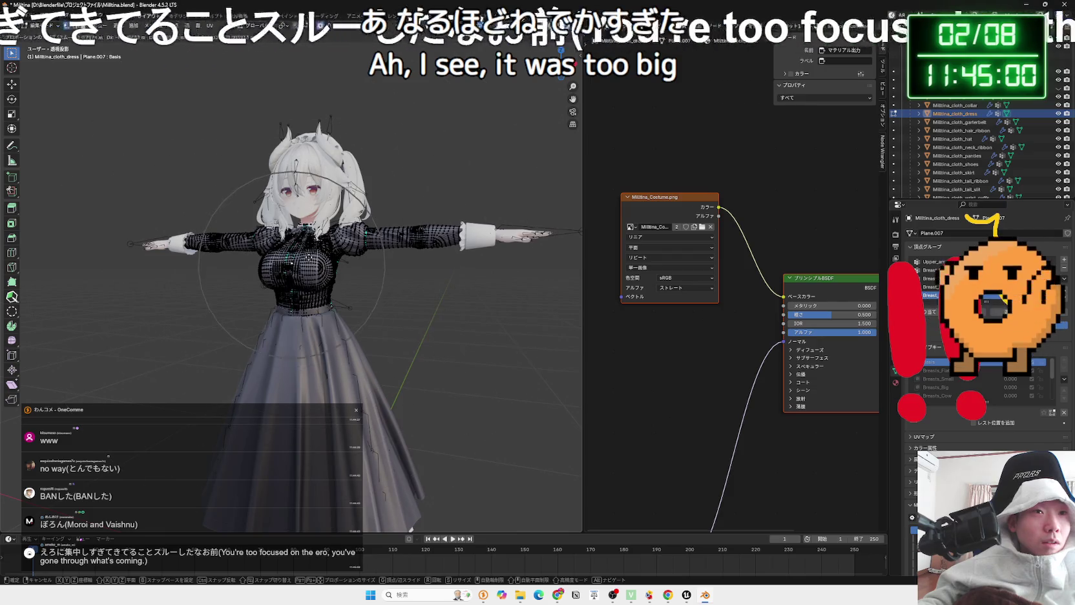
pyautogui.click(309, 256)
# Soft-move the chest mesh and dress front with proportional falloff, checking from the side
pyautogui.scroll(5, 297, 239)
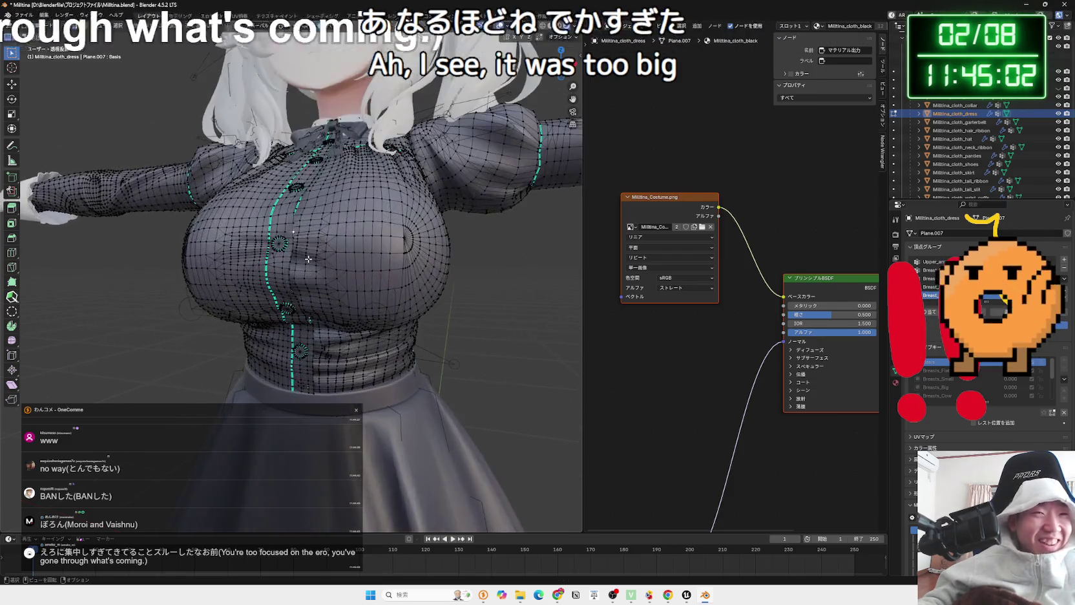
pyautogui.press('g')
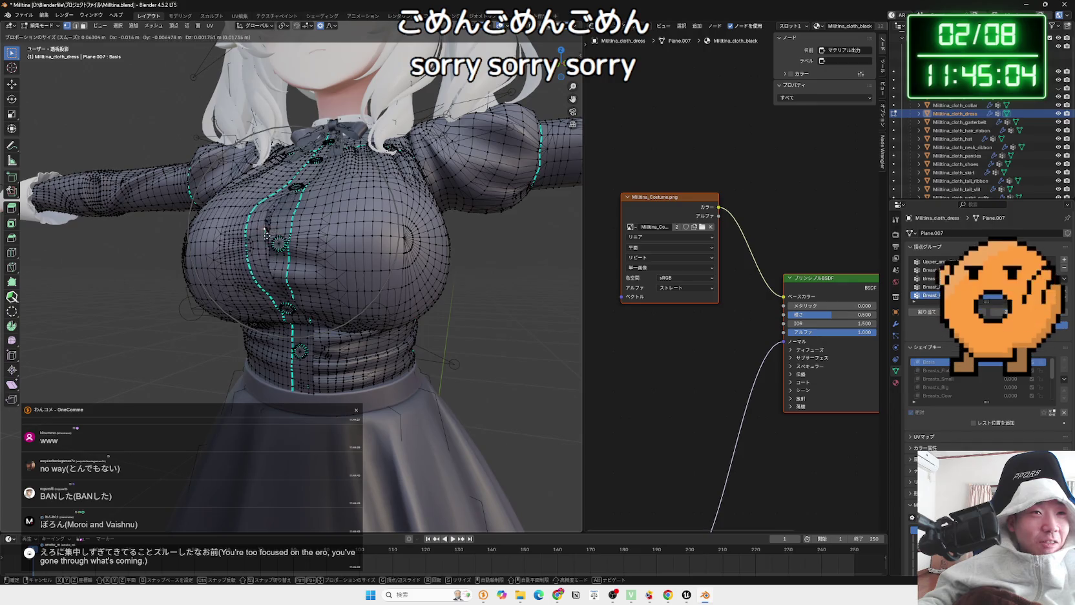
pyautogui.click(292, 242)
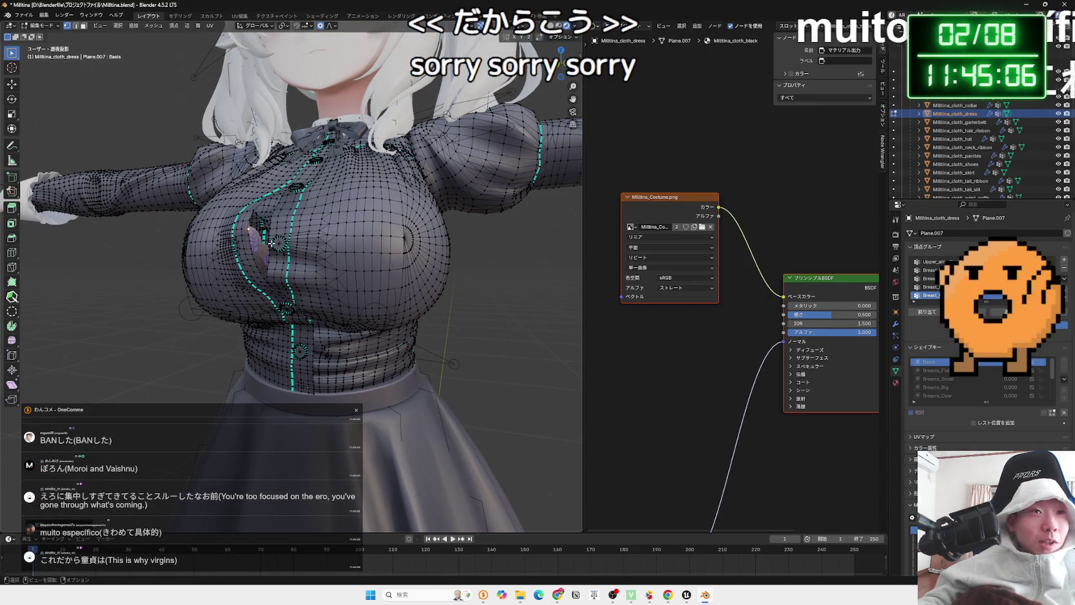
pyautogui.scroll(2, 297, 244)
pyautogui.scroll(-2, 297, 244)
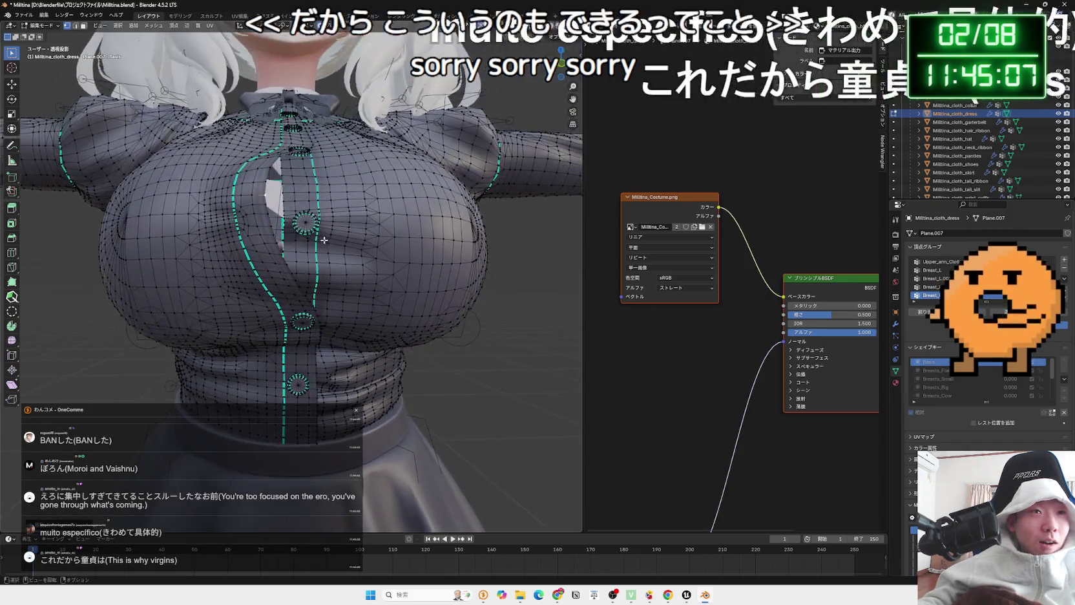
pyautogui.press('g')
pyautogui.click(293, 212)
pyautogui.moveTo(293, 212)
pyautogui.mouseDown()
pyautogui.moveTo(329, 284)
pyautogui.moveTo(262, 294)
pyautogui.moveTo(339, 277)
pyautogui.mouseUp()
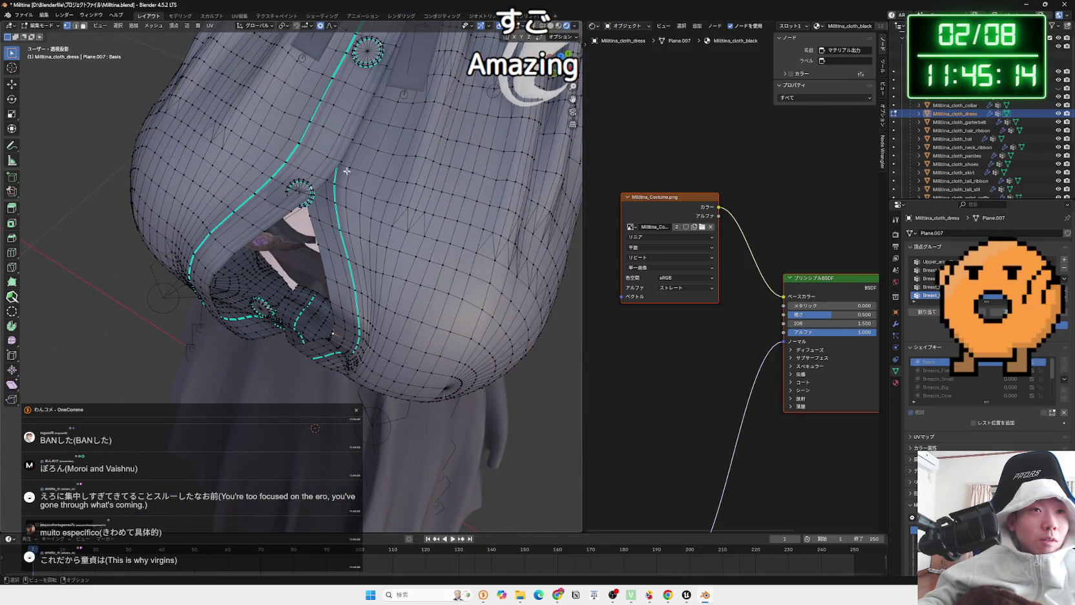
pyautogui.moveTo(355, 236); pyautogui.dragTo(350, 158)
# Undo the opening made in the dress front and leave mesh editing
pyautogui.hotkey('ctrl', 'z')
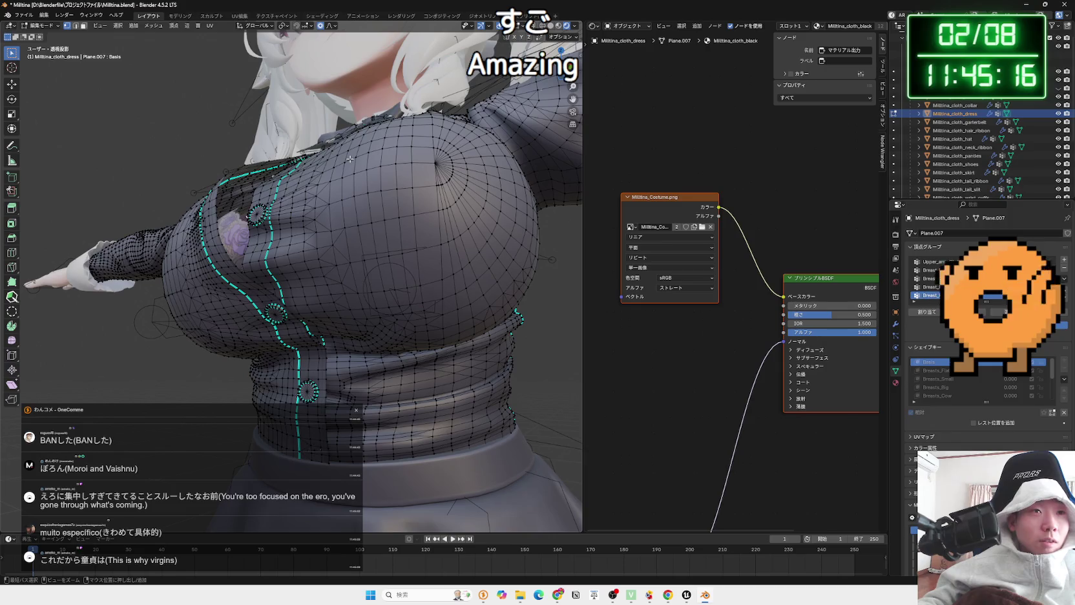
pyautogui.scroll(3, 349, 158)
pyautogui.press('Tab')
pyautogui.moveTo(365, 202); pyautogui.dragTo(347, 226)
pyautogui.scroll(-3, 346, 230)
pyautogui.click(406, 118)
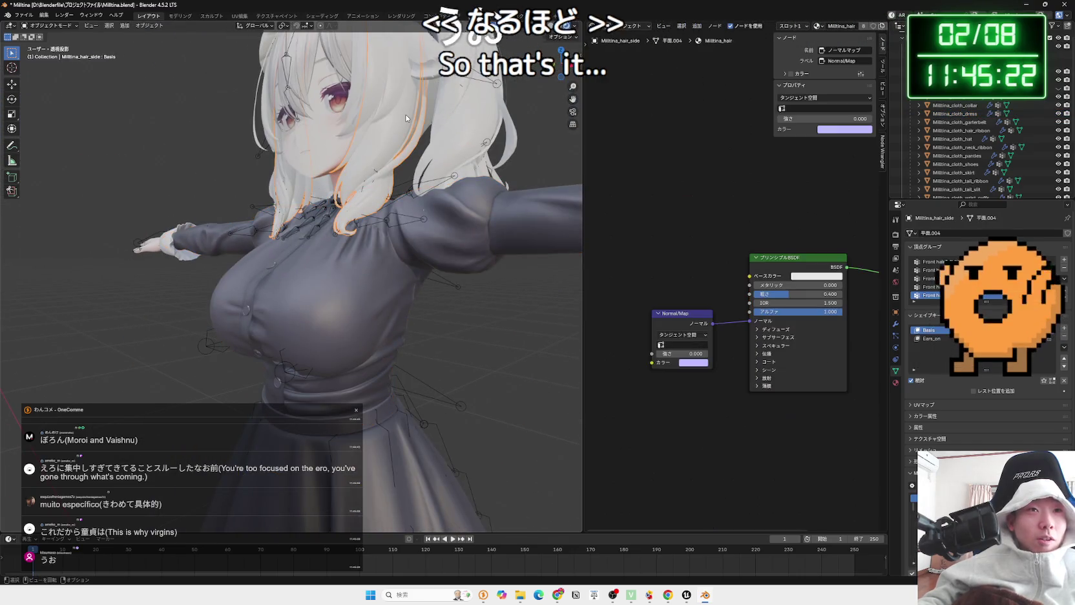
pyautogui.moveTo(390, 143); pyautogui.dragTo(299, 346)
pyautogui.click(414, 247)
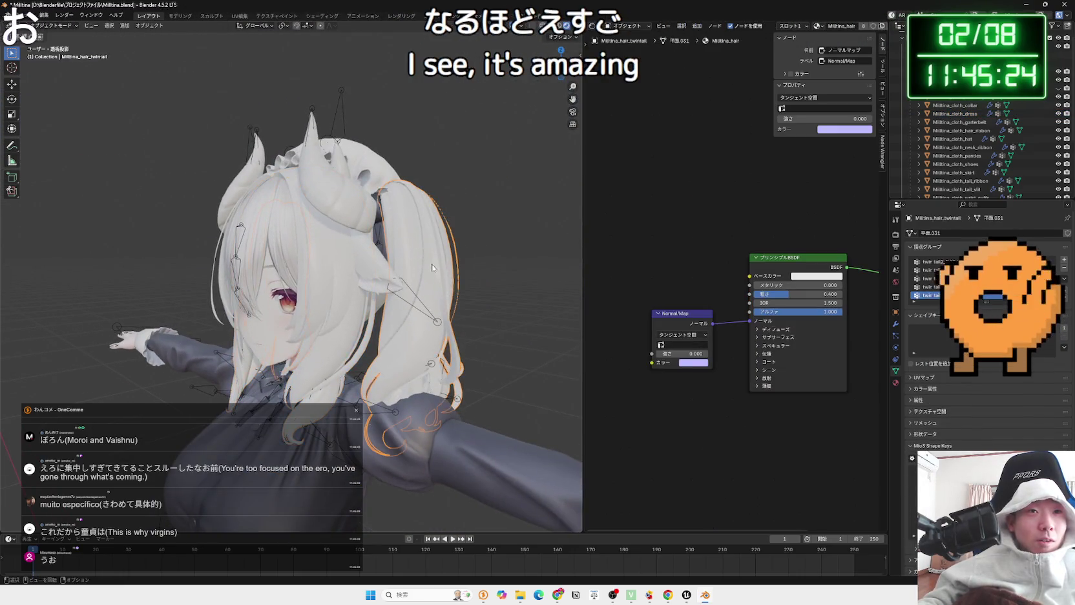
pyautogui.moveTo(414, 247); pyautogui.dragTo(345, 273)
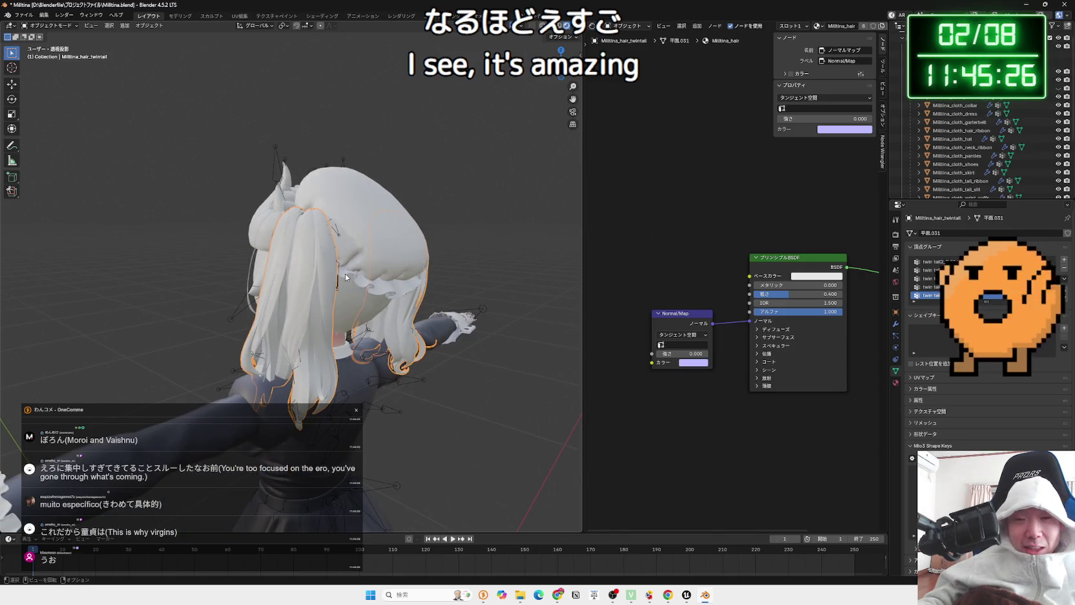
pyautogui.press('Tab')
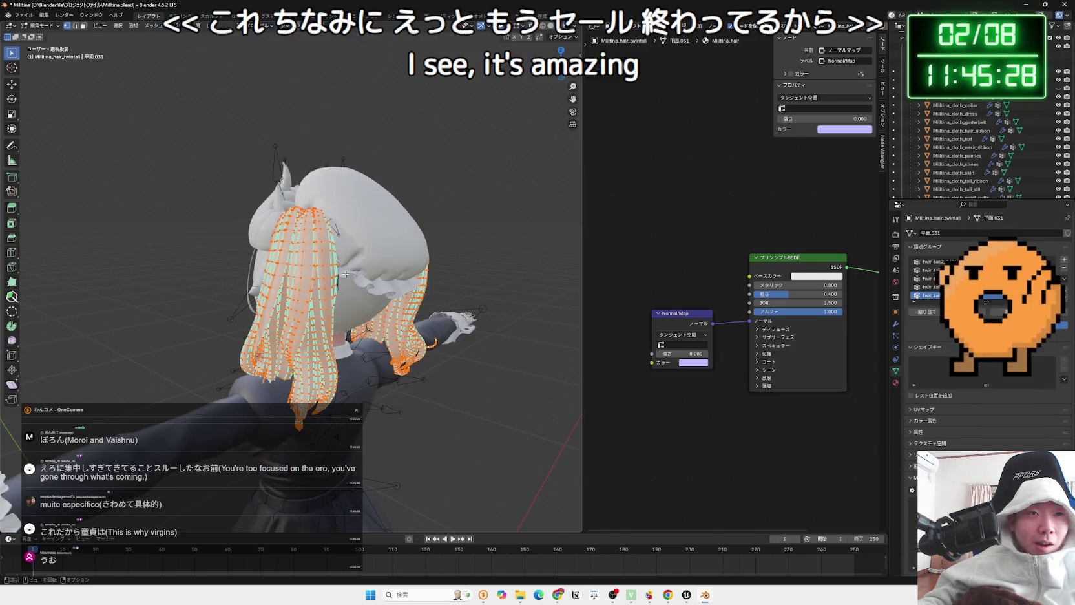
pyautogui.moveTo(345, 273)
pyautogui.mouseDown()
pyautogui.moveTo(503, 290)
pyautogui.moveTo(288, 298)
pyautogui.moveTo(428, 268)
pyautogui.moveTo(310, 261)
pyautogui.moveTo(235, 276)
pyautogui.moveTo(214, 249)
pyautogui.moveTo(382, 271)
pyautogui.mouseUp()
pyautogui.scroll(3, 428, 268)
pyautogui.scroll(2, 382, 271)
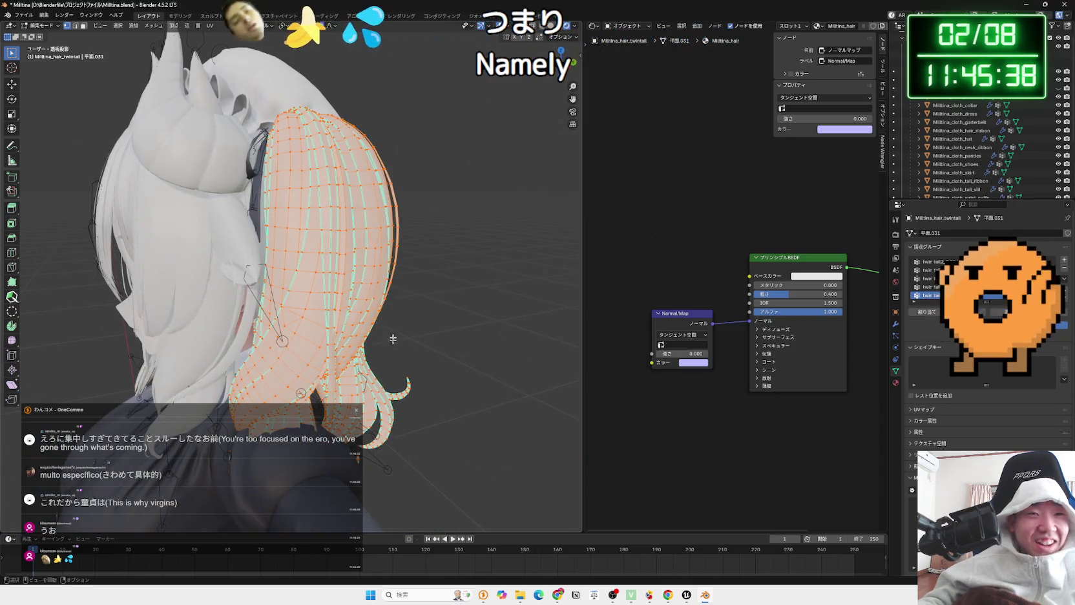
pyautogui.moveTo(403, 397)
pyautogui.mouseDown()
pyautogui.moveTo(403, 365)
pyautogui.moveTo(362, 365)
pyautogui.moveTo(370, 247)
pyautogui.moveTo(378, 308)
pyautogui.mouseUp()
pyautogui.press('Tab')
pyautogui.click(397, 268)
pyautogui.moveTo(396, 268)
pyautogui.mouseDown()
pyautogui.moveTo(480, 379)
pyautogui.moveTo(562, 325)
pyautogui.moveTo(254, 283)
pyautogui.mouseUp()
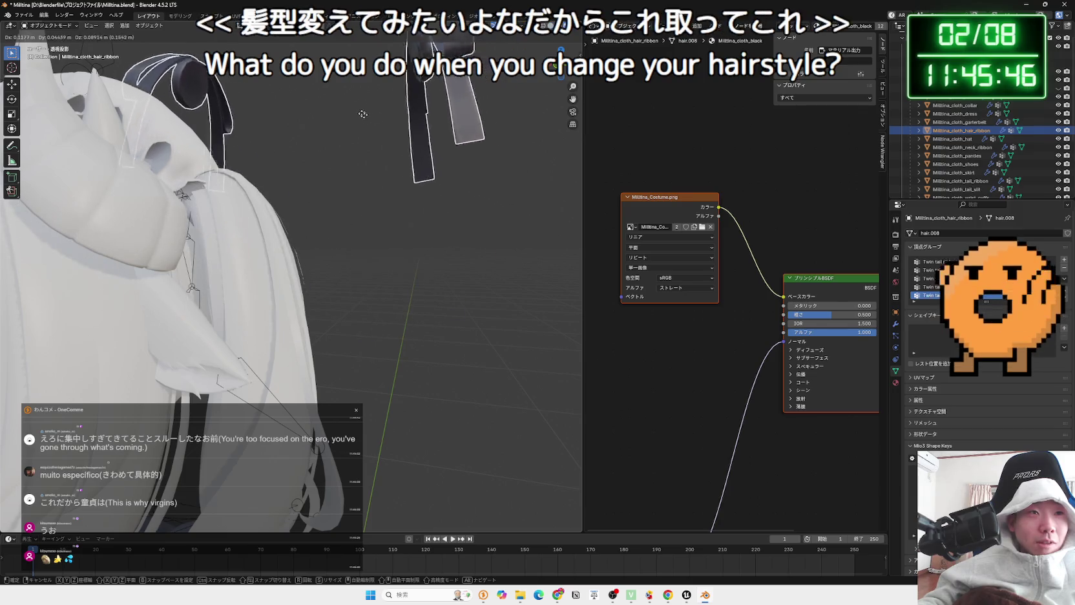
# Place the ribbon lifted off the hair and reposition a twin-tail hair strand
pyautogui.click(330, 97)
pyautogui.moveTo(330, 97)
pyautogui.mouseDown()
pyautogui.moveTo(197, 224)
pyautogui.moveTo(71, 191)
pyautogui.moveTo(333, 254)
pyautogui.mouseUp()
pyautogui.click(248, 233)
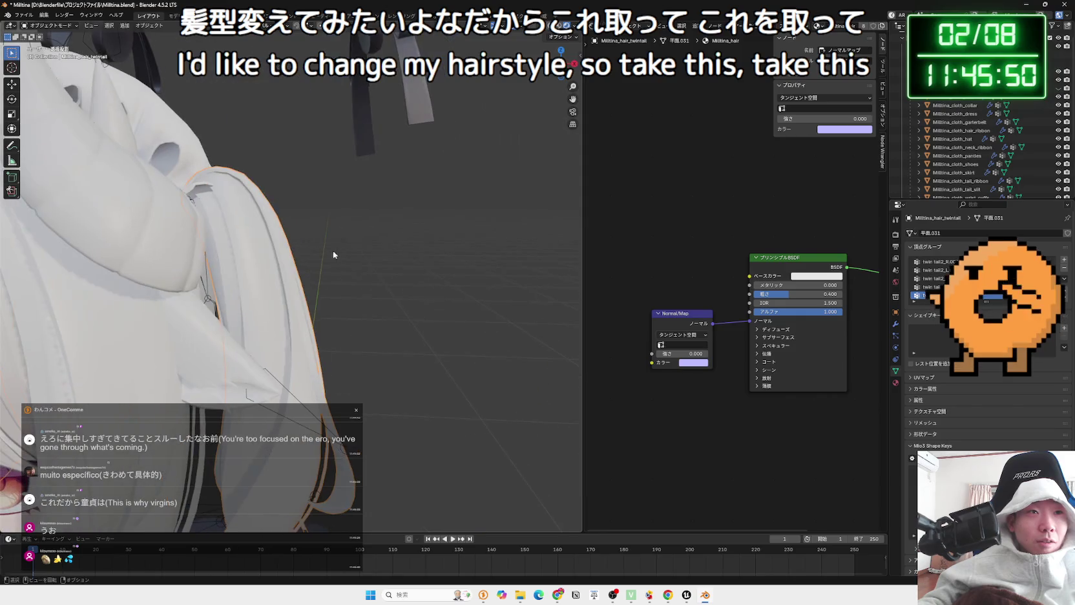
pyautogui.click(267, 250)
pyautogui.moveTo(267, 250)
pyautogui.mouseDown()
pyautogui.moveTo(237, 291)
pyautogui.moveTo(229, 262)
pyautogui.moveTo(294, 414)
pyautogui.mouseUp()
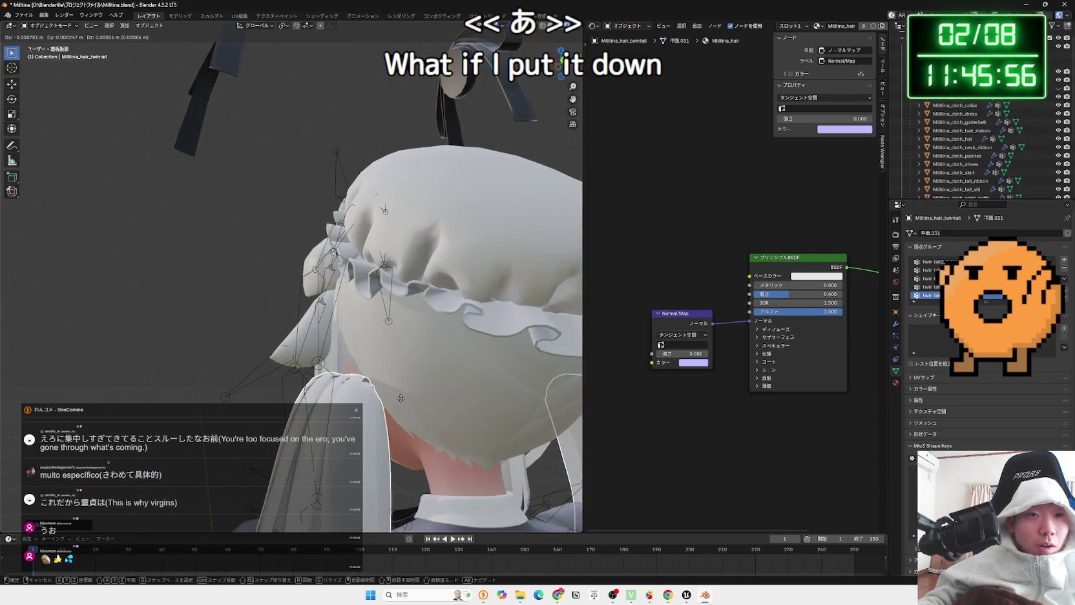
# Move and resize the twin tails, orbiting around the character to check the hair
pyautogui.moveTo(400, 400)
pyautogui.mouseDown()
pyautogui.moveTo(356, 272)
pyautogui.moveTo(321, 275)
pyautogui.mouseUp()
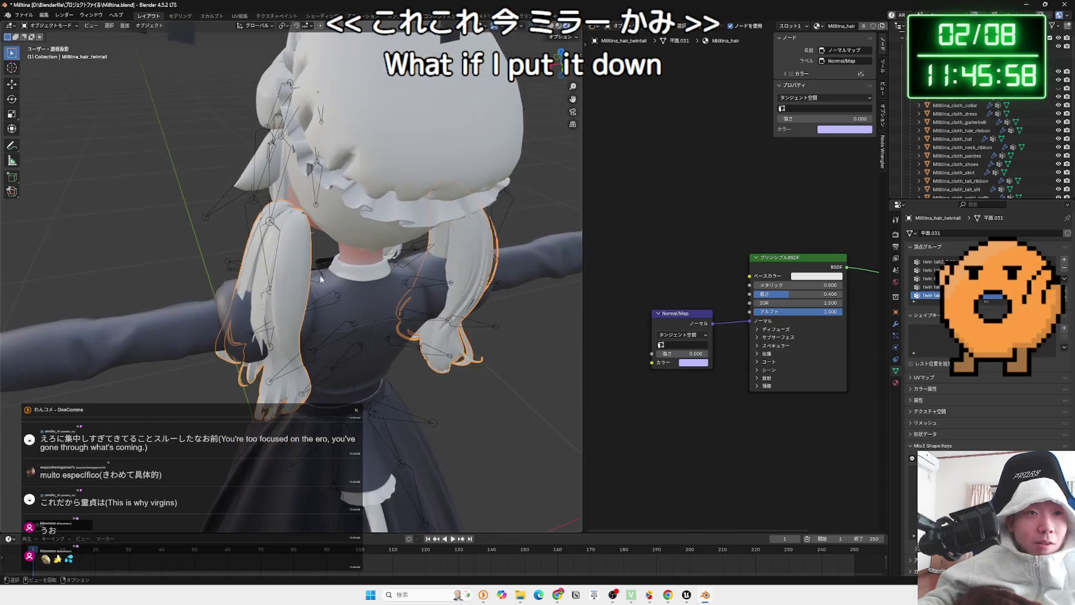
pyautogui.press('g')
pyautogui.click(327, 277)
pyautogui.press('s')
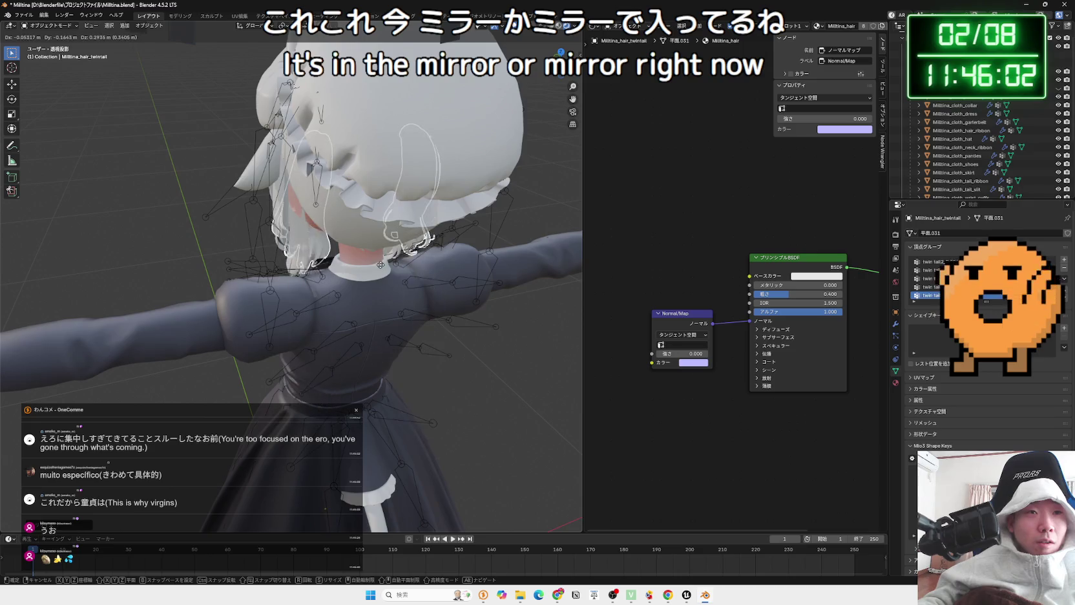
pyautogui.moveTo(392, 293); pyautogui.dragTo(409, 259)
pyautogui.press('g')
pyautogui.moveTo(525, 241)
pyautogui.mouseDown()
pyautogui.moveTo(456, 267)
pyautogui.moveTo(302, 263)
pyautogui.moveTo(306, 282)
pyautogui.mouseUp()
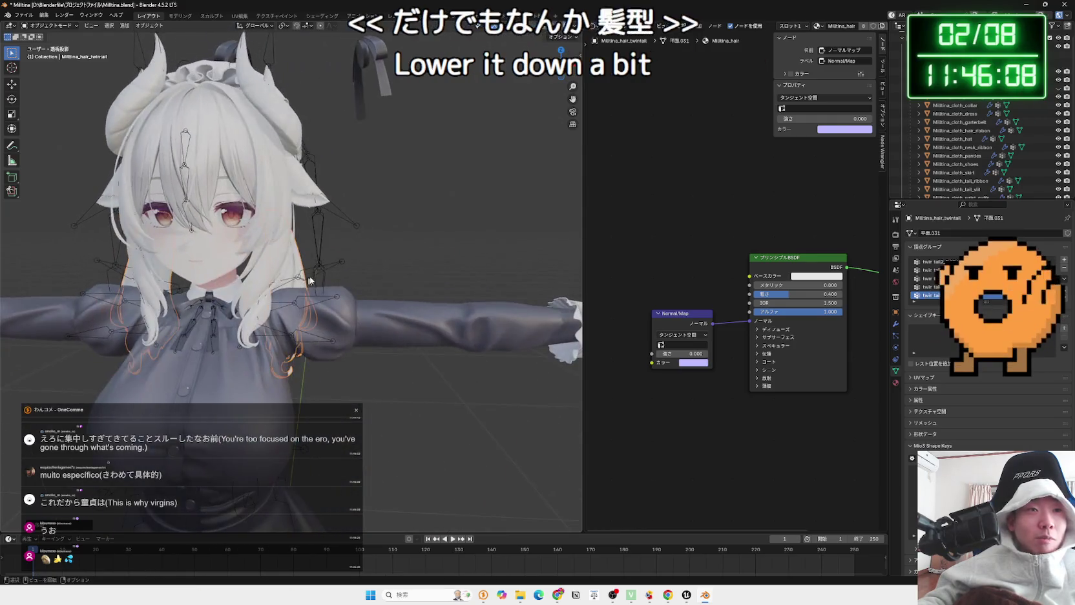
pyautogui.moveTo(369, 255); pyautogui.dragTo(182, 251)
# Reselect the twin-tail hair for a final look, then quit Blender without saving
pyautogui.click(469, 243)
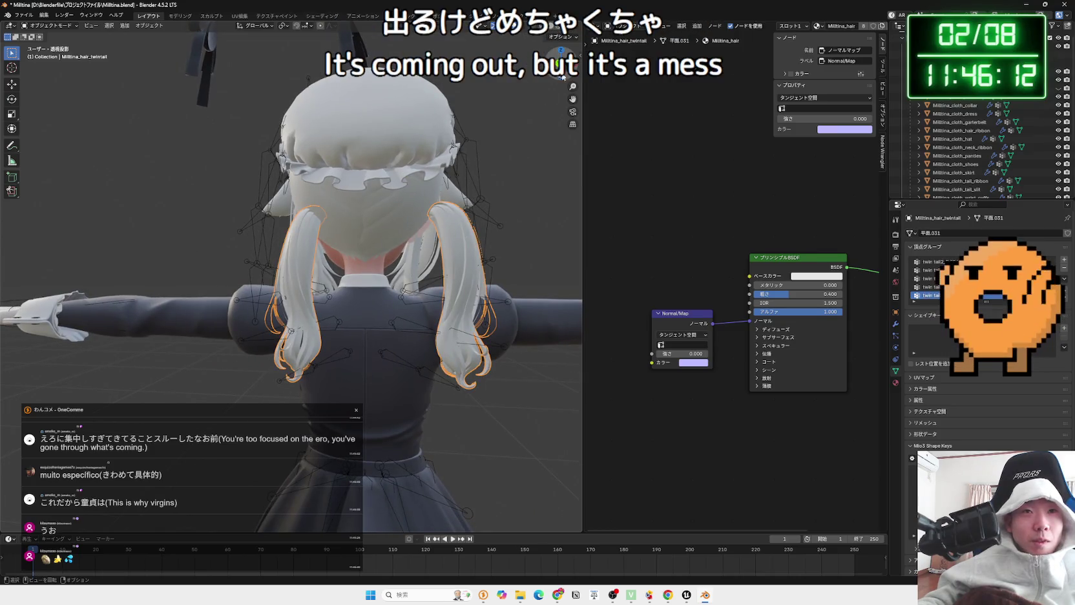
pyautogui.moveTo(469, 246)
pyautogui.mouseDown()
pyautogui.moveTo(444, 286)
pyautogui.moveTo(393, 266)
pyautogui.moveTo(246, 256)
pyautogui.moveTo(376, 252)
pyautogui.mouseUp()
pyautogui.click(1063, 5)
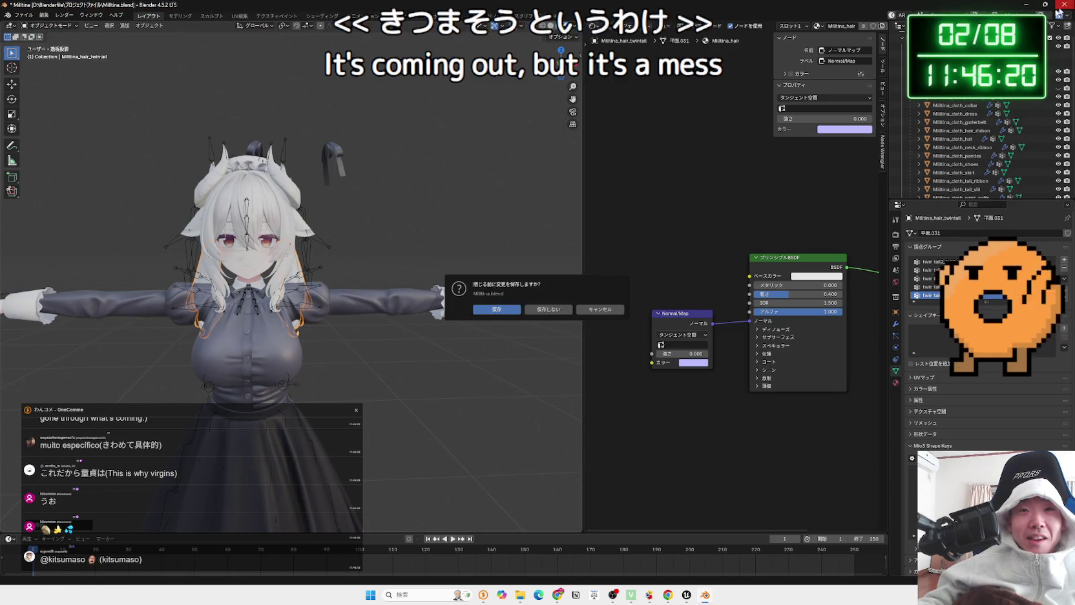
pyautogui.click(558, 310)
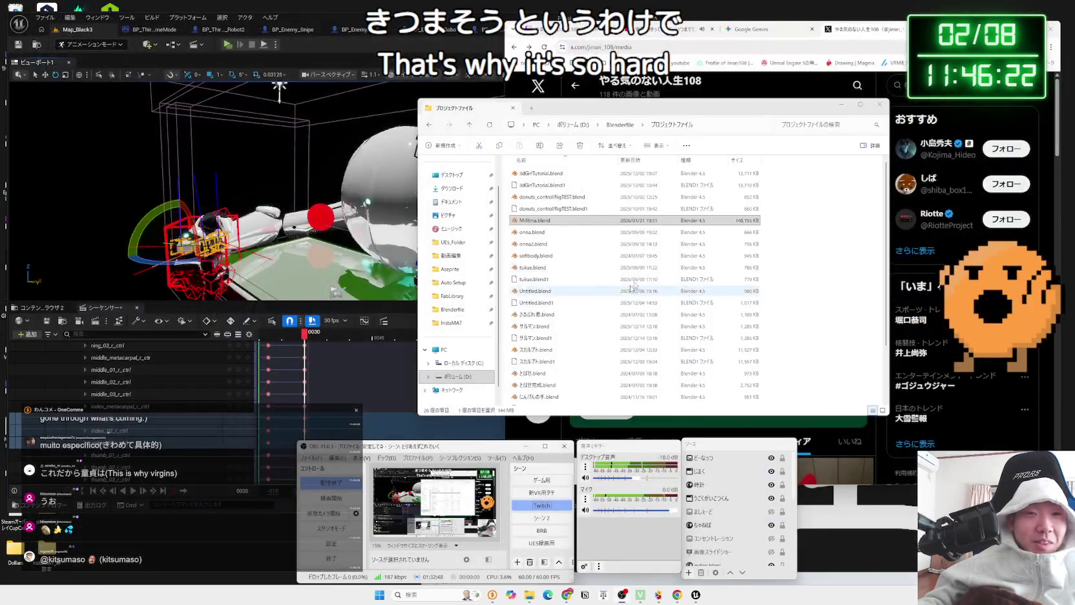
# Close the project files folder and search Google for ミルティナ in a new tab
pyautogui.click(879, 104)
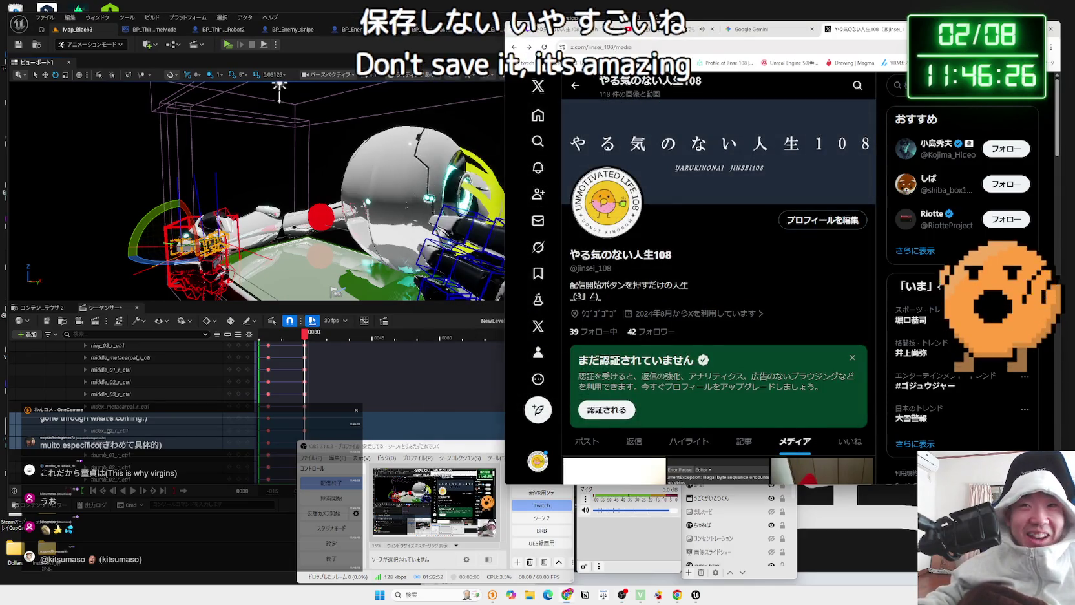
pyautogui.click(917, 29)
pyautogui.moveTo(984, 41); pyautogui.dragTo(785, 41)
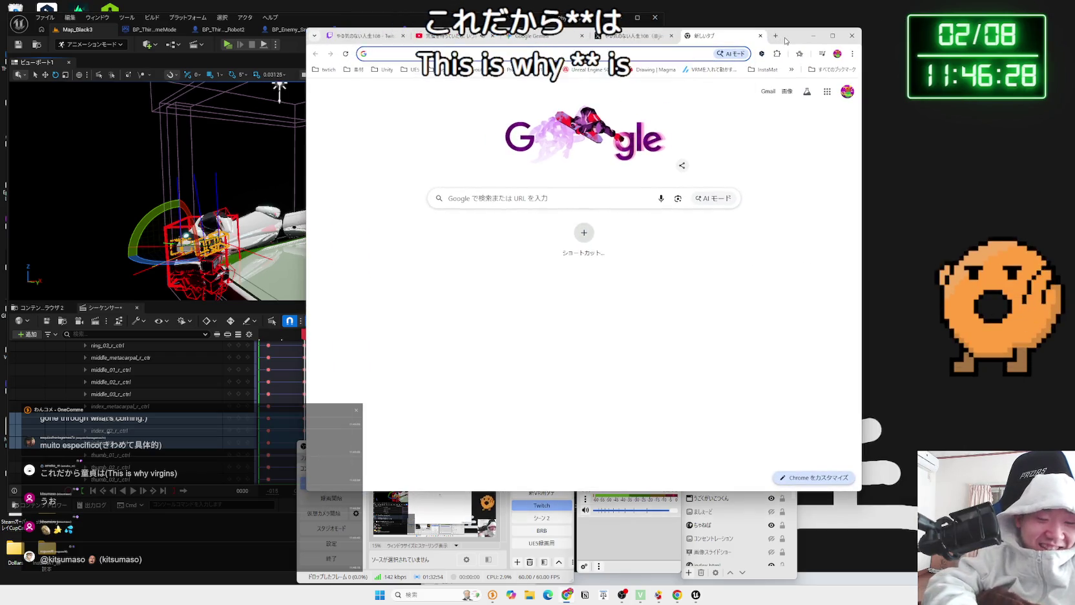
pyautogui.write('miruthina')
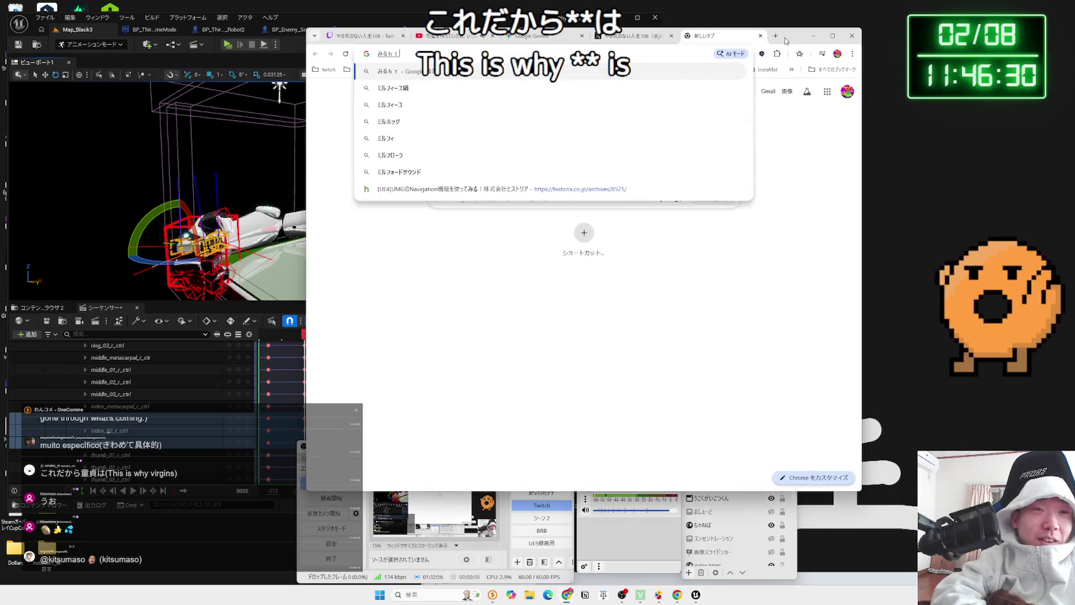
pyautogui.press('space')
pyautogui.press('Return')
pyautogui.press('Return')
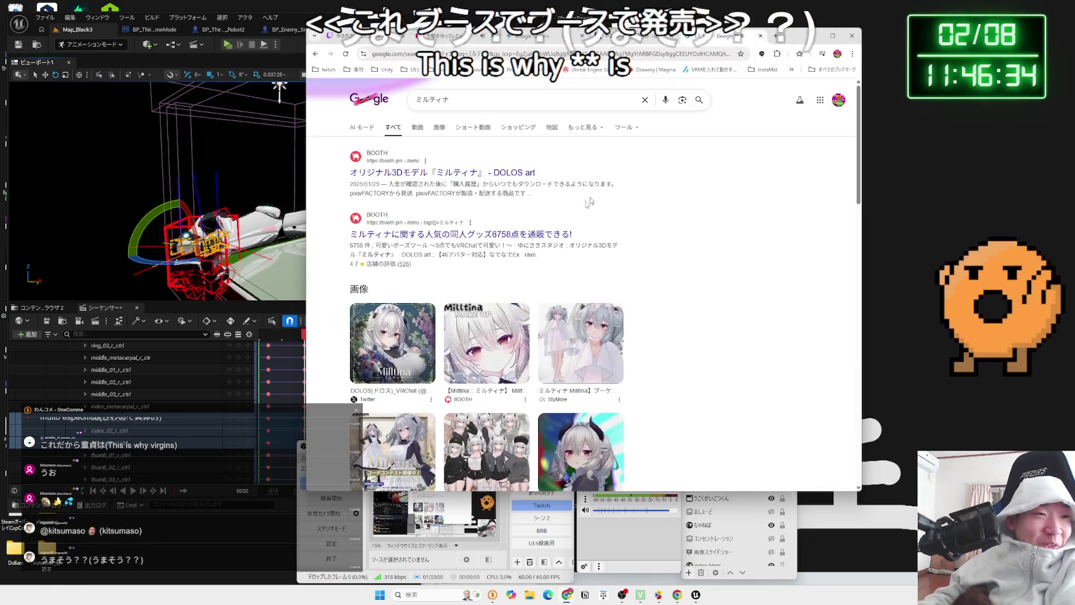
# Browse Milltina's BOOTH product page, then close that tab
pyautogui.click(484, 176)
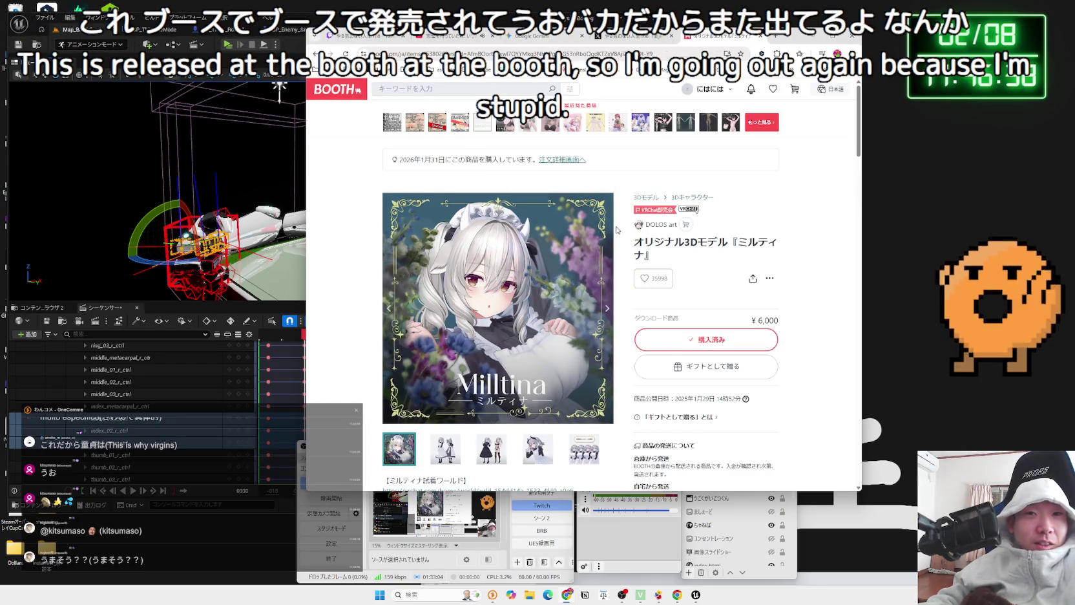
pyautogui.scroll(-1, 616, 229)
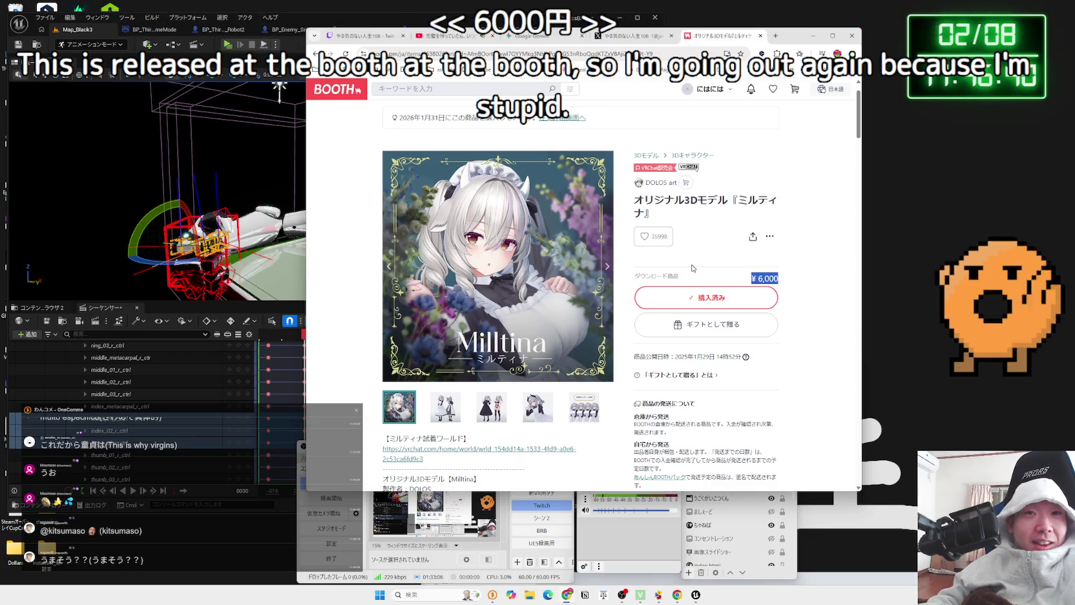
pyautogui.scroll(-5, 711, 265)
pyautogui.scroll(6, 655, 251)
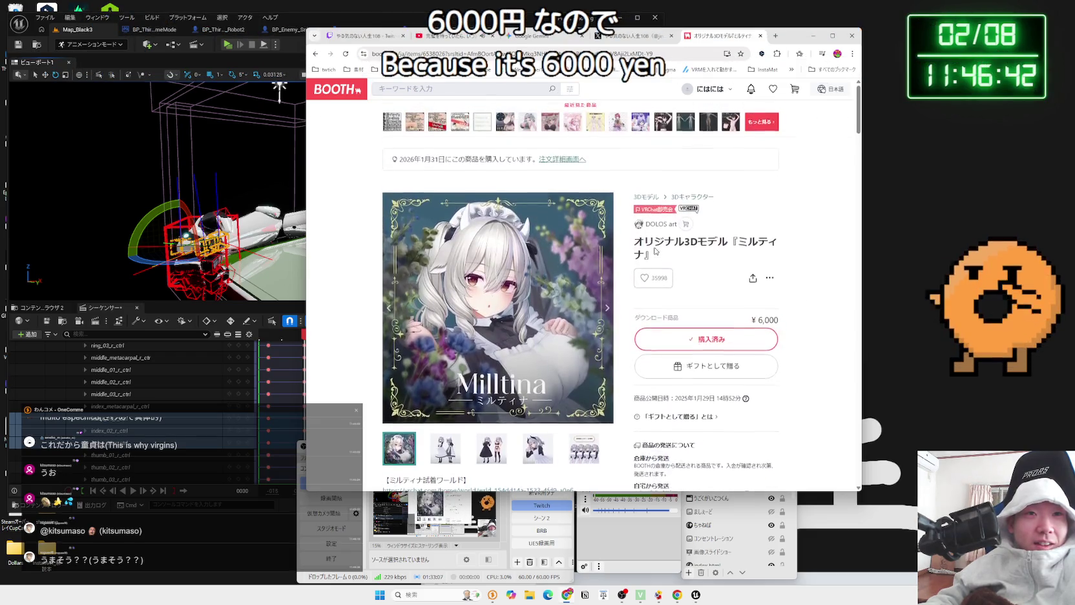
pyautogui.click(761, 37)
pyautogui.moveTo(794, 37); pyautogui.dragTo(1005, 37)
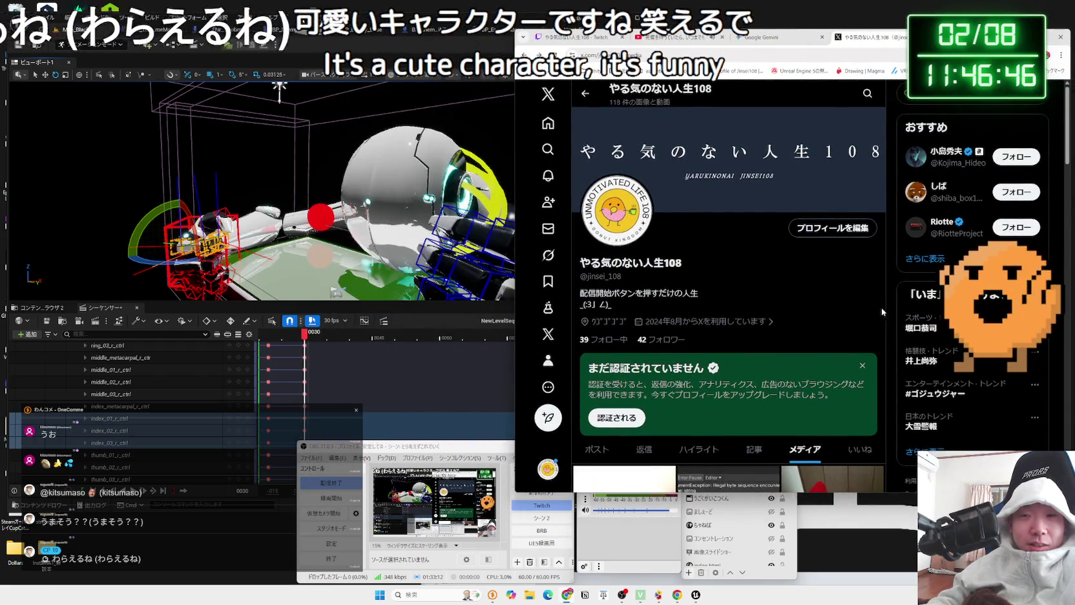
# Open the trending fighter's search results, scroll them, and select the fight schedule text in a post
pyautogui.click(934, 327)
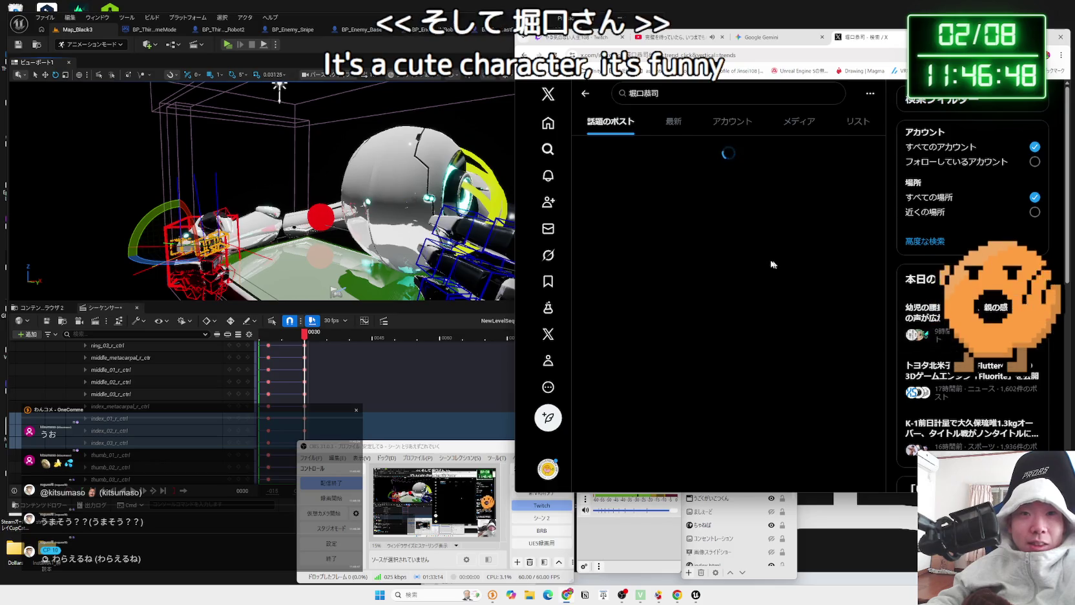
pyautogui.scroll(-5, 743, 255)
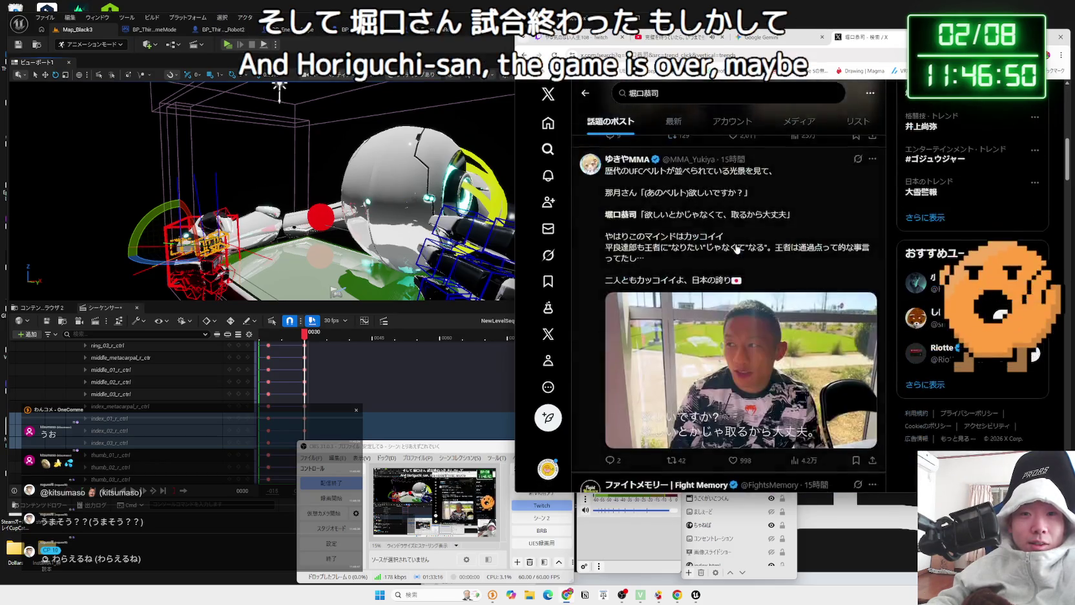
pyautogui.scroll(-8, 737, 248)
pyautogui.scroll(3, 735, 247)
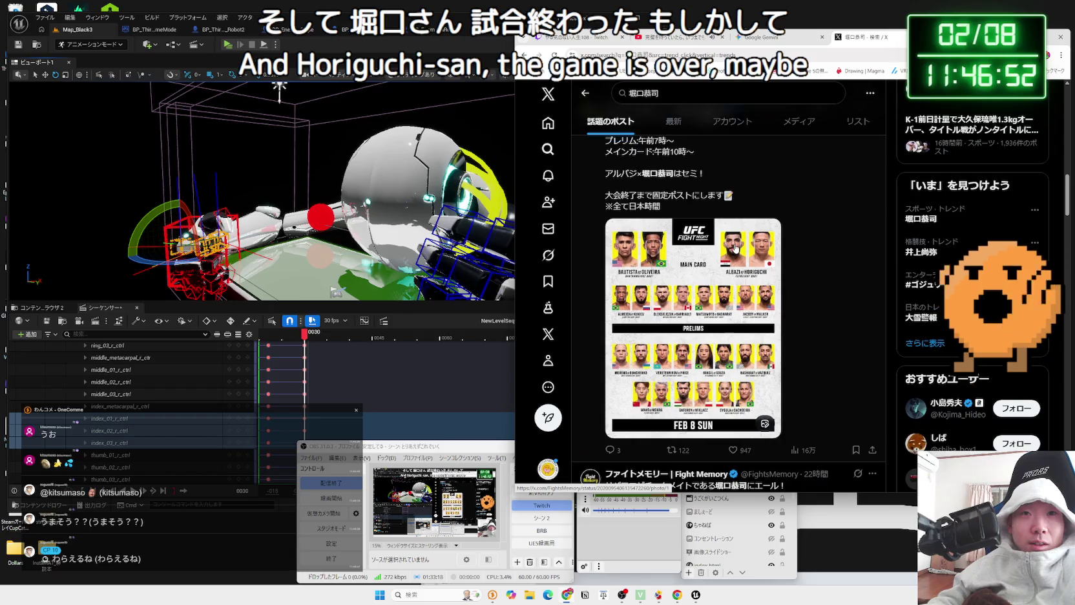
pyautogui.scroll(1, 736, 247)
pyautogui.moveTo(635, 188); pyautogui.dragTo(656, 194)
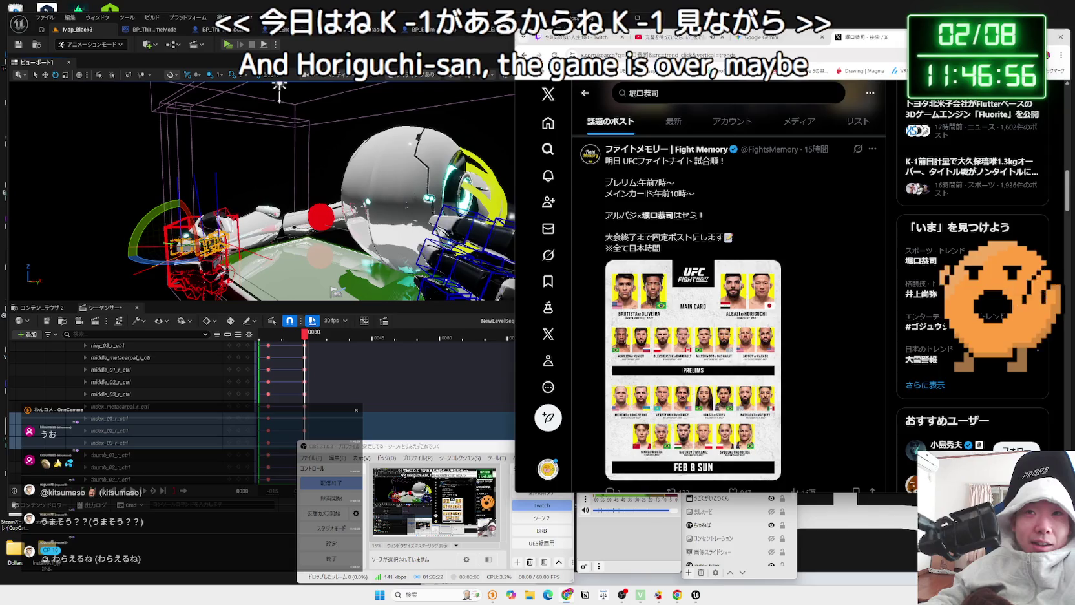
pyautogui.hotkey('alt', 'Tab')
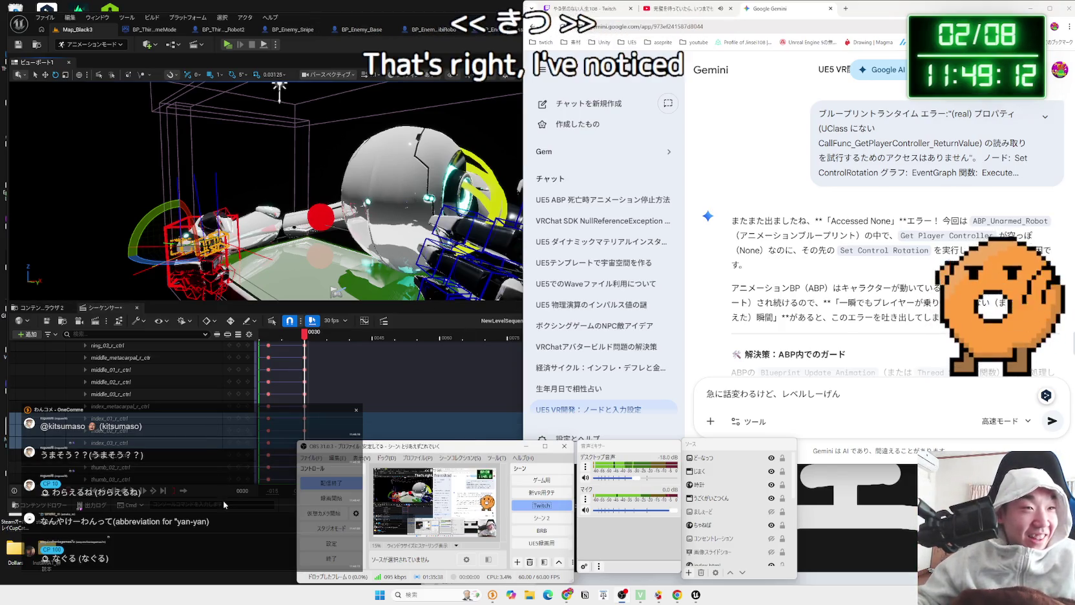
# Open the full OneComme comment viewer window, then return it to overlay mode
pyautogui.click(355, 417)
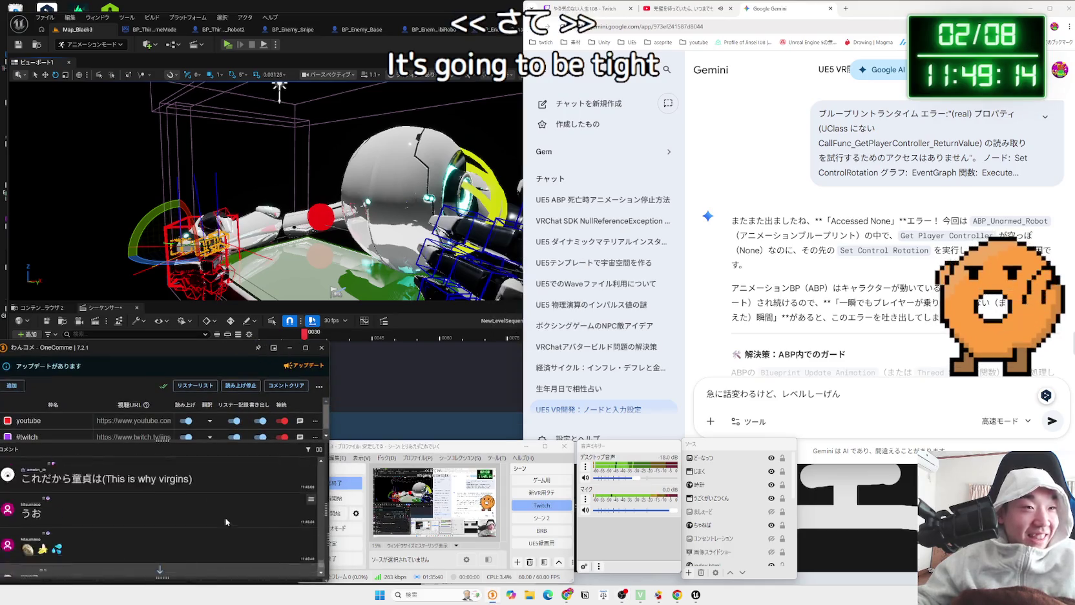
pyautogui.click(418, 322)
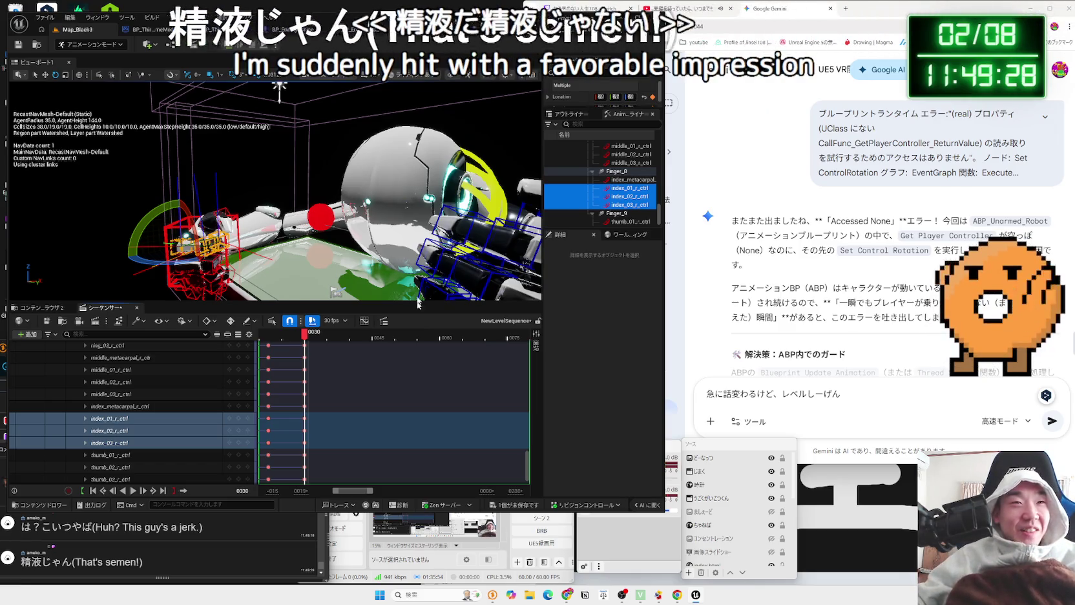
pyautogui.click(639, 531)
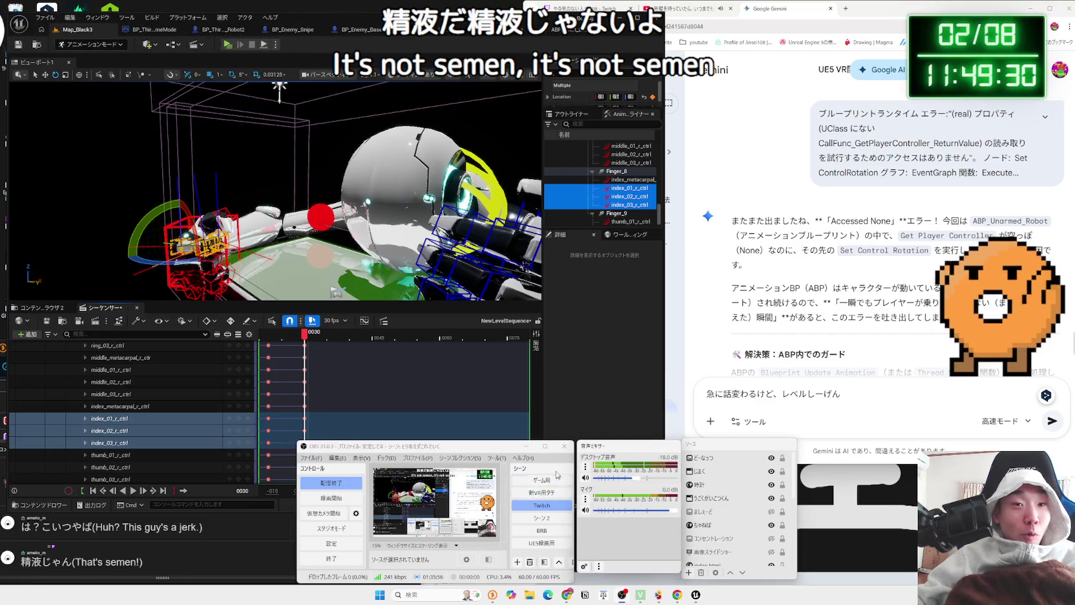
pyautogui.click(553, 517)
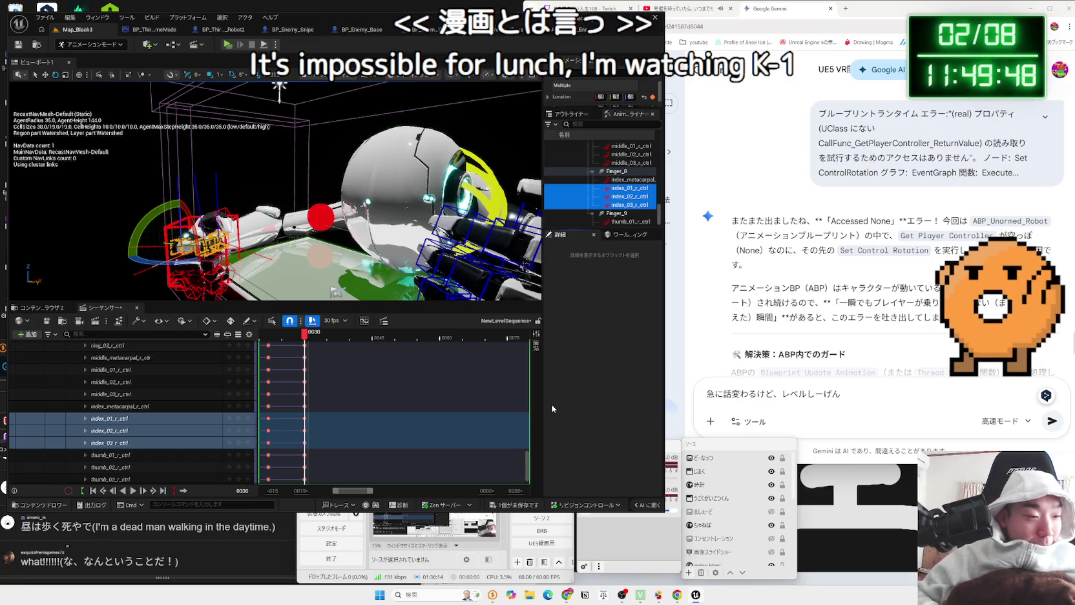
pyautogui.click(879, 10)
pyautogui.hotkey('ctrl', 't')
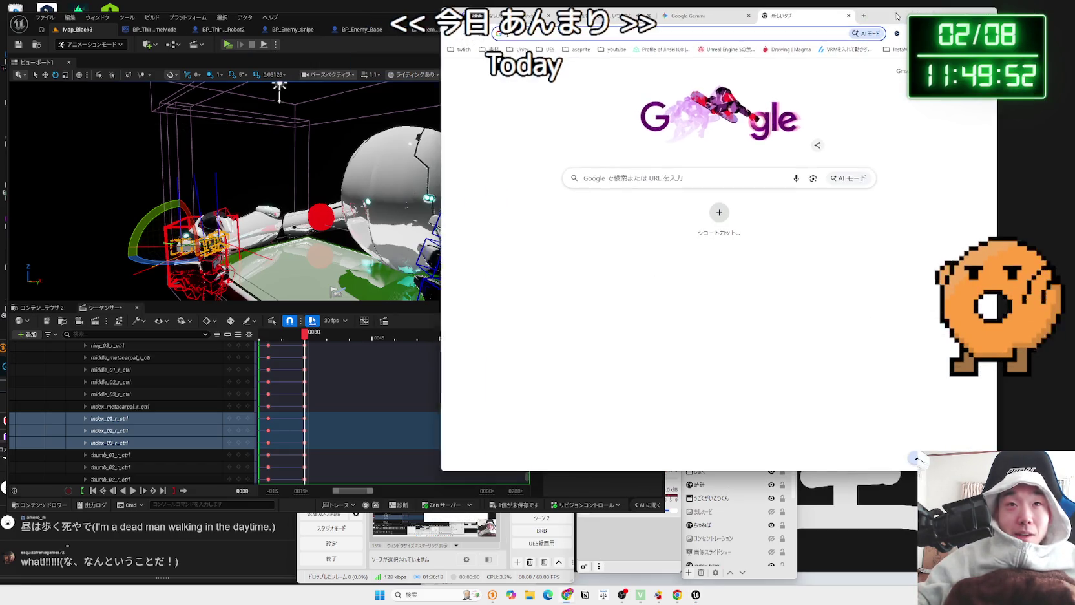
# Search Google for 'k-1' after removing a stray Japanese character from the query
pyautogui.write('k-1')
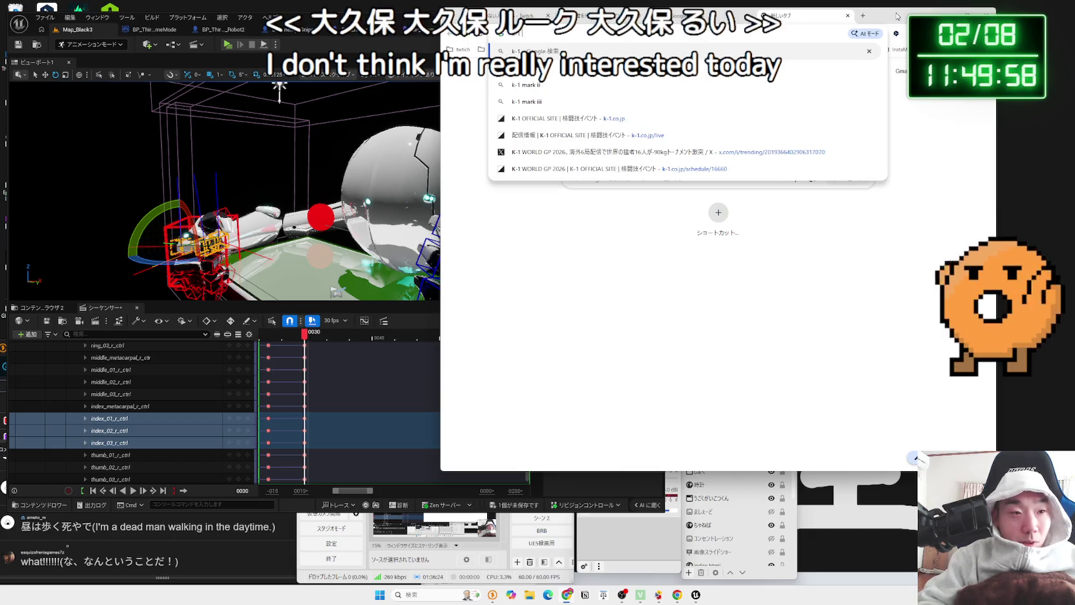
pyautogui.write('a')
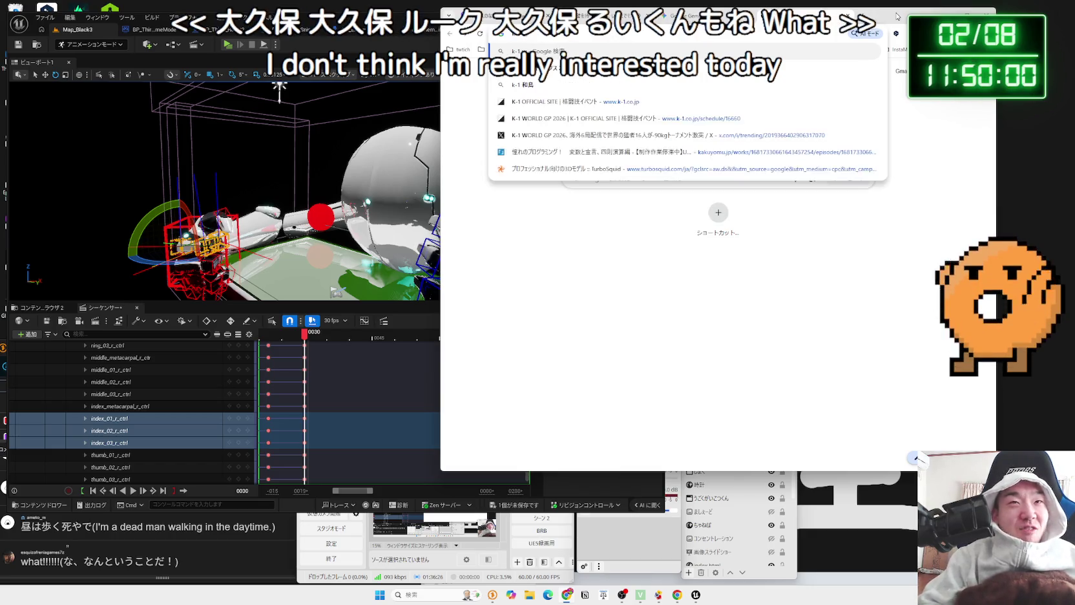
pyautogui.press('BackSpace')
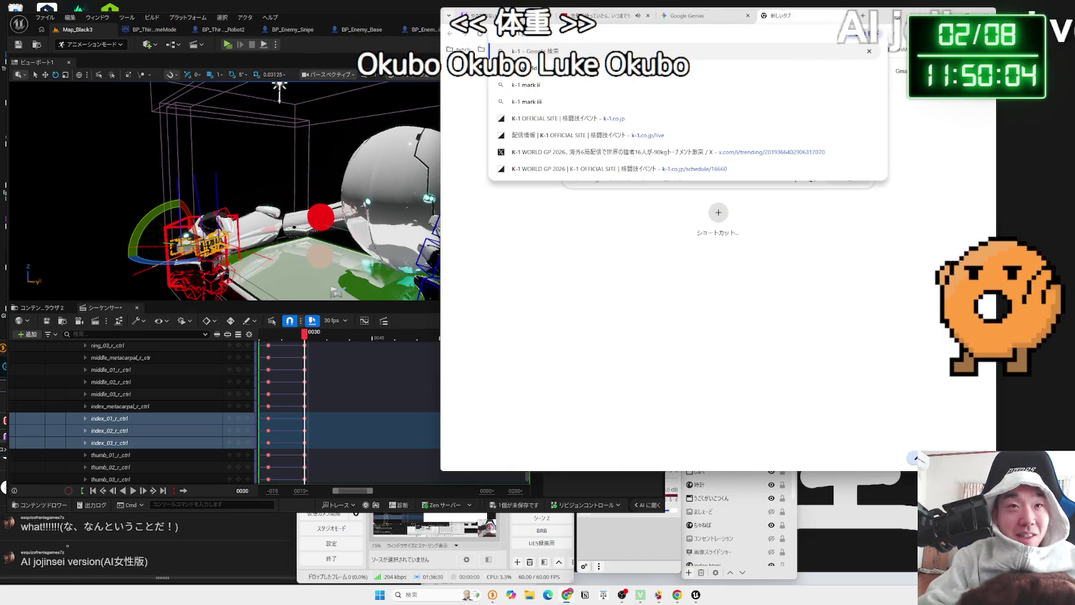
pyautogui.press('Return')
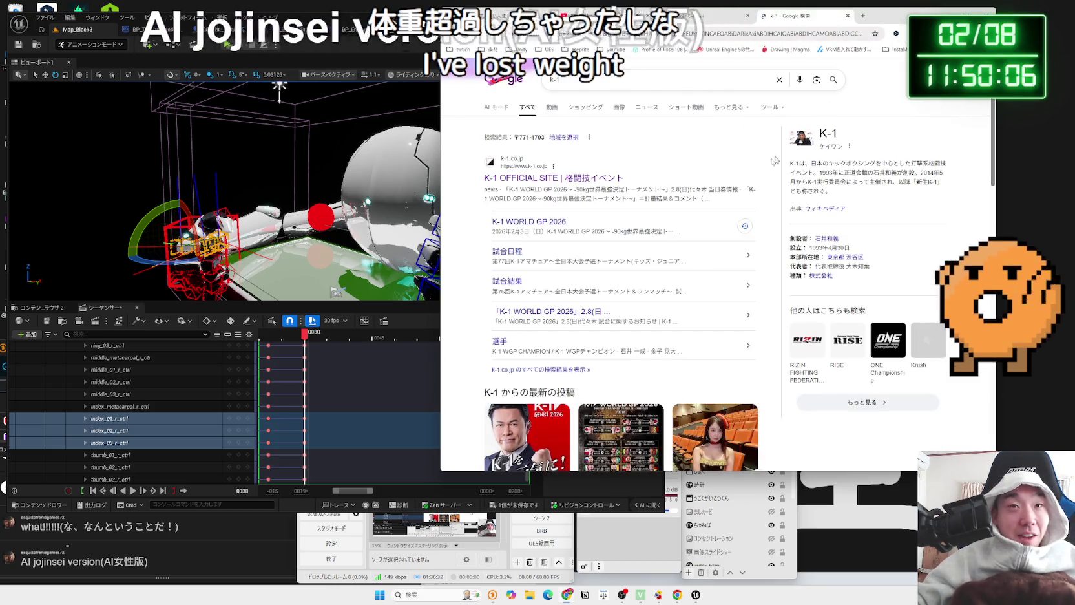
# Open the K-1 OFFICIAL SITE, dismiss the ABEMA popup, and check the match schedule page
pyautogui.click(595, 179)
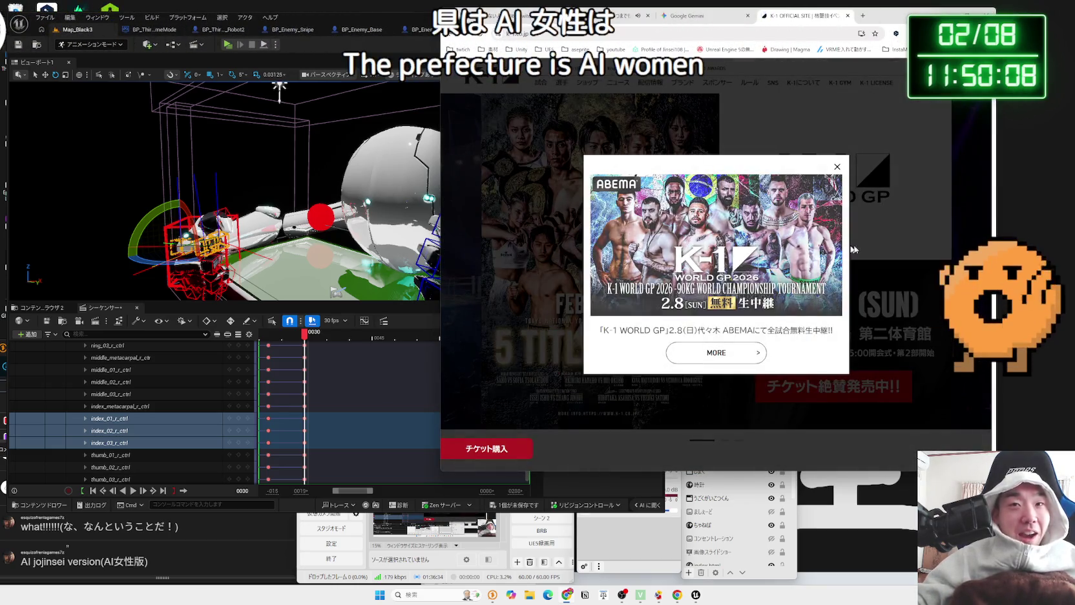
pyautogui.click(837, 166)
pyautogui.scroll(-3, 683, 292)
pyautogui.scroll(-5, 683, 292)
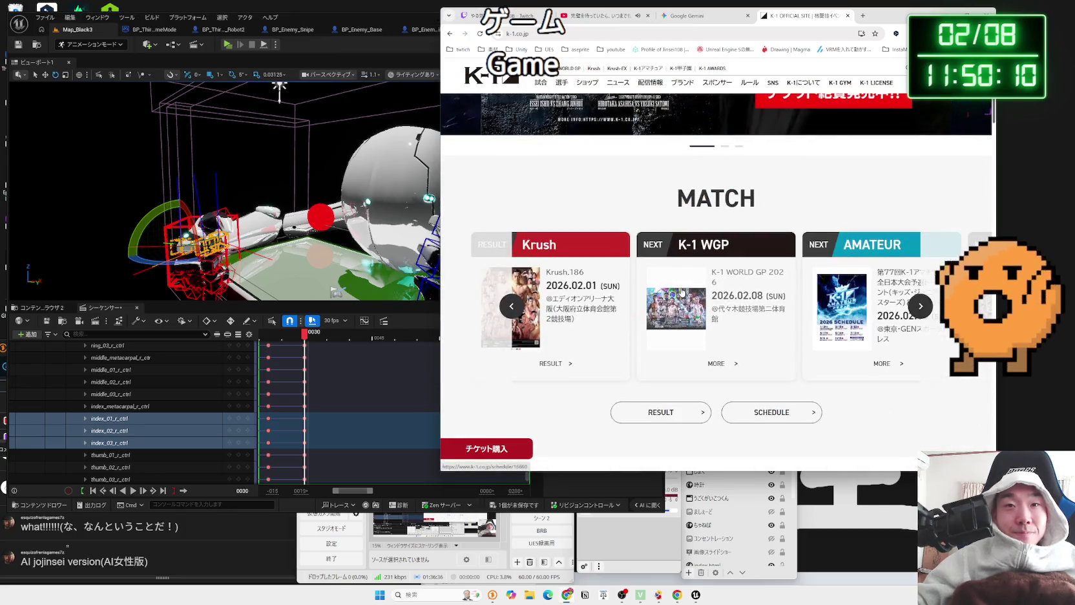
pyautogui.click(682, 292)
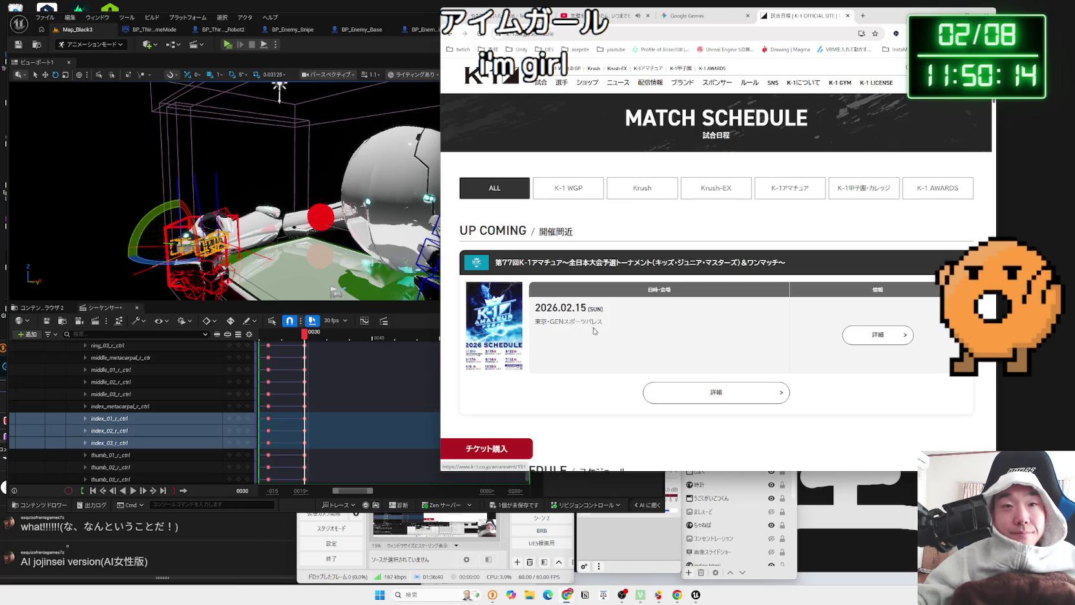
pyautogui.scroll(-5, 595, 334)
pyautogui.hotkey('alt', 'Left')
pyautogui.scroll(3, 630, 329)
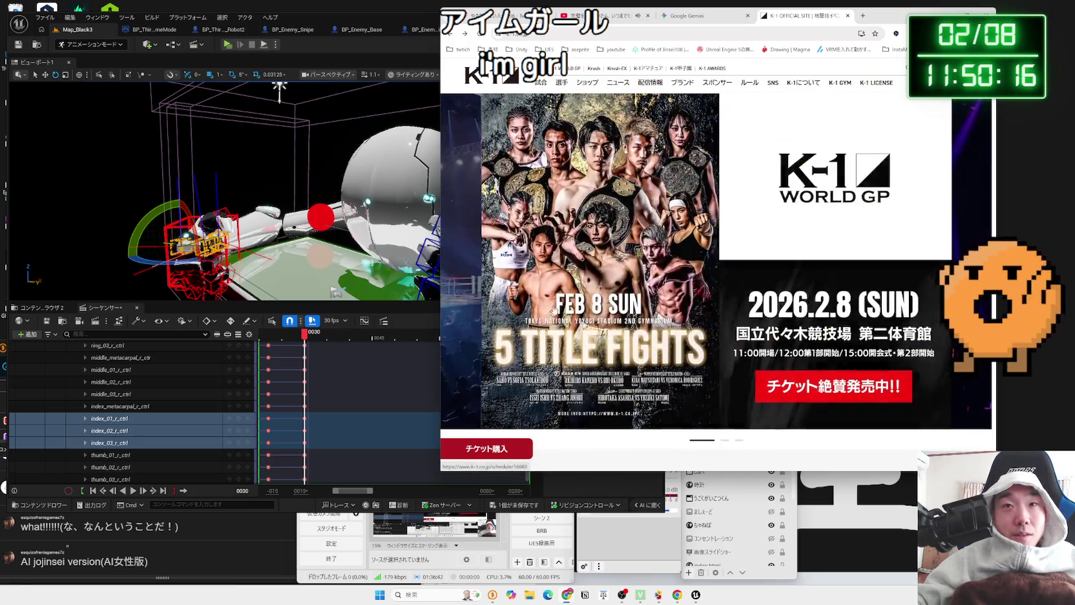
# Open the K-1 WORLD GP 2026 event page and scroll through its battle card
pyautogui.click(630, 329)
pyautogui.scroll(-15, 629, 328)
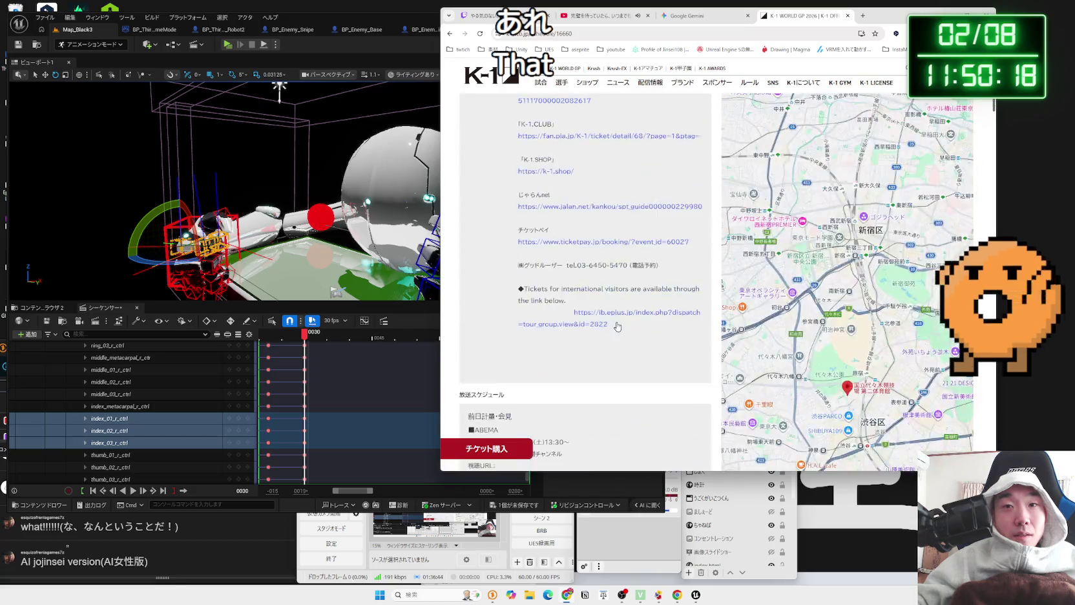
pyautogui.scroll(-5, 613, 323)
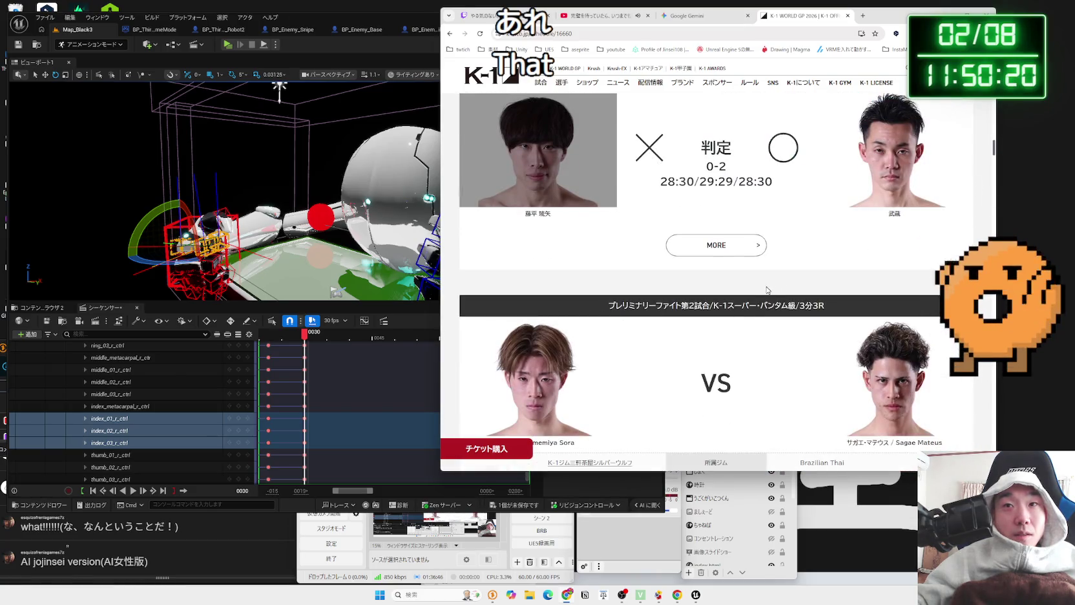
pyautogui.scroll(-10, 768, 290)
pyautogui.scroll(-4, 931, 233)
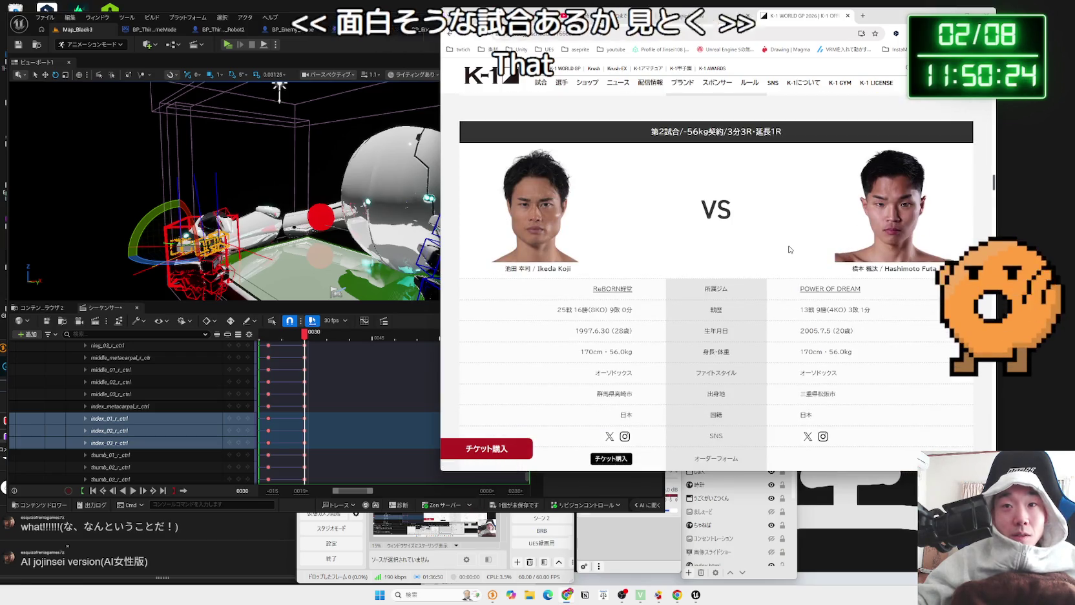
pyautogui.scroll(-2, 788, 250)
pyautogui.scroll(-5, 789, 250)
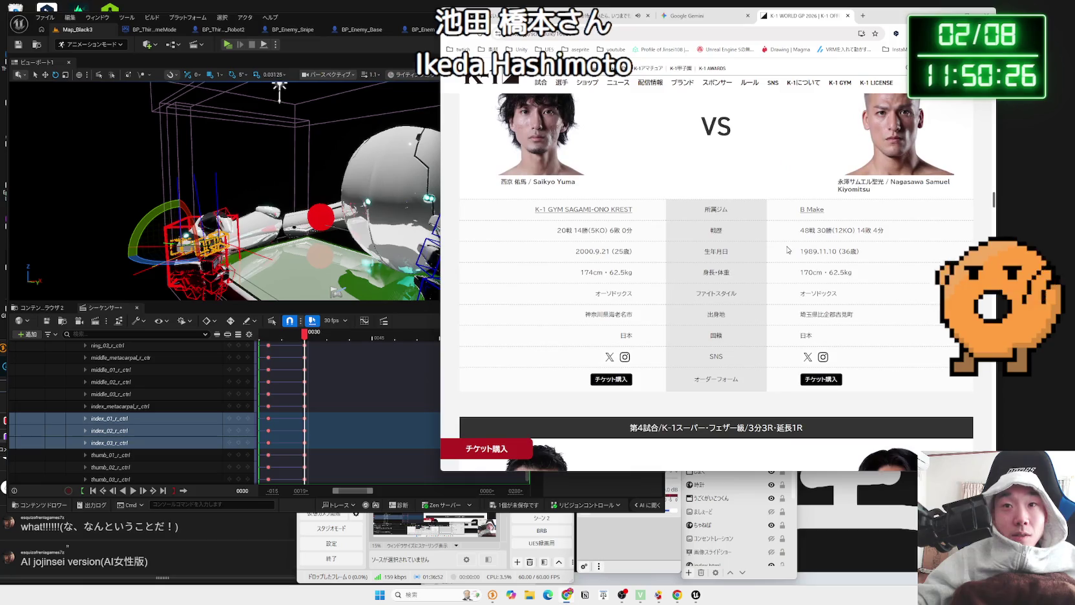
pyautogui.scroll(1, 785, 250)
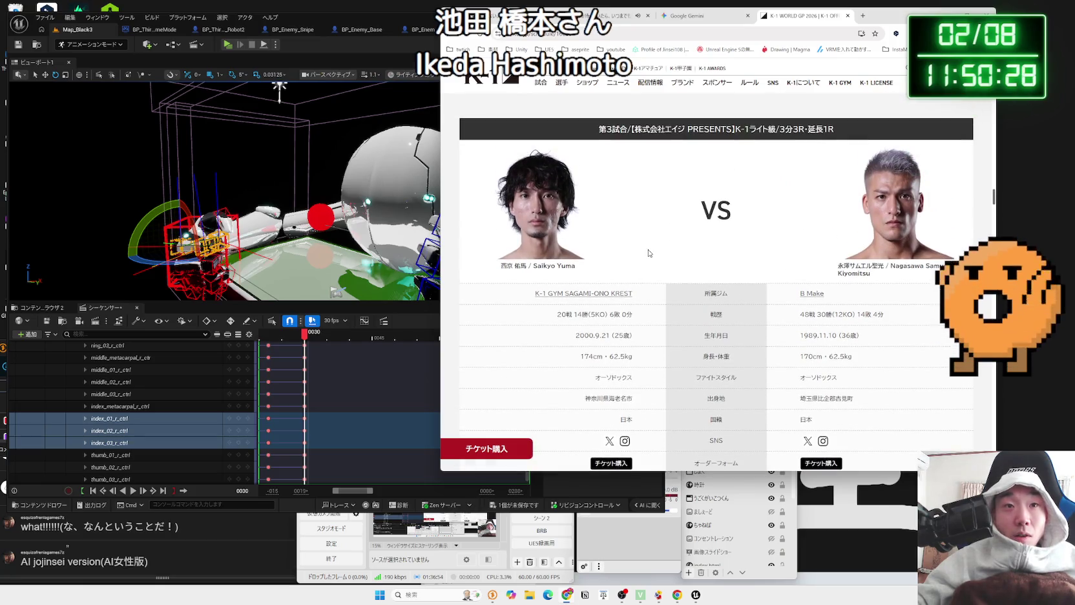
pyautogui.scroll(-9, 649, 253)
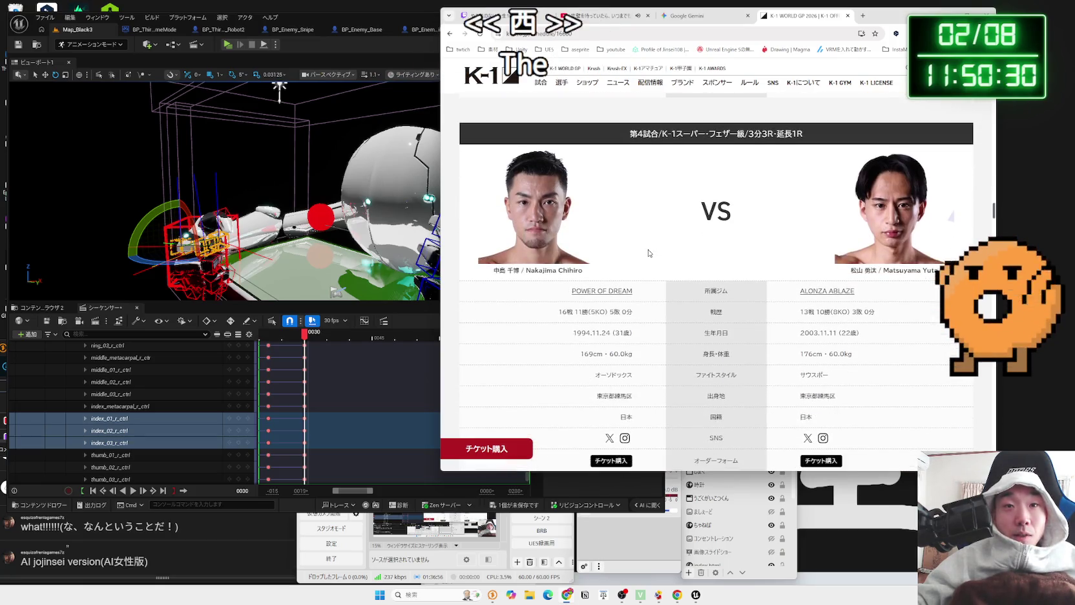
pyautogui.scroll(-3, 649, 252)
pyautogui.scroll(-6, 701, 249)
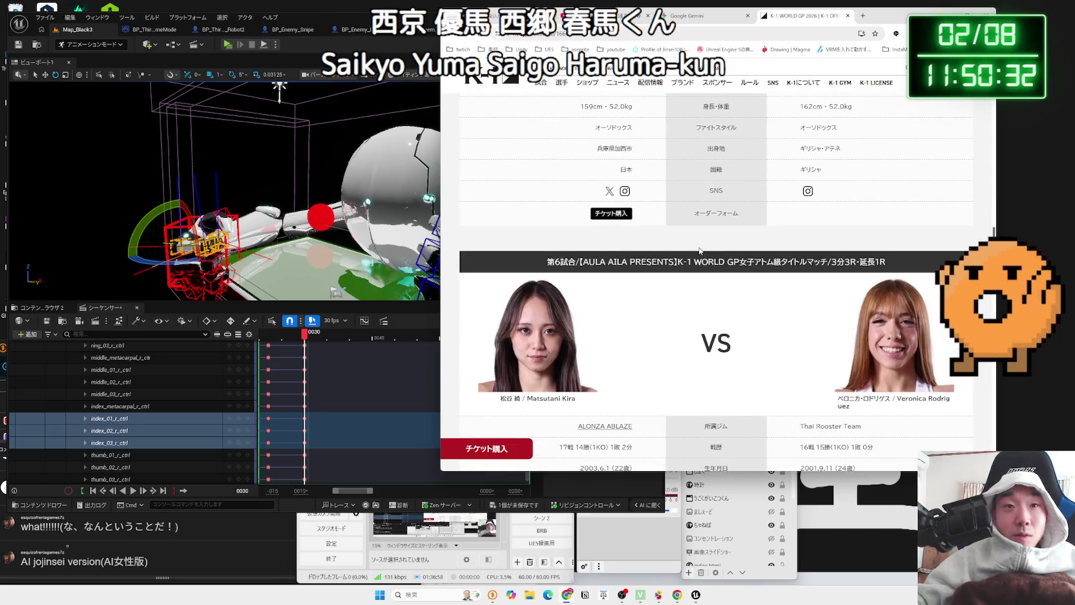
pyautogui.scroll(-5, 700, 251)
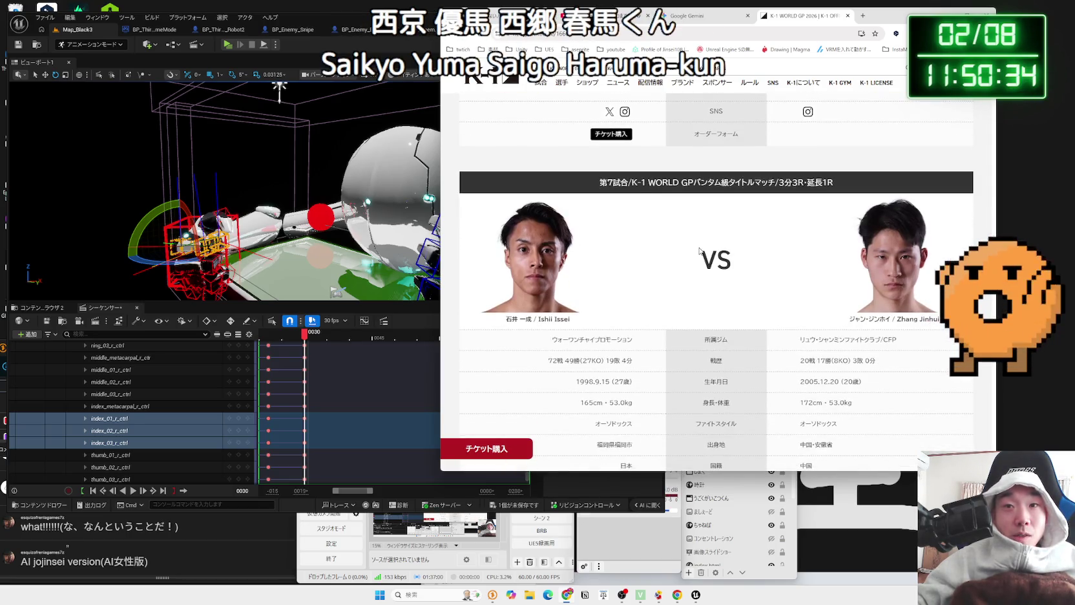
pyautogui.scroll(9, 699, 251)
pyautogui.scroll(-10, 698, 250)
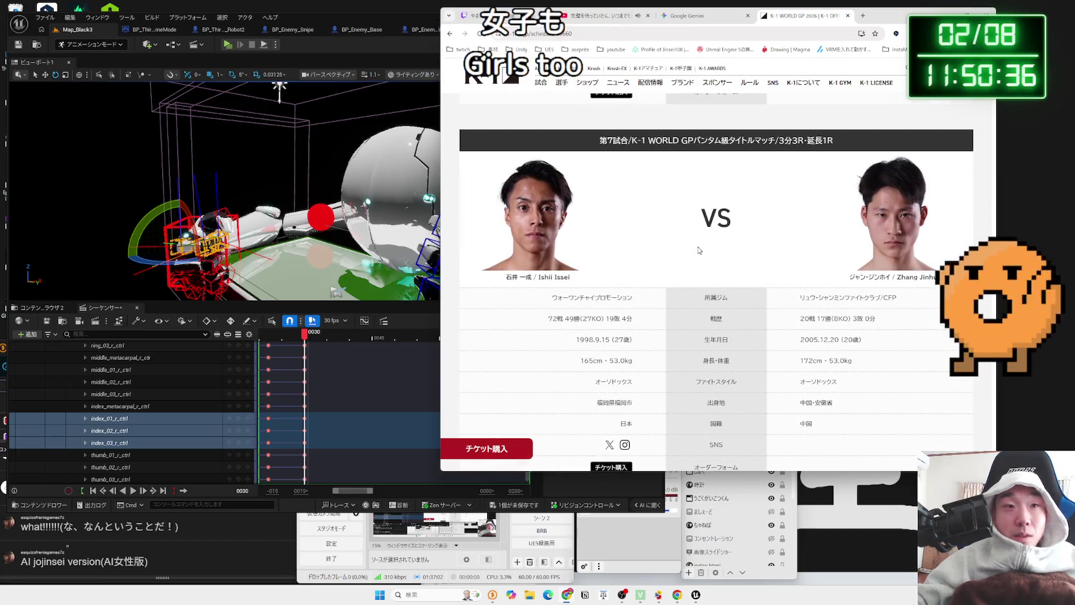
pyautogui.scroll(-7, 698, 250)
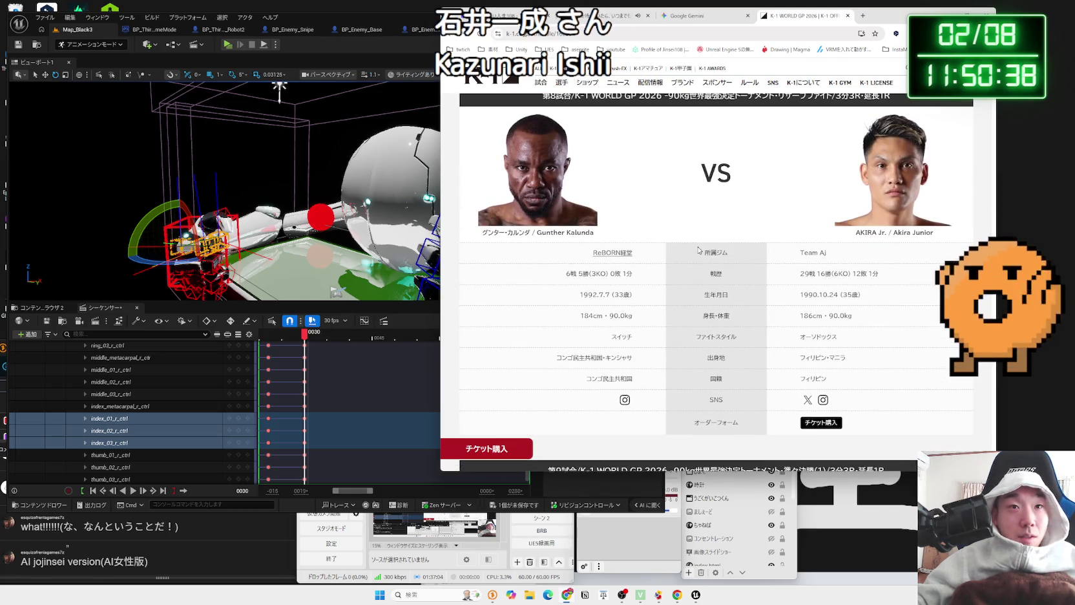
pyautogui.scroll(-5, 698, 250)
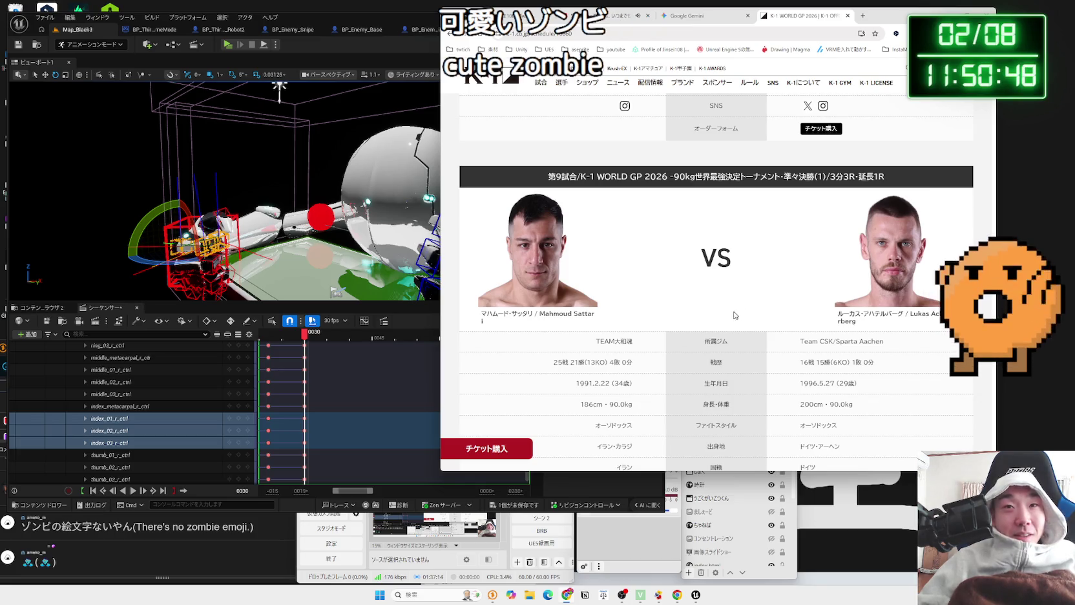
# Scroll further down through the remaining K-1 WORLD GP 2026 fight cards
pyautogui.scroll(-5, 749, 294)
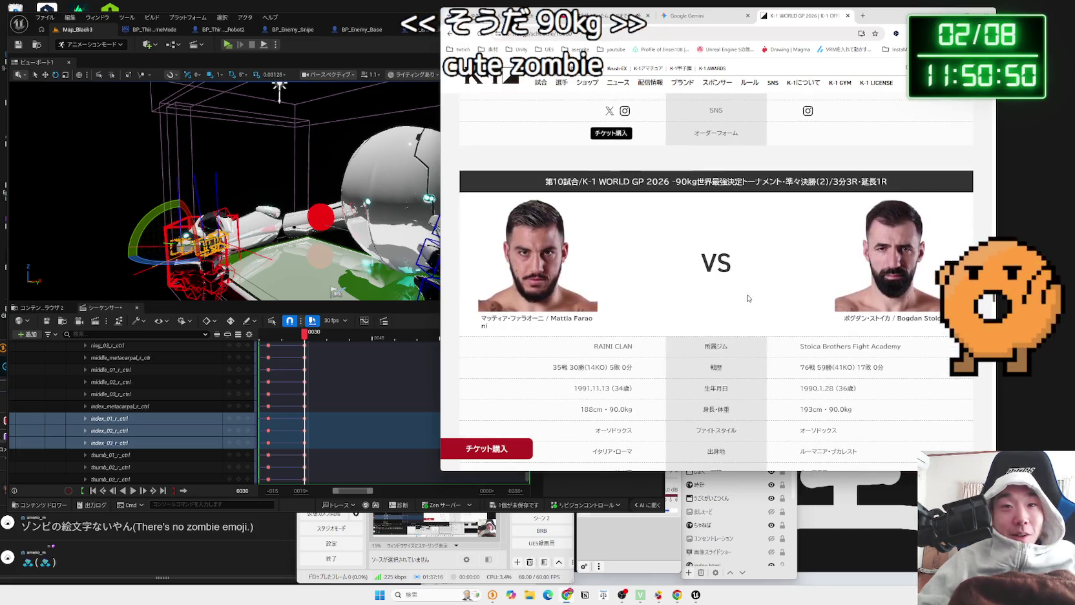
pyautogui.scroll(-3, 747, 297)
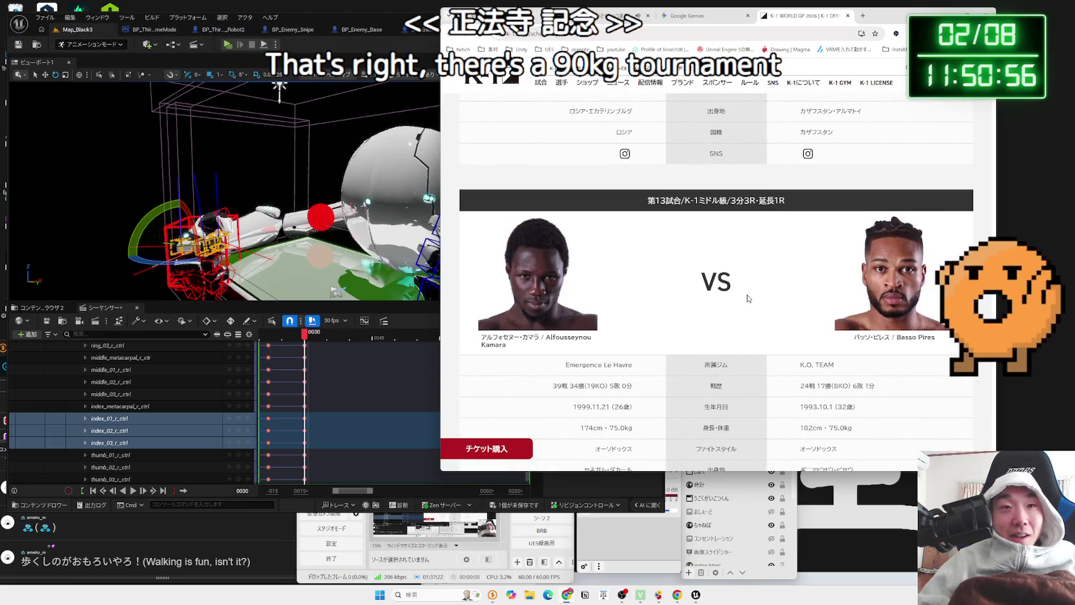
pyautogui.scroll(-2, 747, 298)
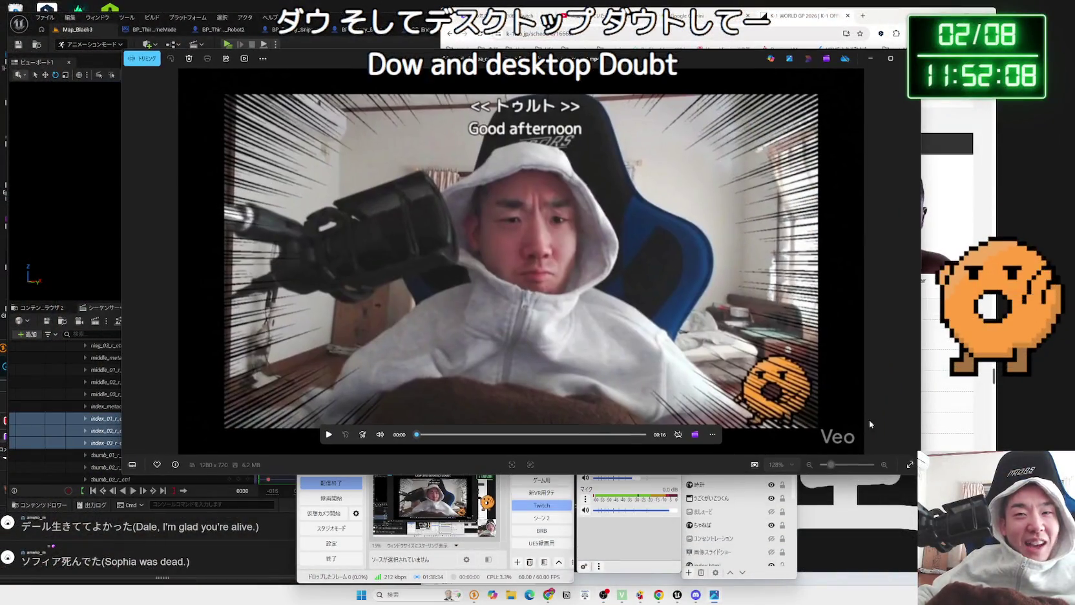
# Enlarge the Photos player window and play the Veo clip, then replay it
pyautogui.moveTo(916, 476); pyautogui.dragTo(965, 505)
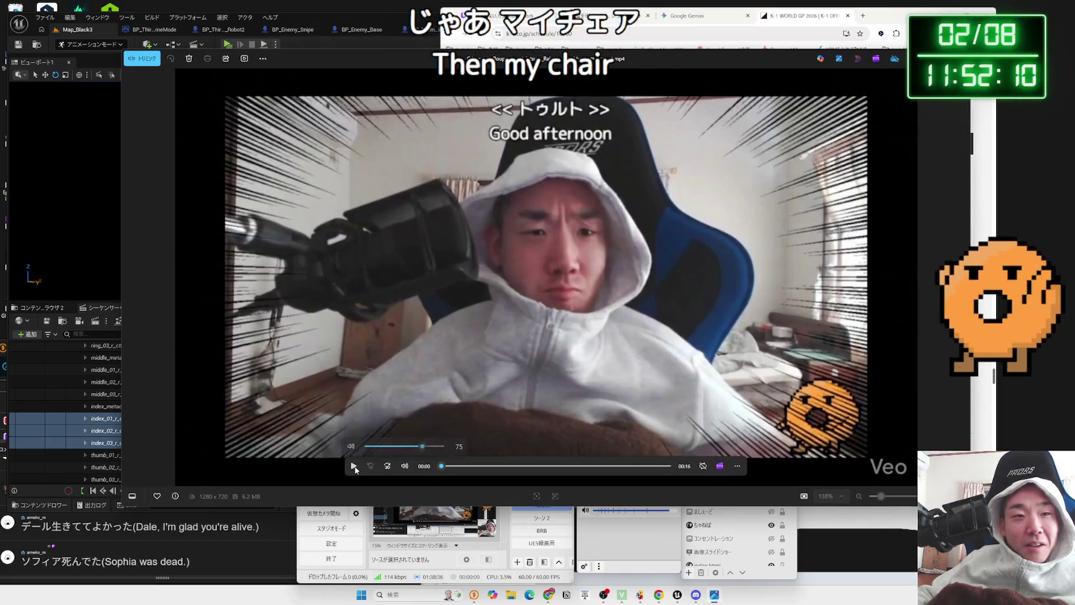
pyautogui.click(354, 466)
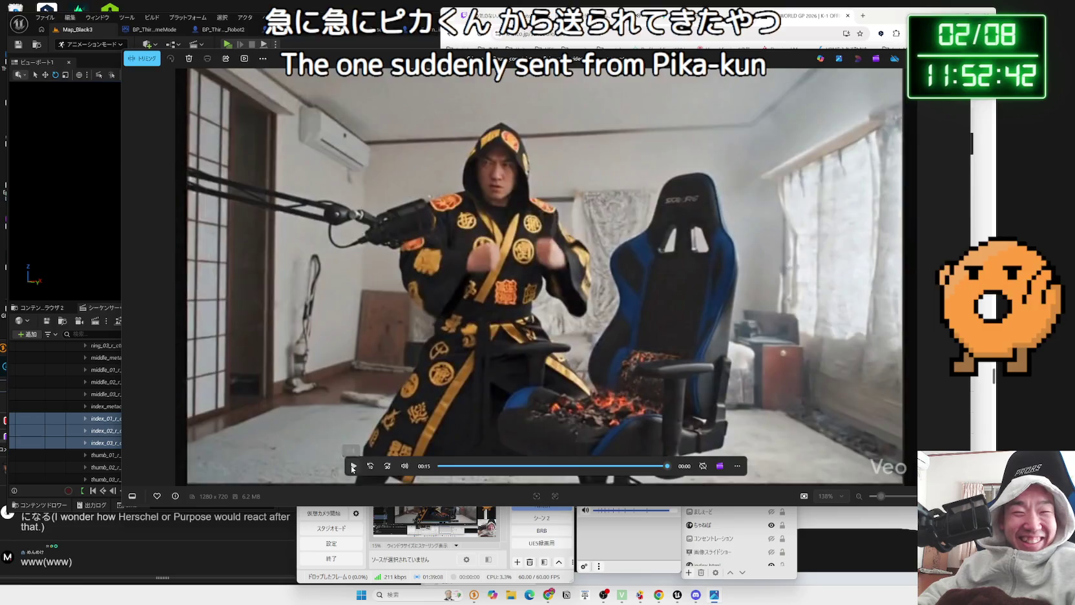
pyautogui.click(352, 466)
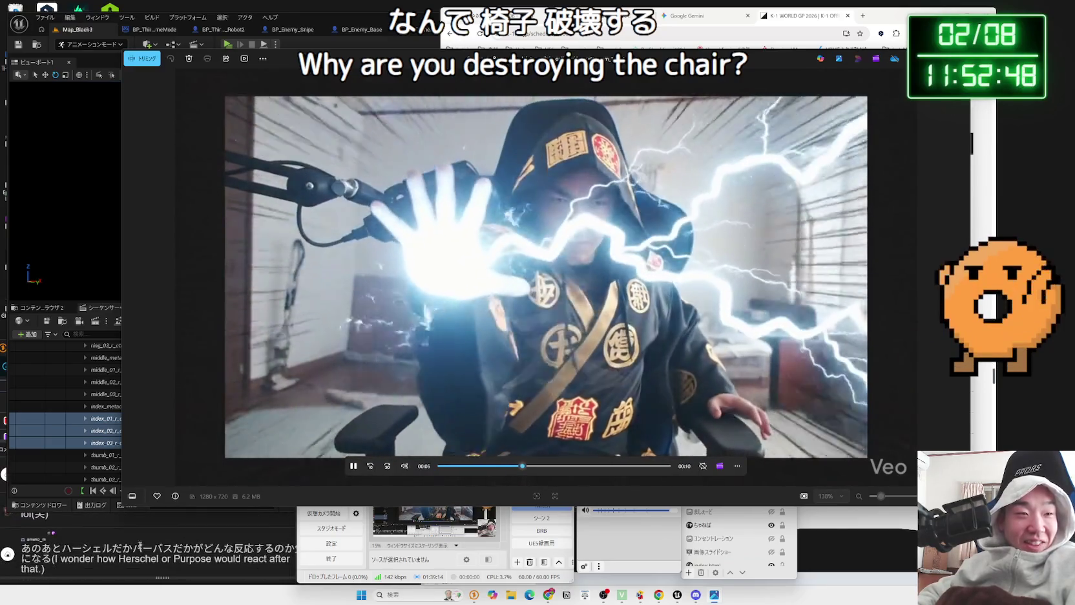
# Select text in a chat comment, move the player aside, and close the video player
pyautogui.click(190, 547)
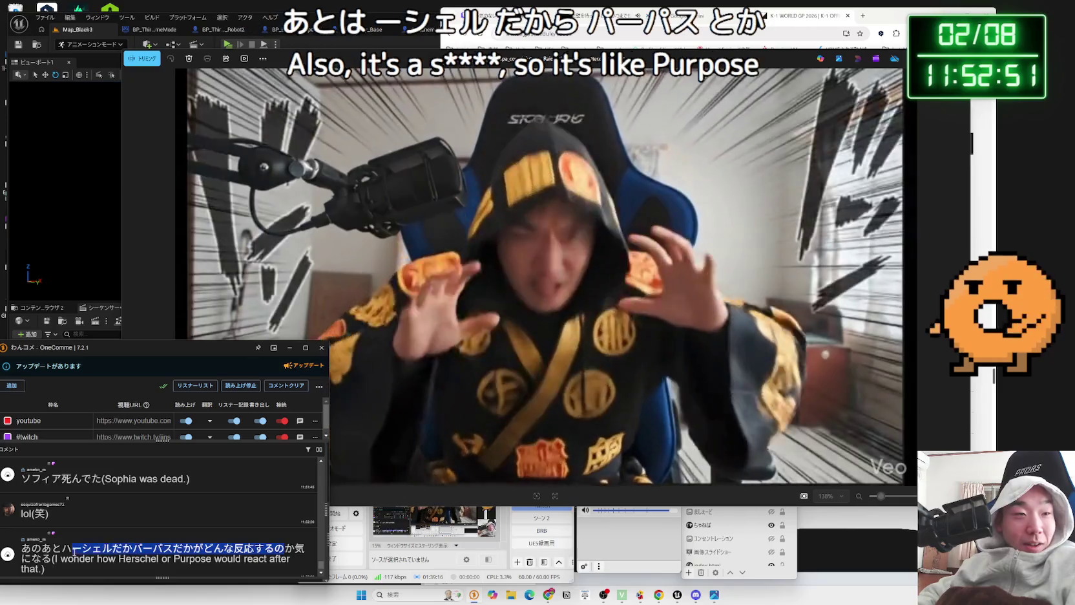
pyautogui.moveTo(254, 548)
pyautogui.mouseDown()
pyautogui.moveTo(304, 553)
pyautogui.moveTo(259, 559)
pyautogui.mouseUp()
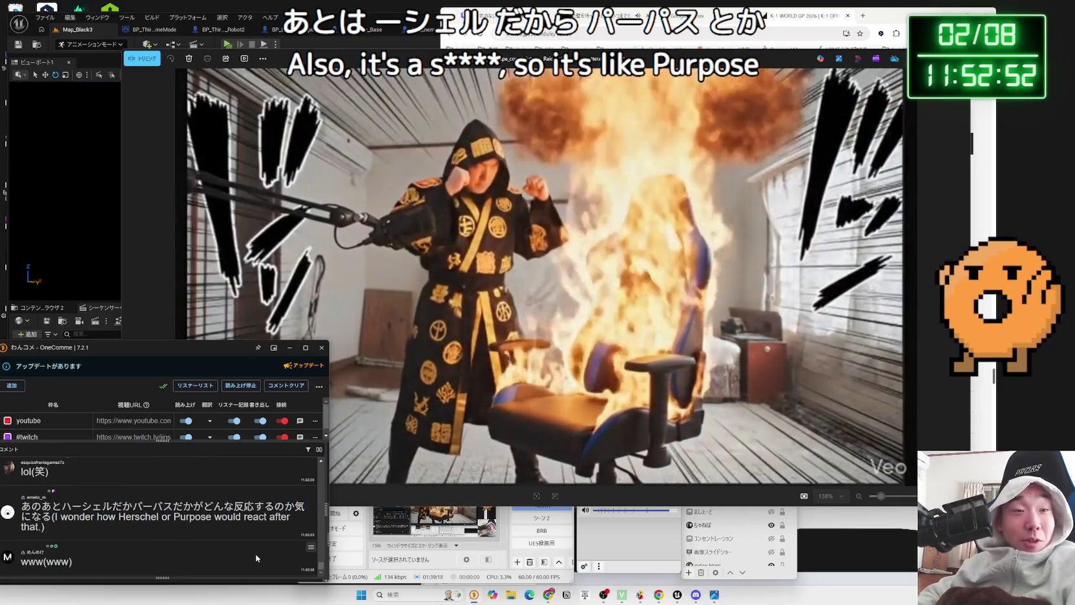
pyautogui.moveTo(775, 68); pyautogui.dragTo(801, 57)
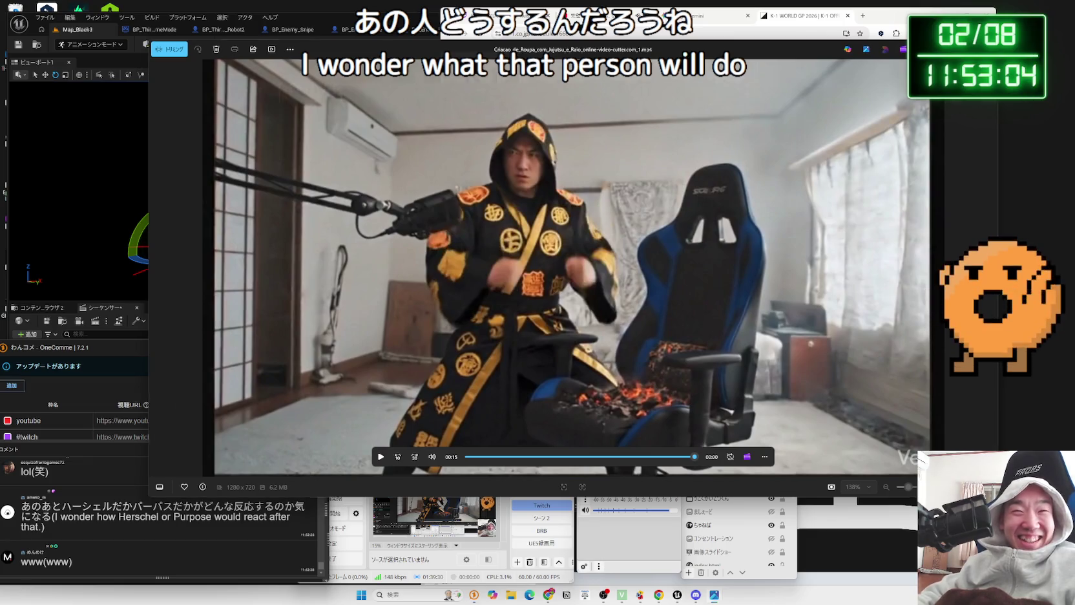
pyautogui.hotkey('alt', 'F4')
pyautogui.click(454, 442)
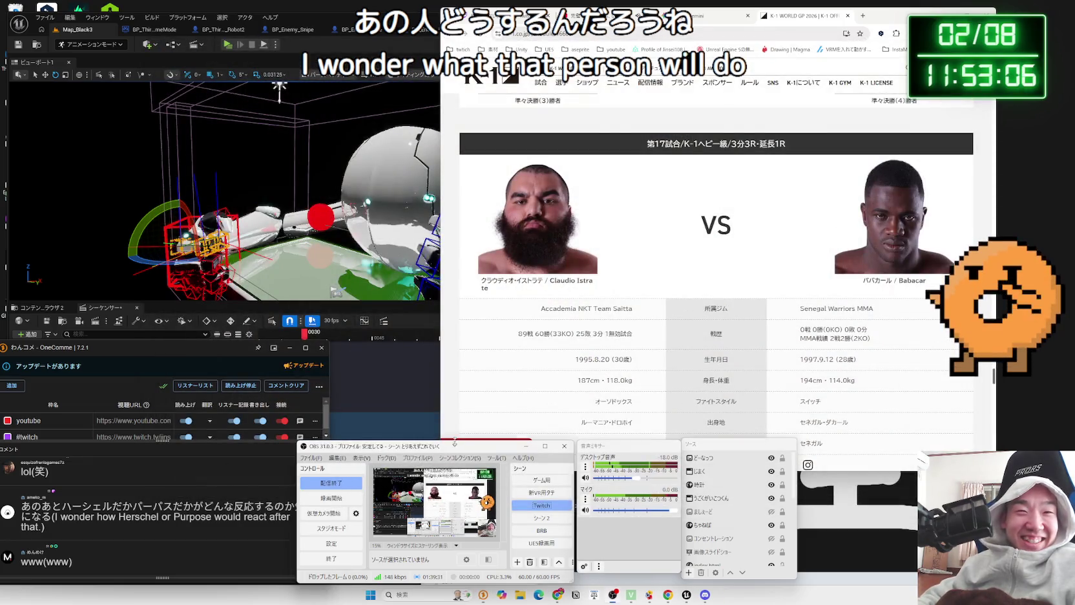
# Scroll the K-1 fight card and open Okubo Rui's fighter profile
pyautogui.click(763, 210)
pyautogui.scroll(-1, 763, 211)
pyautogui.scroll(3, 635, 217)
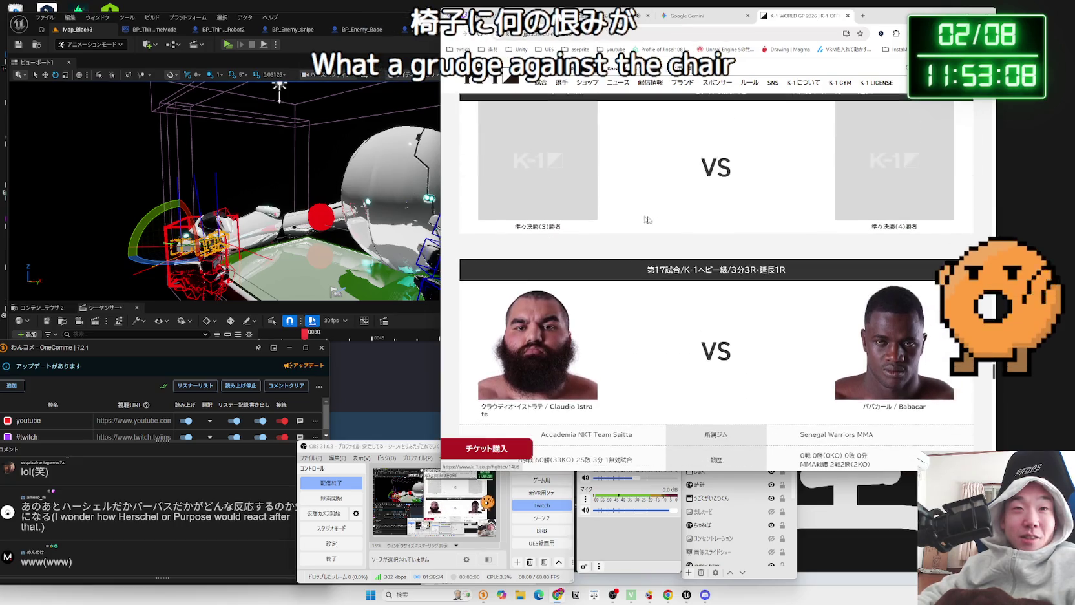
pyautogui.scroll(-5, 635, 217)
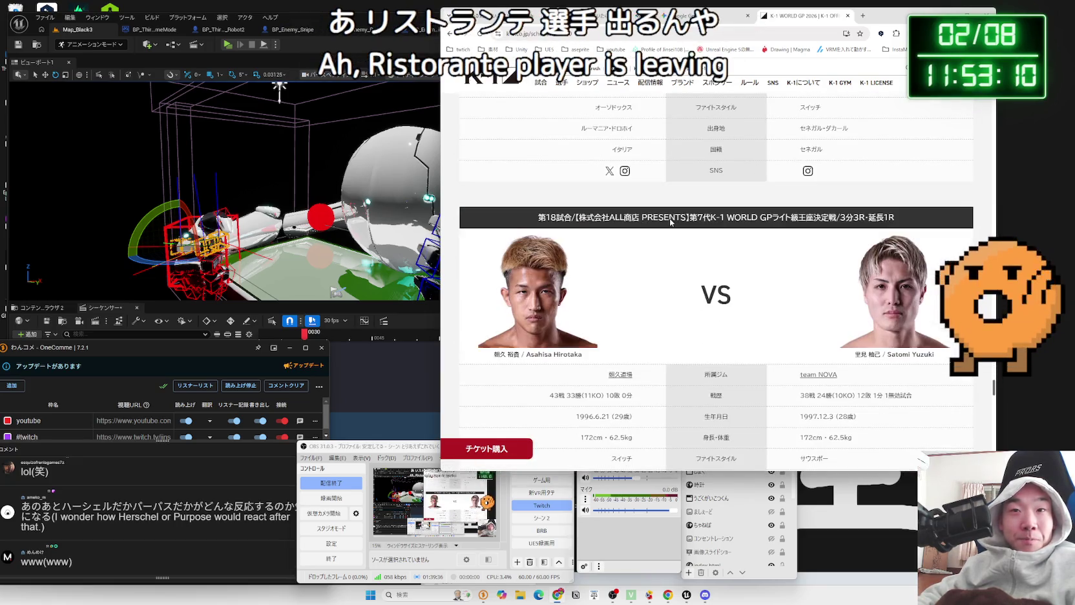
pyautogui.scroll(-10, 671, 220)
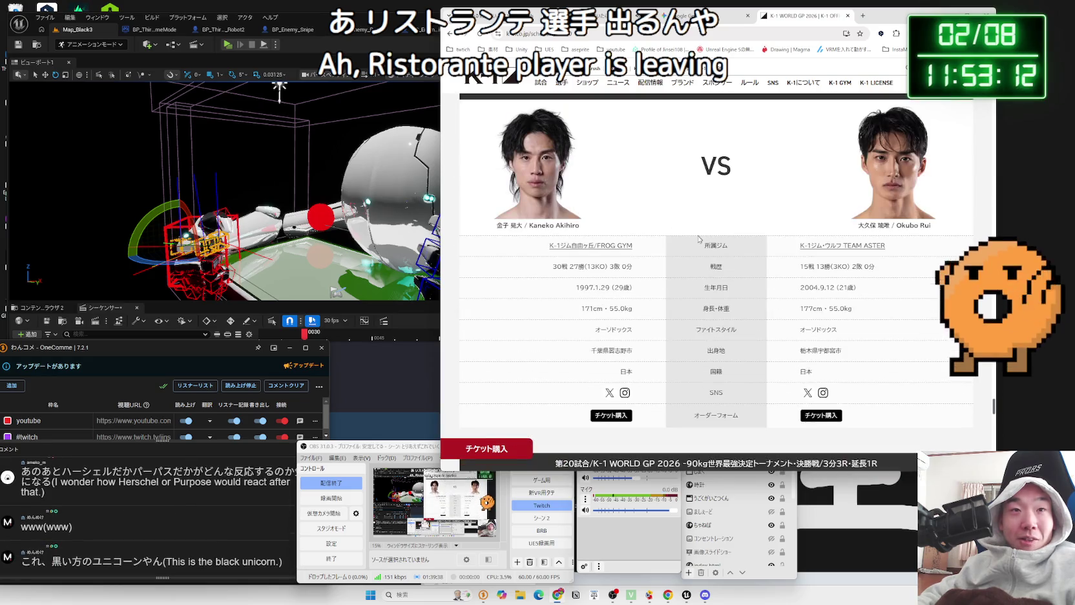
pyautogui.scroll(5, 695, 247)
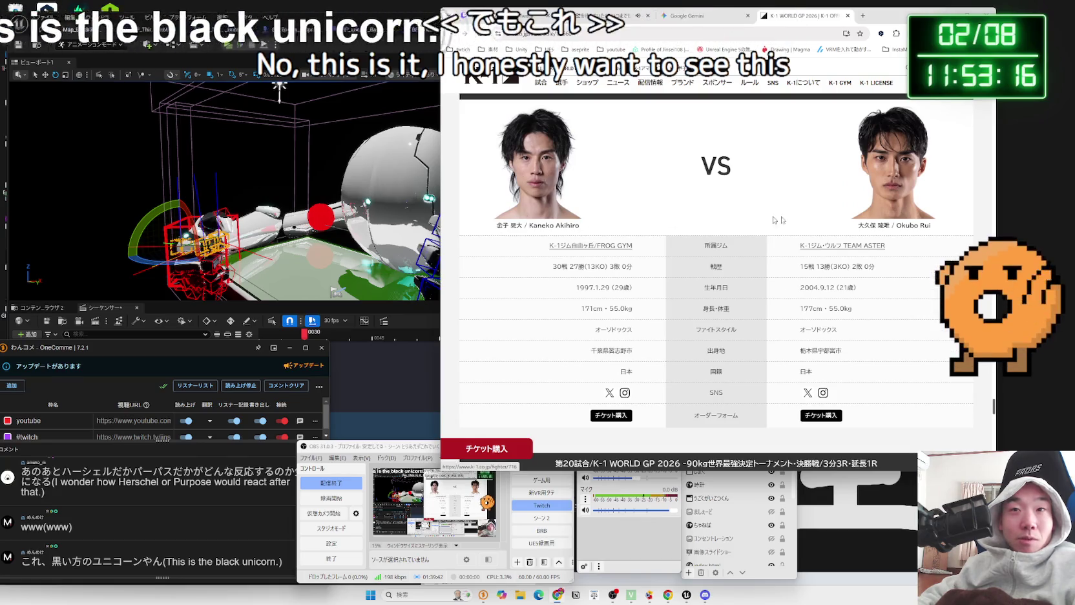
pyautogui.click(897, 224)
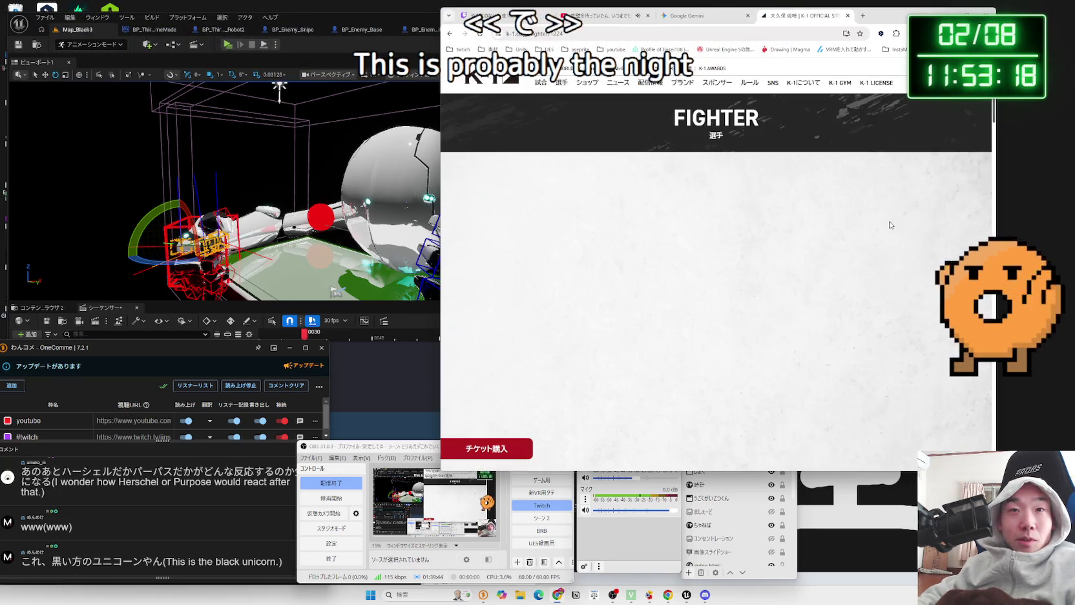
pyautogui.scroll(-10, 890, 224)
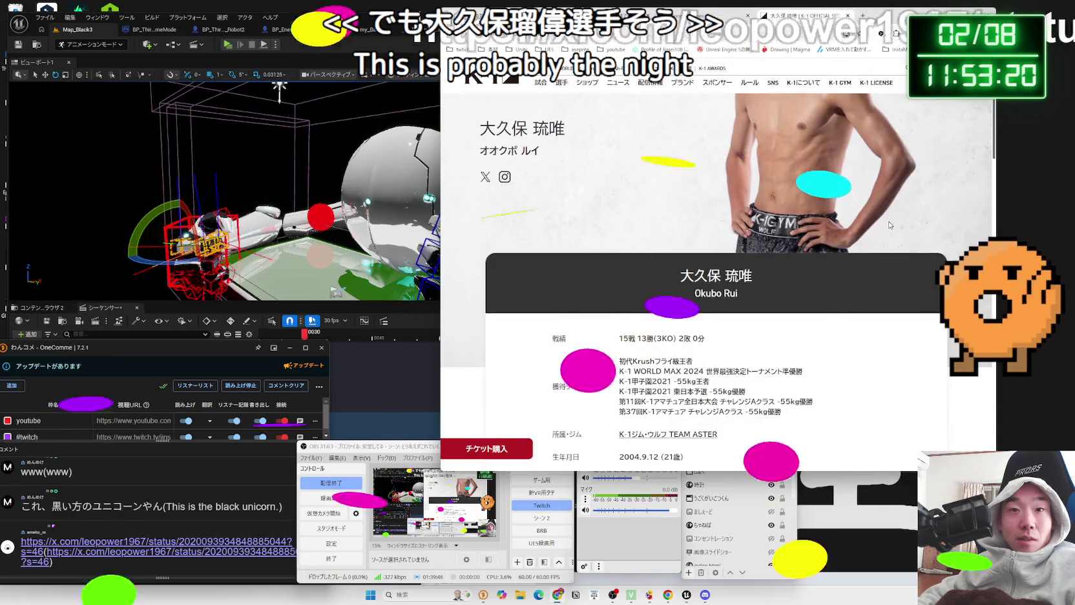
pyautogui.scroll(5, 890, 224)
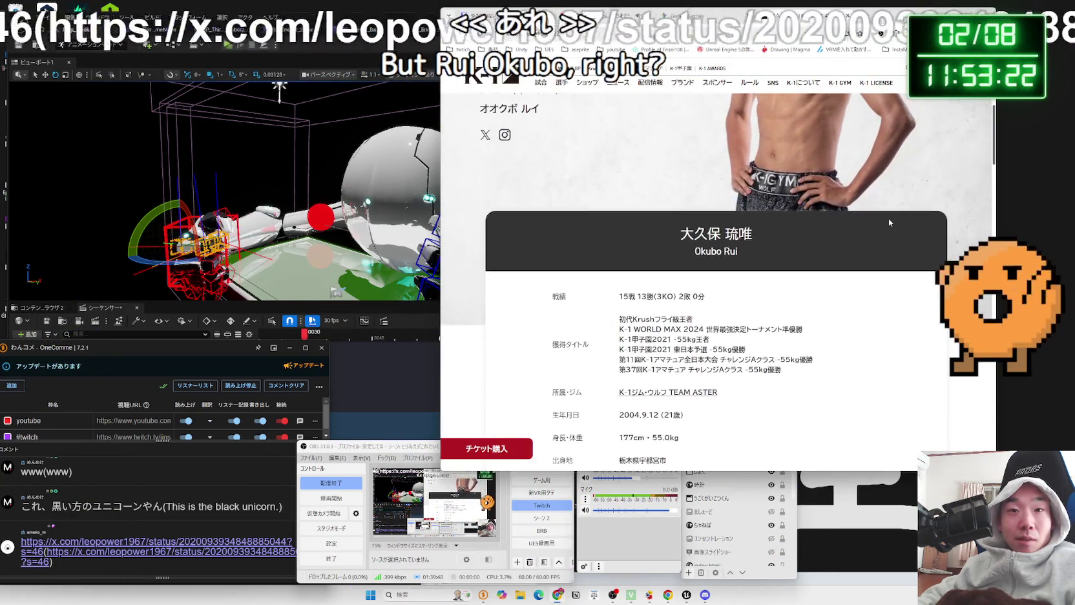
pyautogui.scroll(4, 889, 220)
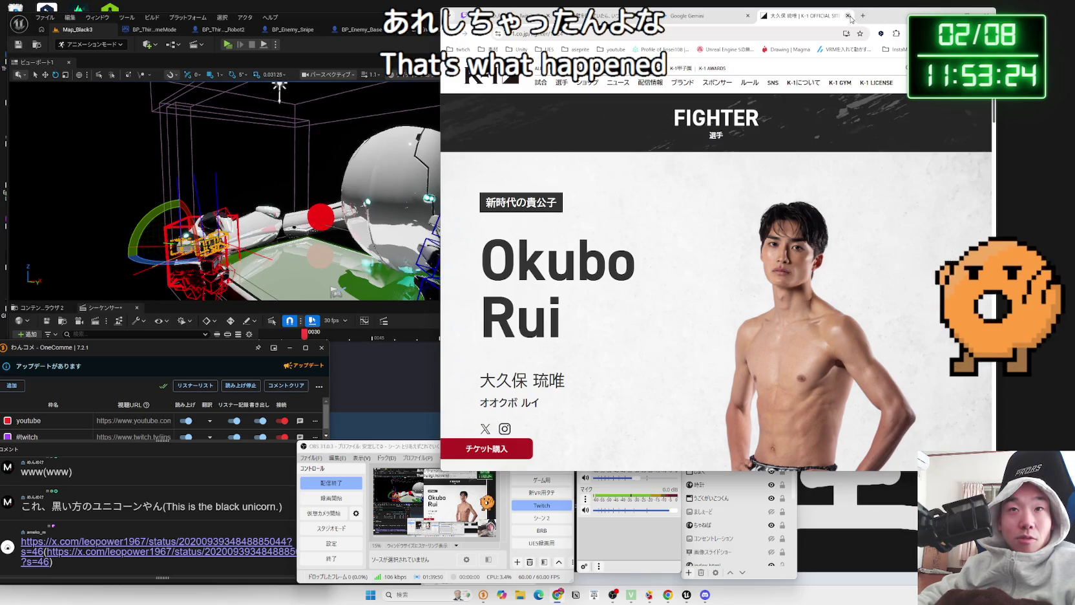
# Close the fighter profile, Gemini and lofi video tabs
pyautogui.click(849, 16)
pyautogui.click(748, 18)
pyautogui.click(748, 18)
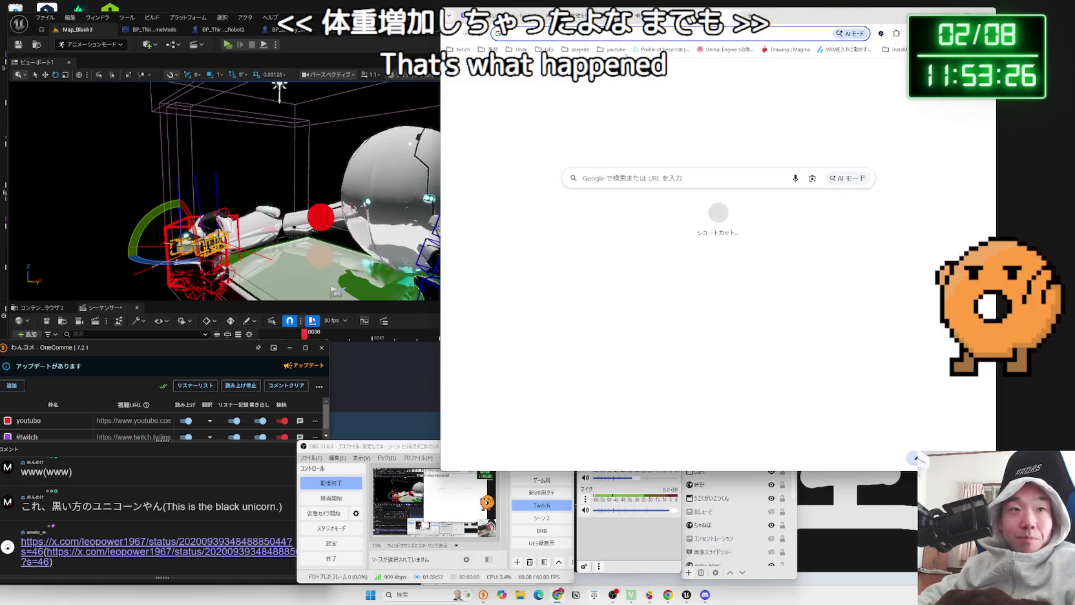
# Open the linked X post about Leo and translate its opening lines
pyautogui.click(136, 550)
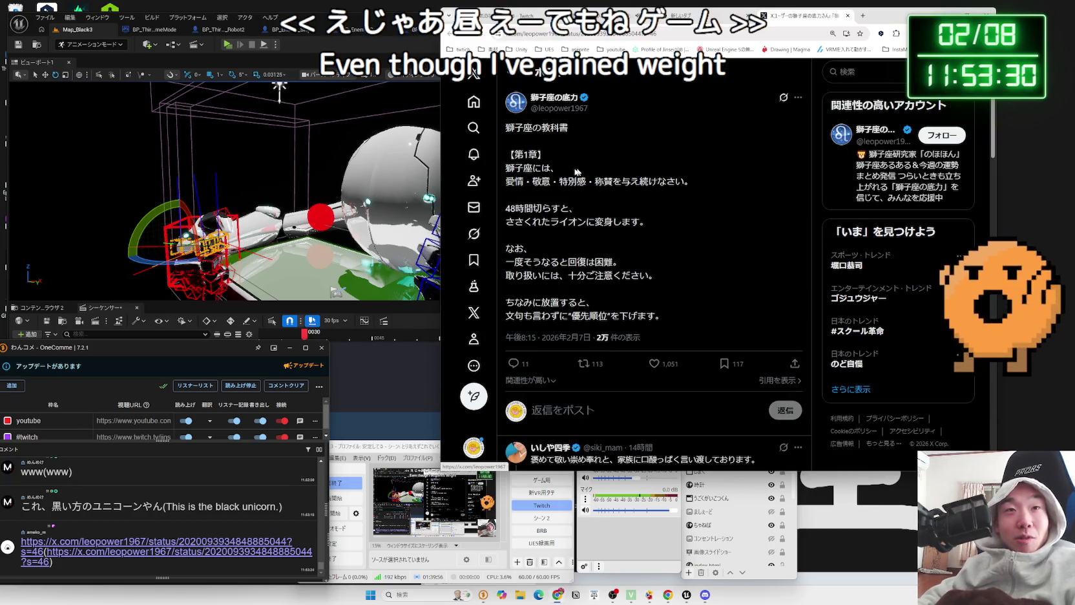
pyautogui.moveTo(515, 155); pyautogui.dragTo(524, 155)
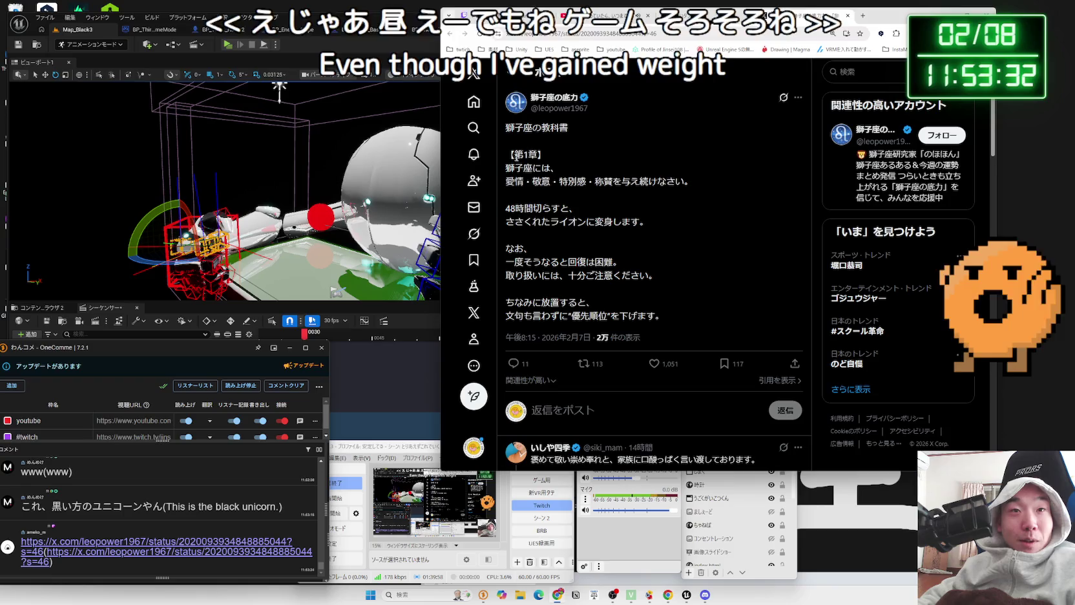
pyautogui.moveTo(696, 182); pyautogui.dragTo(548, 166)
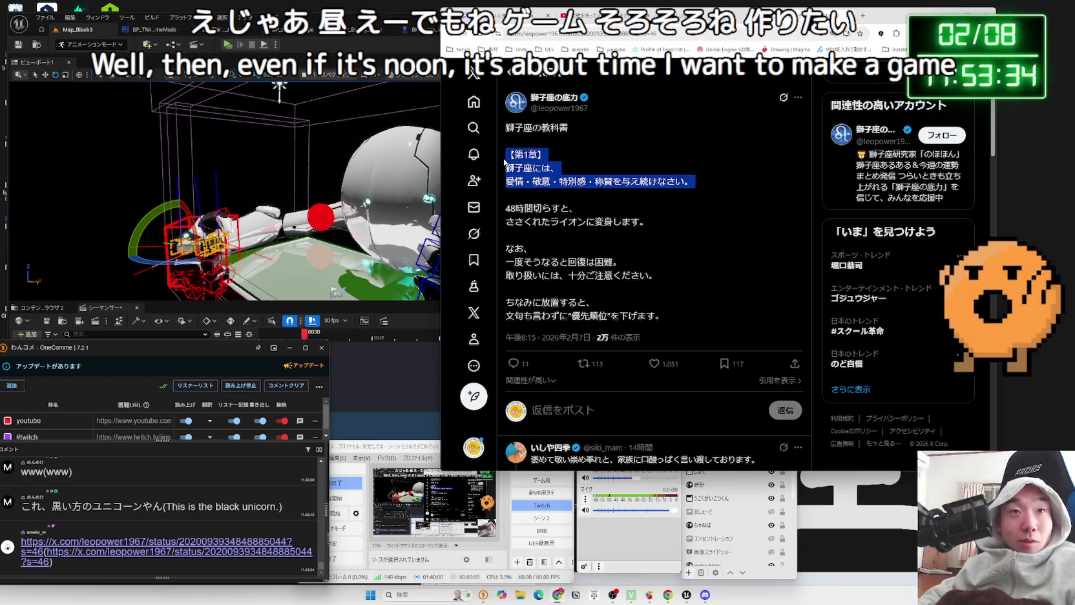
pyautogui.moveTo(650, 222); pyautogui.dragTo(540, 211)
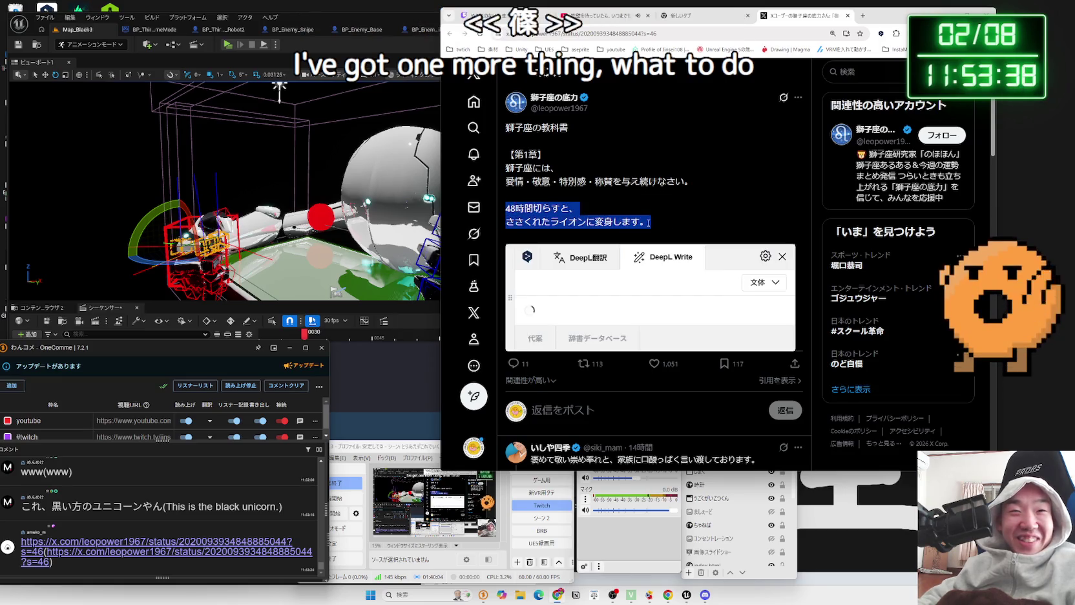
pyautogui.click(680, 219)
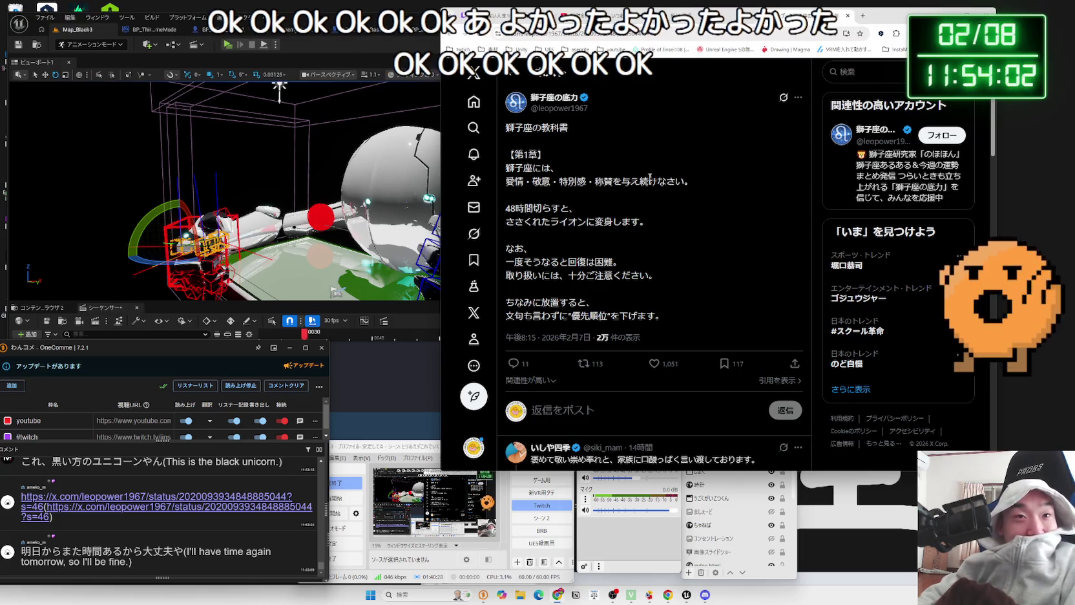
pyautogui.click(695, 262)
# Translate more lines of the post body, then open the author's profile
pyautogui.scroll(-3, 696, 263)
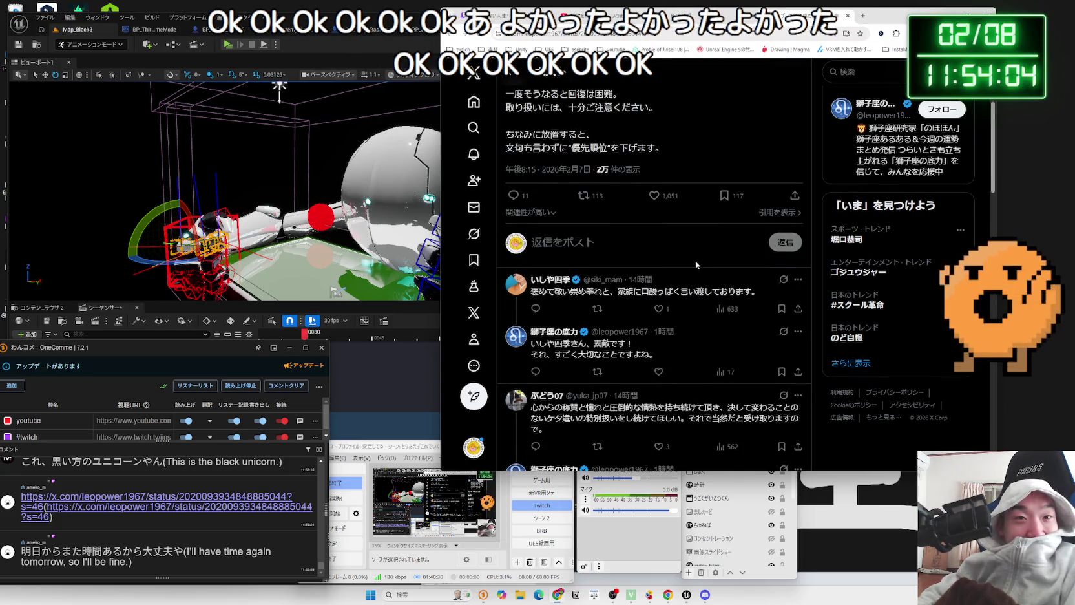
pyautogui.scroll(-4, 695, 261)
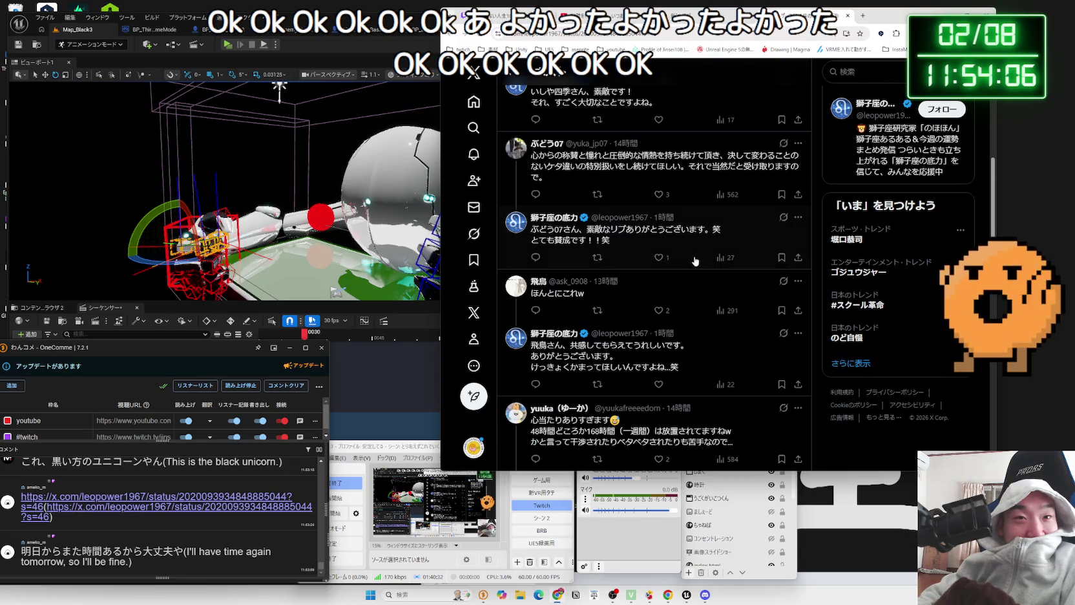
pyautogui.scroll(2, 679, 254)
pyautogui.scroll(2, 680, 251)
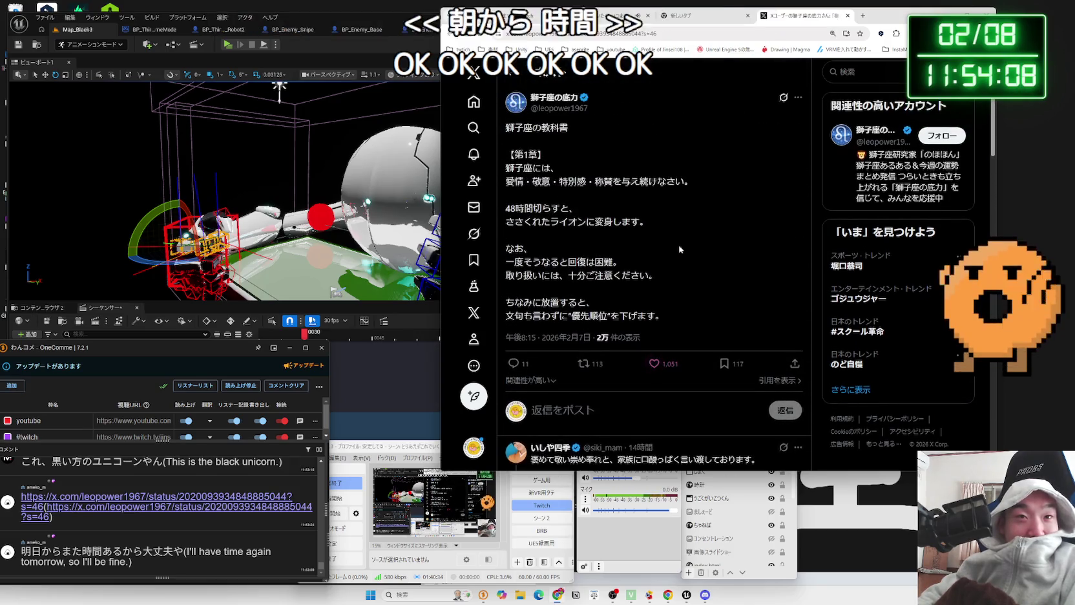
pyautogui.moveTo(697, 303)
pyautogui.mouseDown()
pyautogui.moveTo(642, 176)
pyautogui.moveTo(613, 144)
pyautogui.moveTo(659, 276)
pyautogui.mouseUp()
pyautogui.click(684, 289)
pyautogui.click(509, 162)
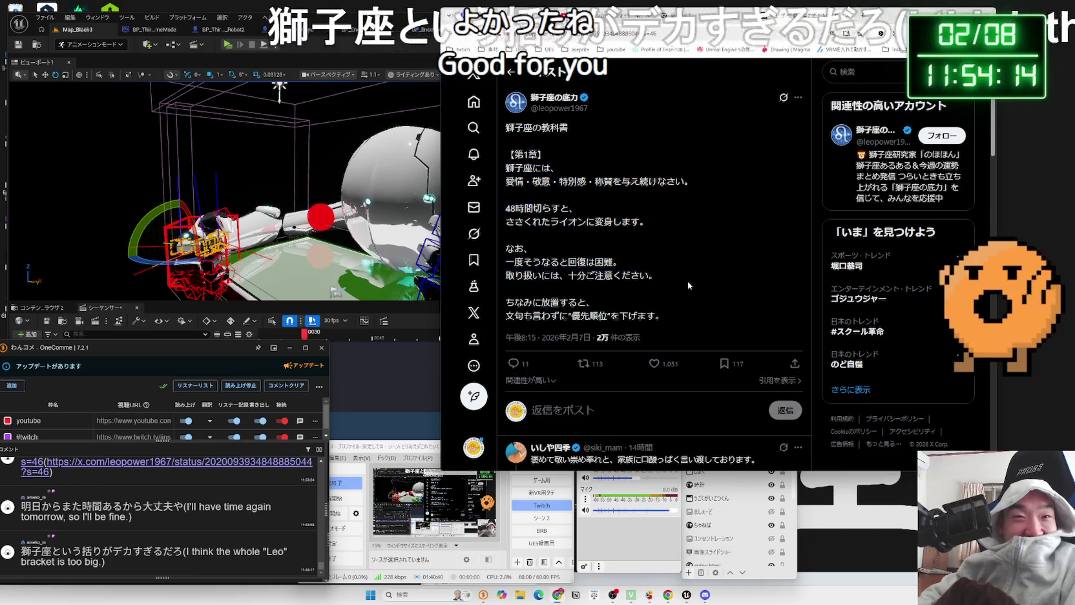
pyautogui.click(516, 101)
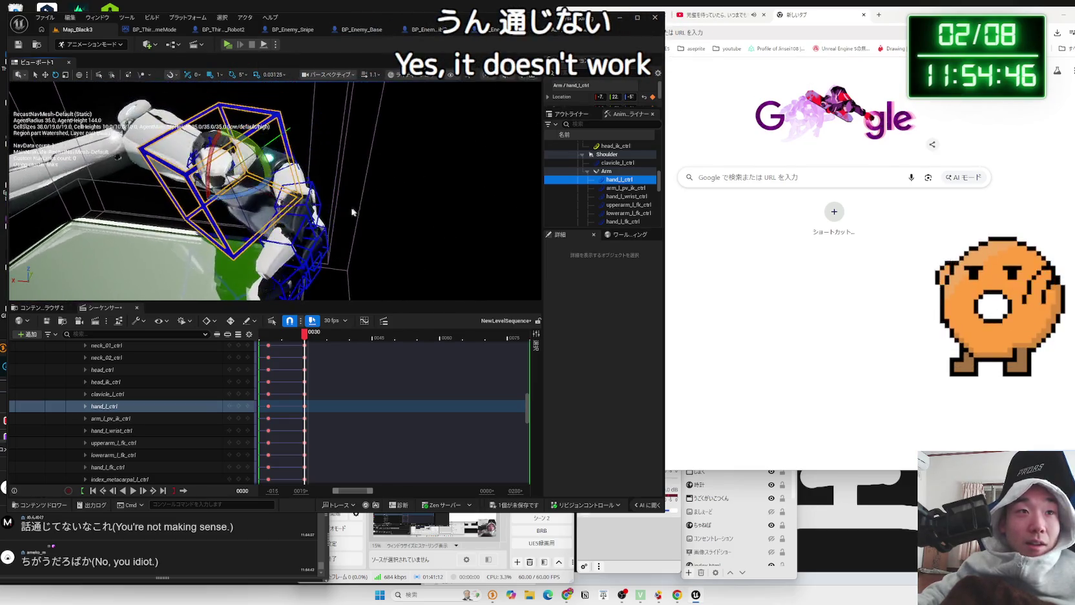
# Select the middle_01_l_ctrl finger control and glance at the comment viewer
pyautogui.click(299, 201)
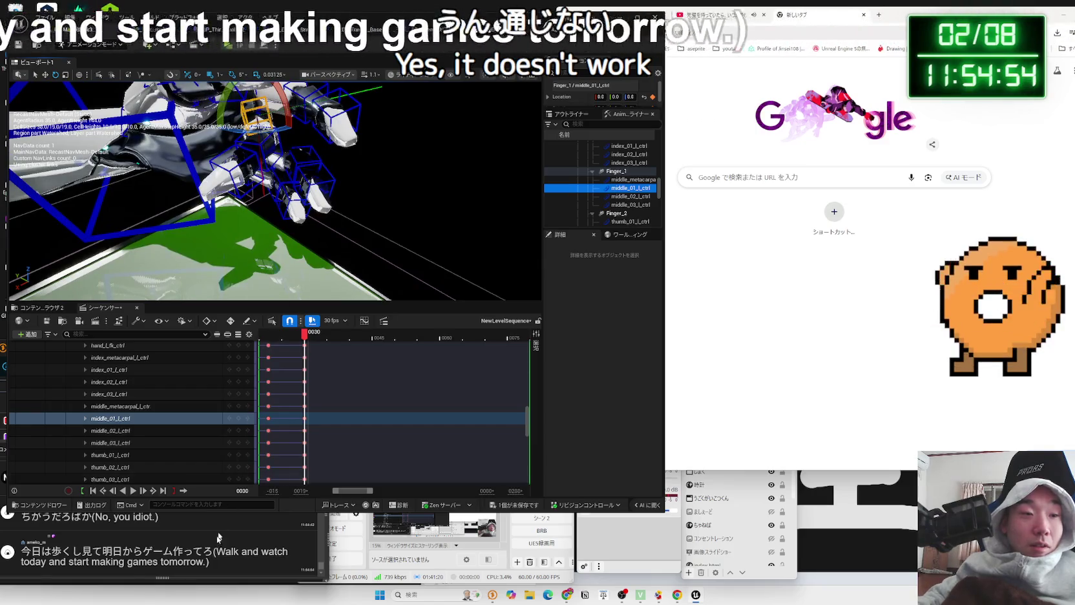
pyautogui.click(204, 549)
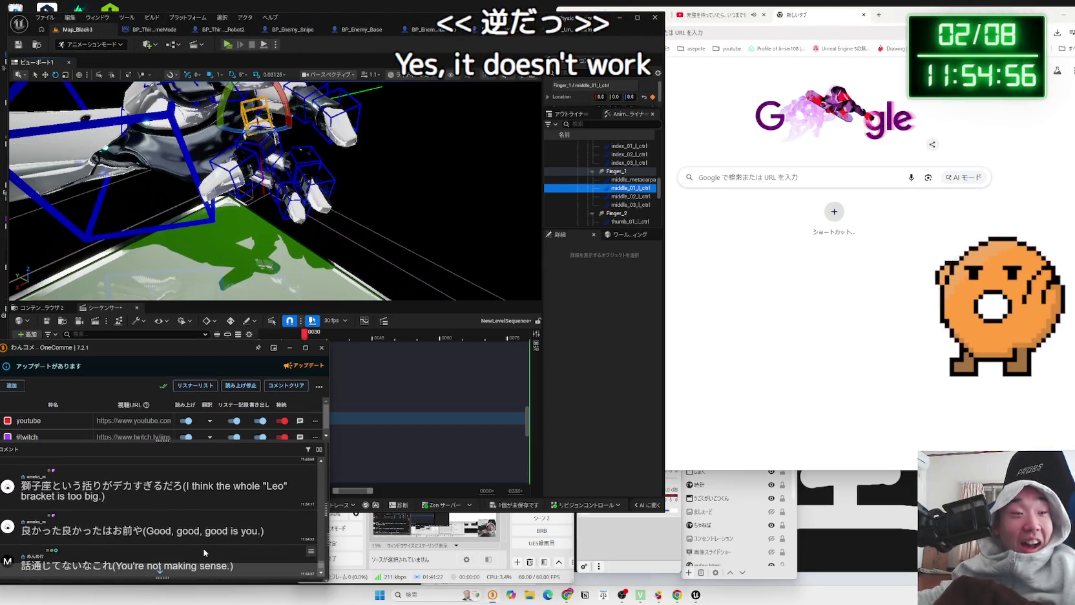
pyautogui.scroll(2, 205, 517)
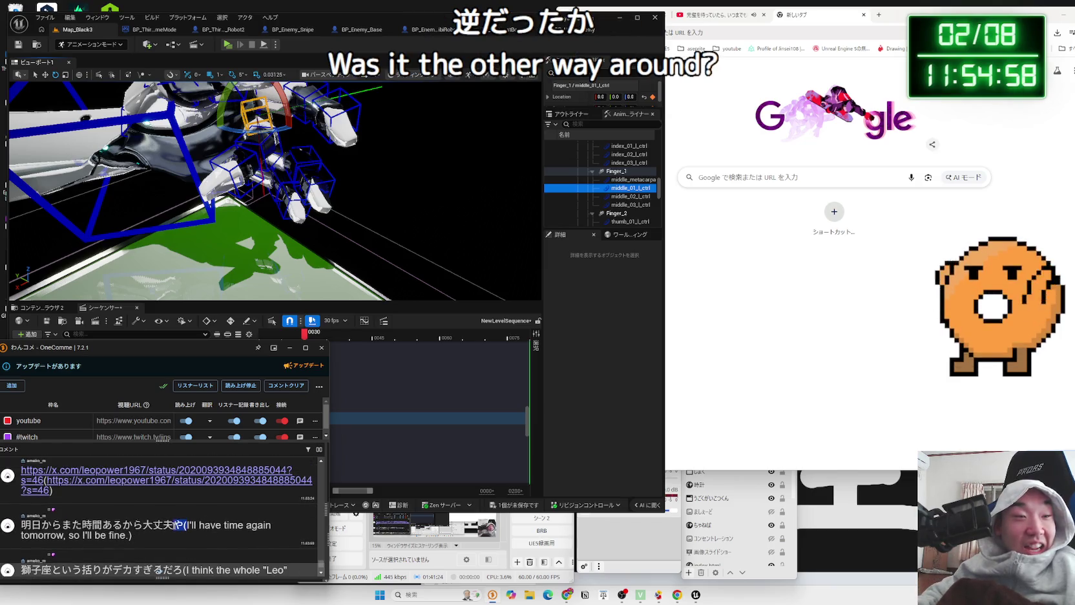
pyautogui.scroll(-5, 159, 571)
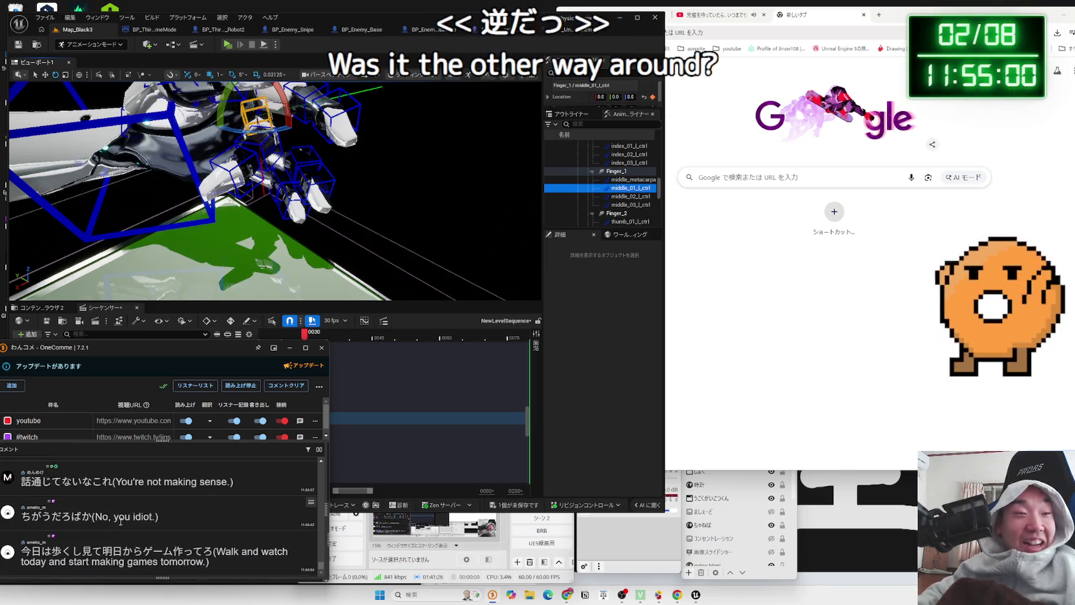
pyautogui.click(296, 180)
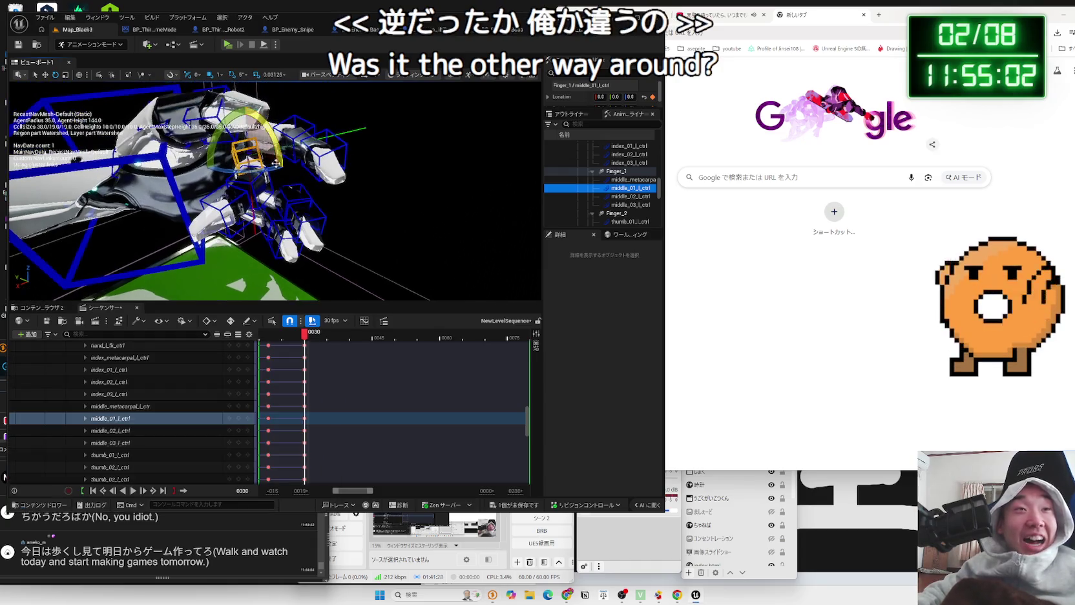
# Select middle_02_l_ctrl and middle_03_l_ctrl, bending the middle fingertip to 95 degrees
pyautogui.click(260, 178)
pyautogui.click(260, 178)
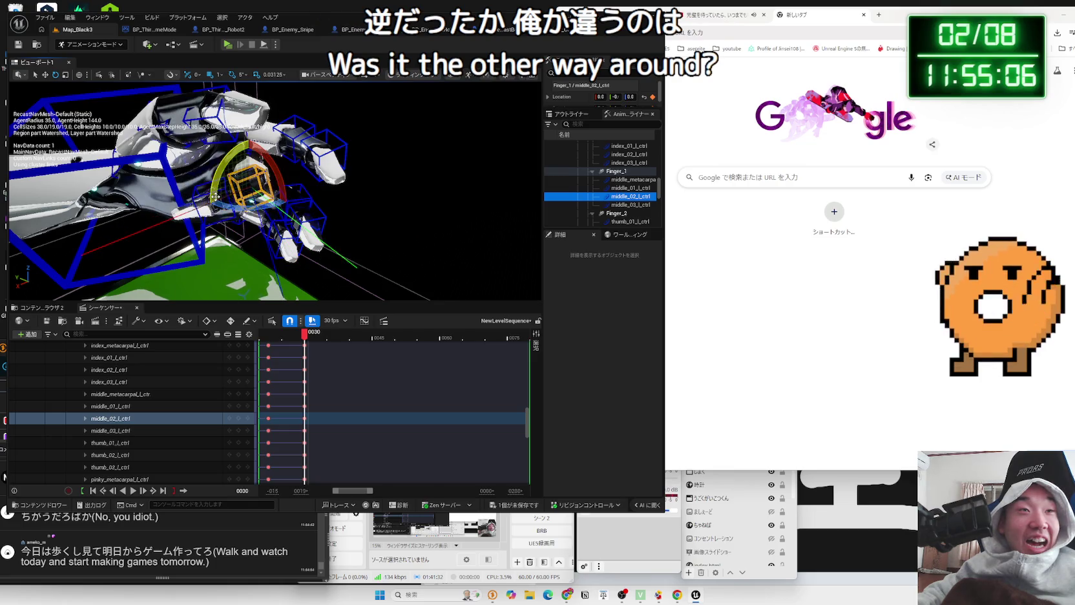
pyautogui.click(241, 201)
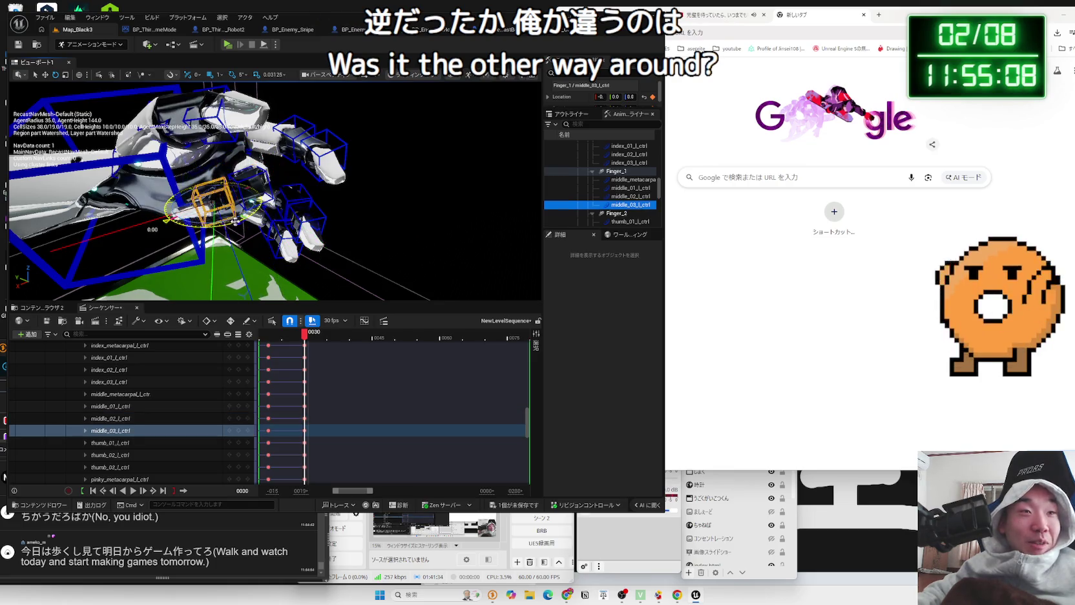
pyautogui.moveTo(167, 213); pyautogui.dragTo(188, 194)
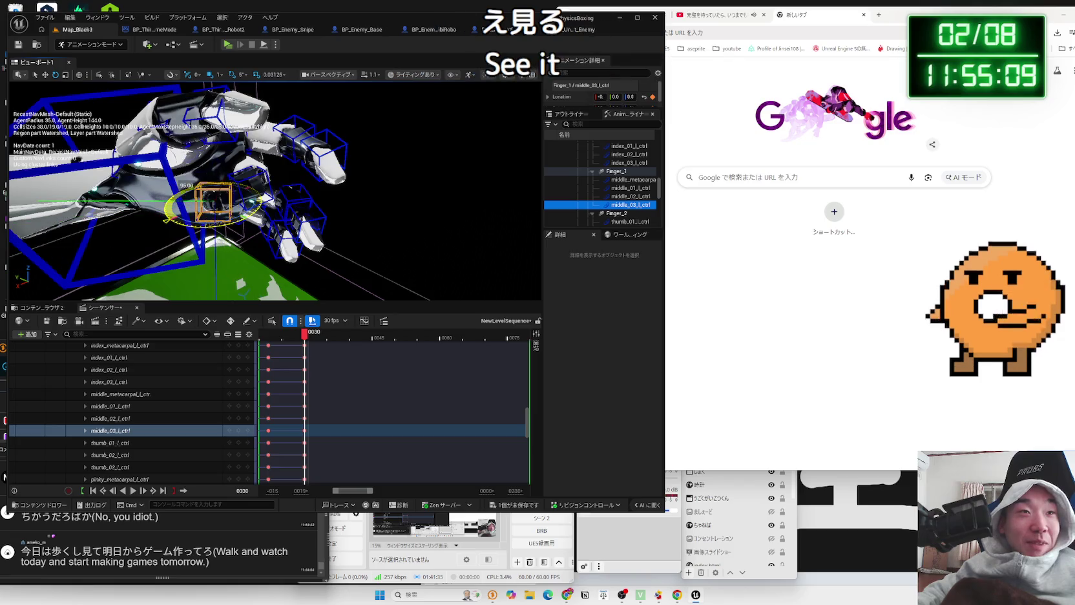
pyautogui.click(270, 177)
pyautogui.scroll(8, 252, 194)
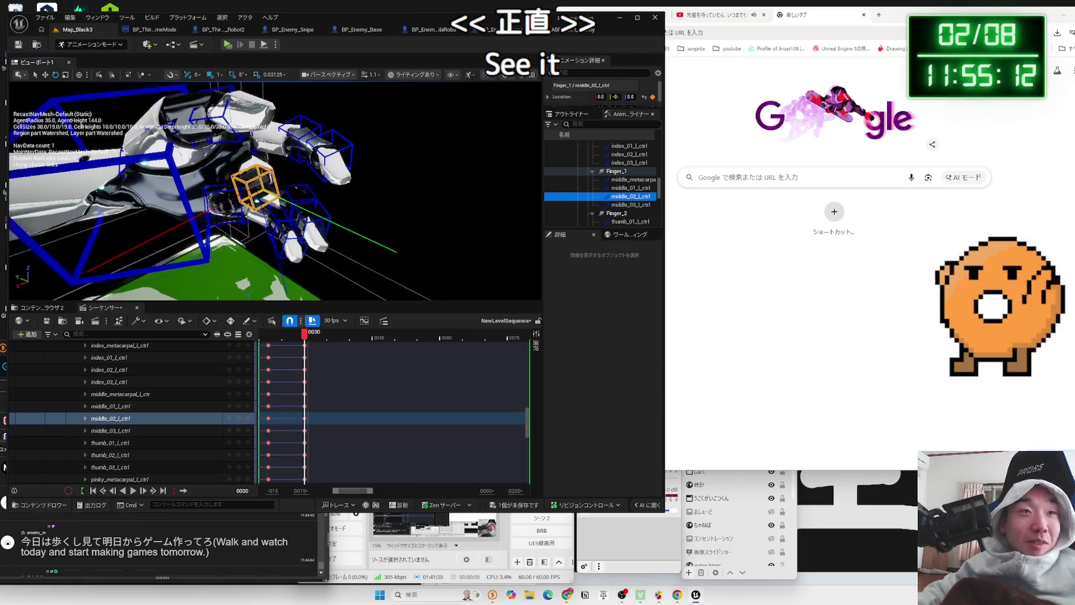
pyautogui.scroll(-8, 275, 189)
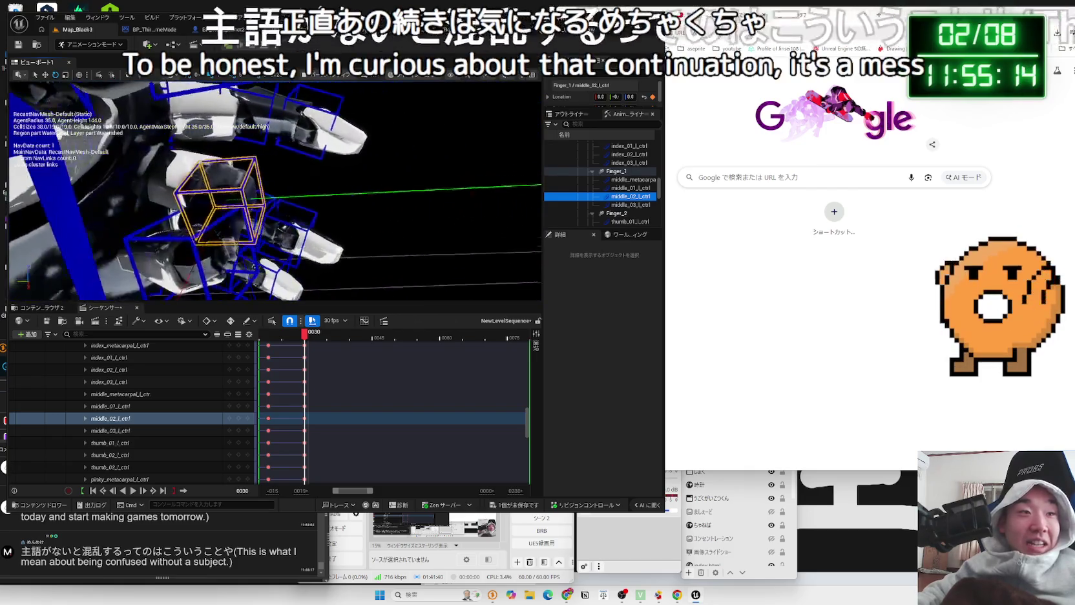
pyautogui.scroll(3, 341, 141)
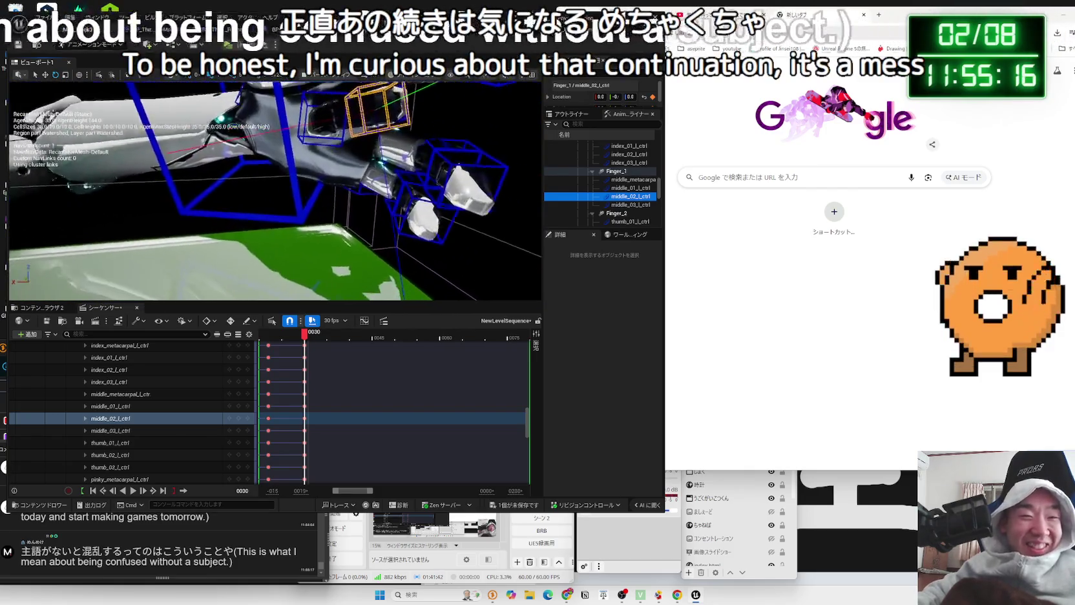
# Select the ring_01_l_ctrl finger control and undo its accidental rotation
pyautogui.click(340, 141)
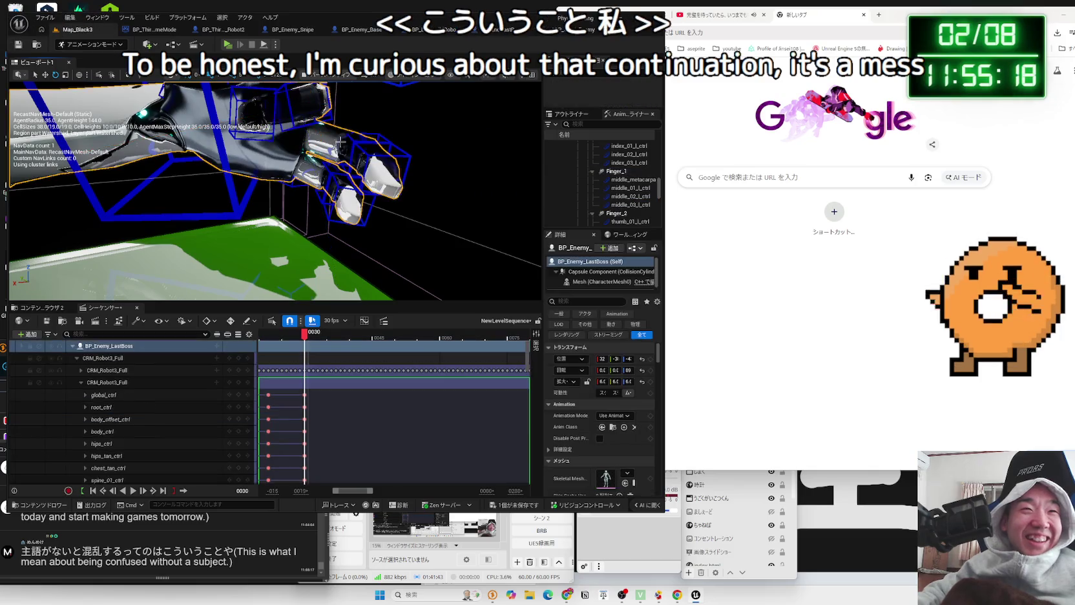
pyautogui.click(392, 143)
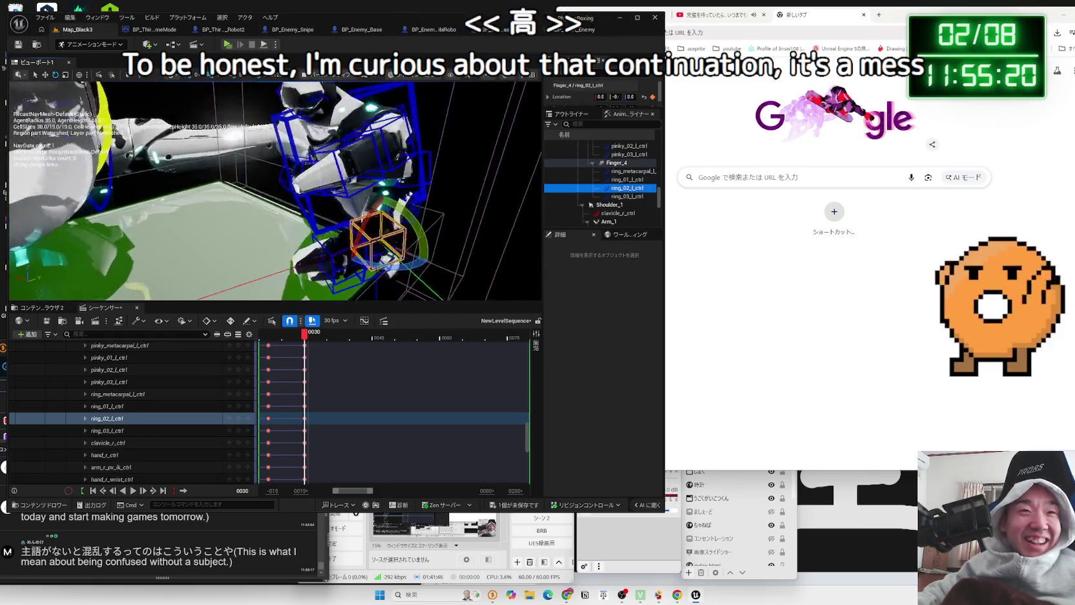
pyautogui.moveTo(359, 232)
pyautogui.mouseDown()
pyautogui.moveTo(336, 239)
pyautogui.moveTo(359, 232)
pyautogui.mouseUp()
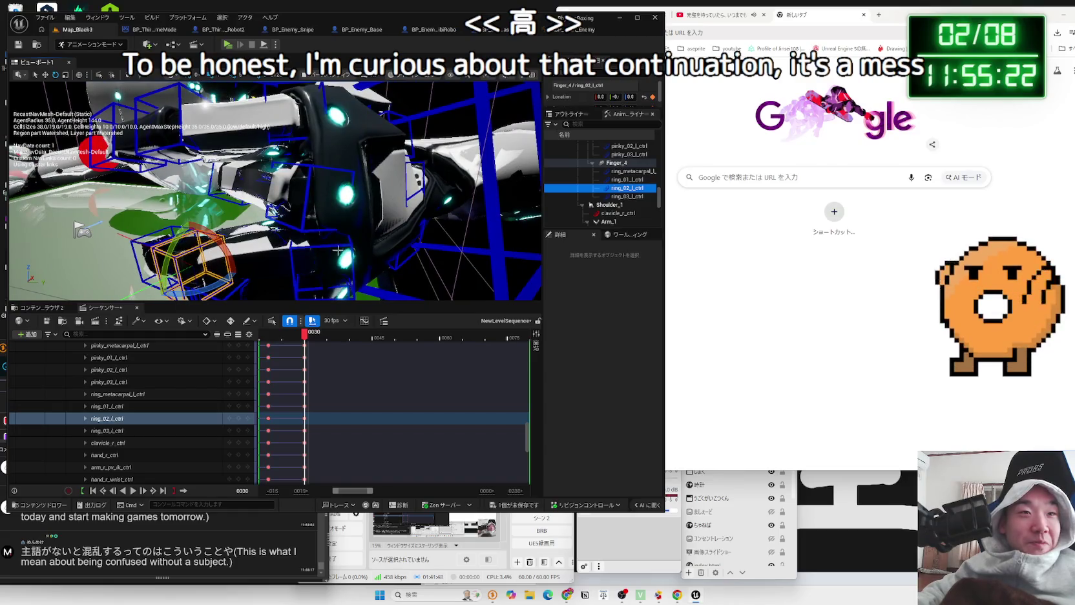
pyautogui.click(340, 249)
pyautogui.click(628, 179)
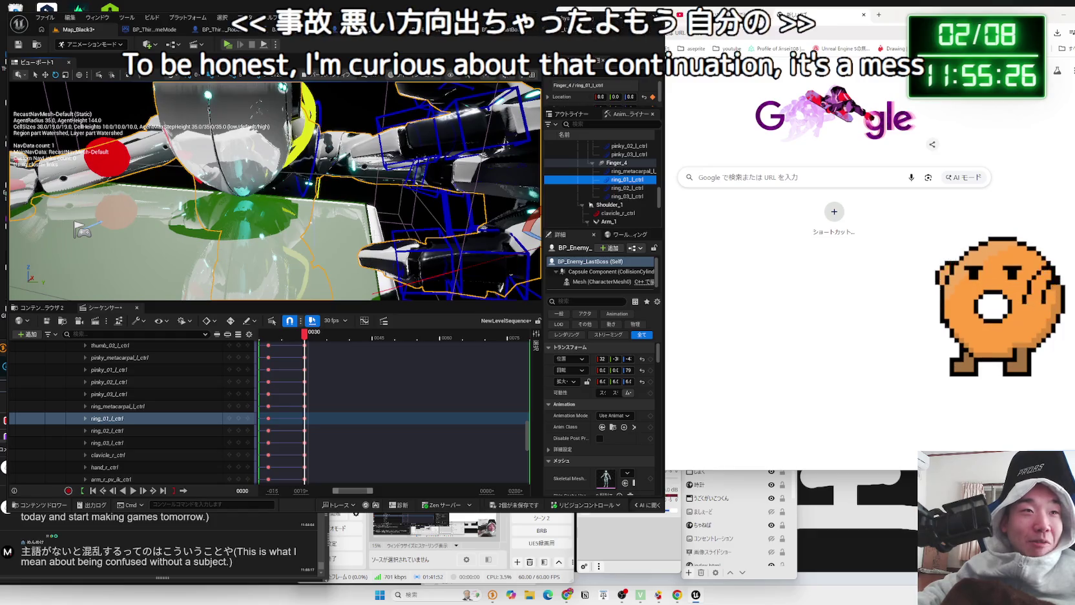
pyautogui.moveTo(371, 263); pyautogui.dragTo(362, 246)
pyautogui.press('Escape')
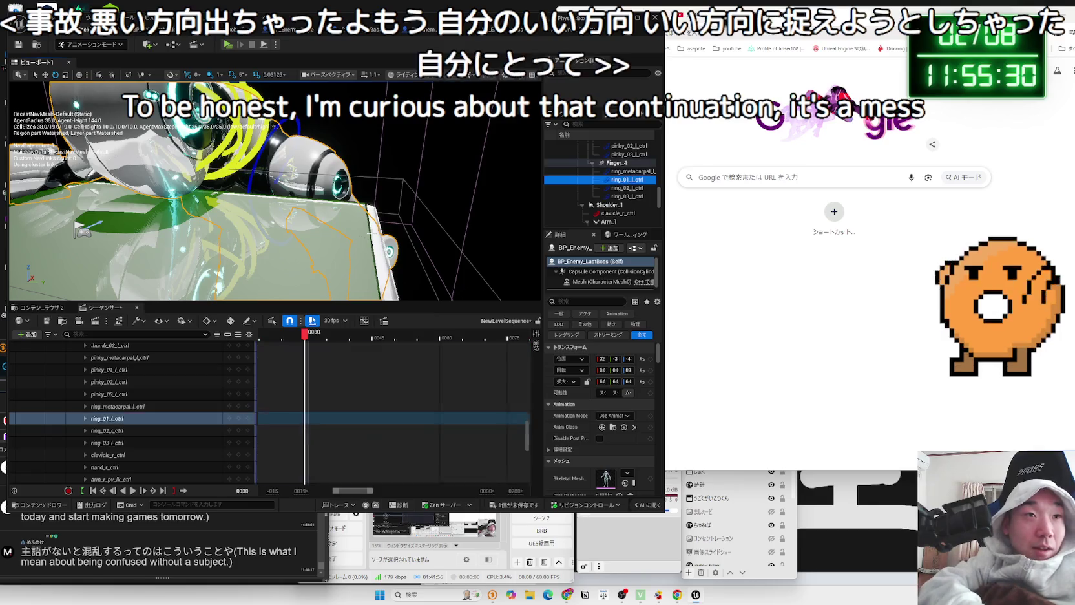
pyautogui.hotkey('ctrl', 'z')
pyautogui.hotkey('ctrl', 'z')
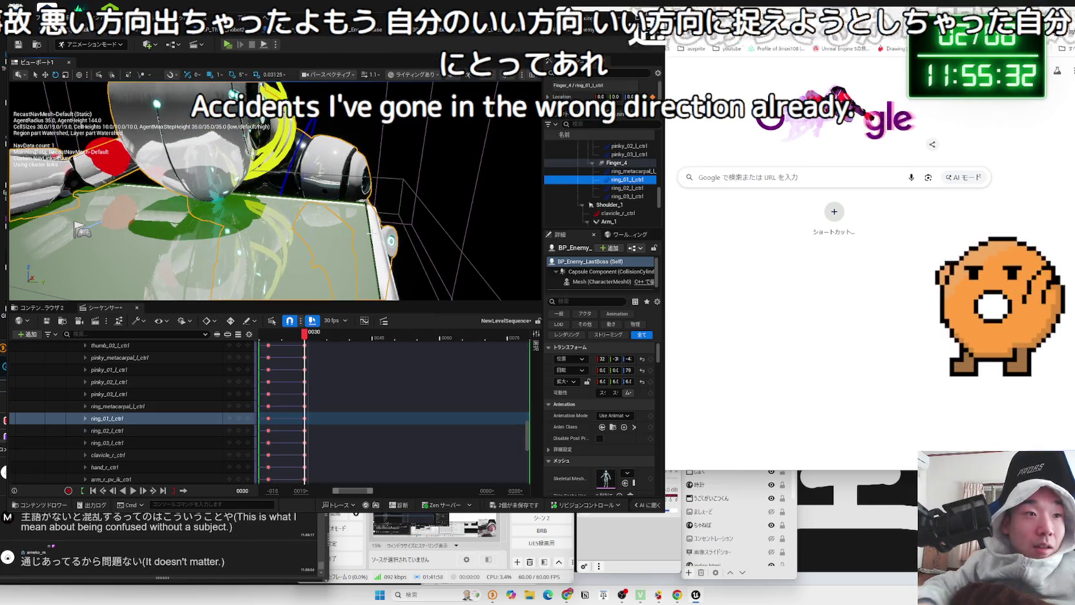
# Frame the whole robot and focus on the selected hand_l_ctrl control
pyautogui.press('f')
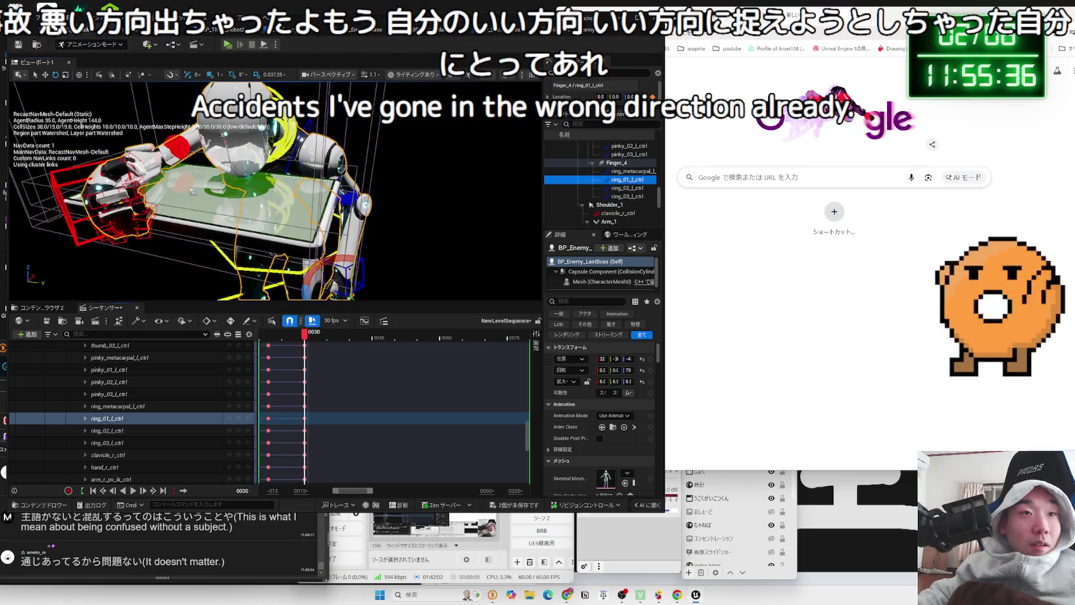
pyautogui.press('f')
pyautogui.moveTo(373, 241)
pyautogui.mouseDown()
pyautogui.moveTo(387, 245)
pyautogui.moveTo(374, 241)
pyautogui.mouseUp()
pyautogui.click(470, 238)
pyautogui.press('f')
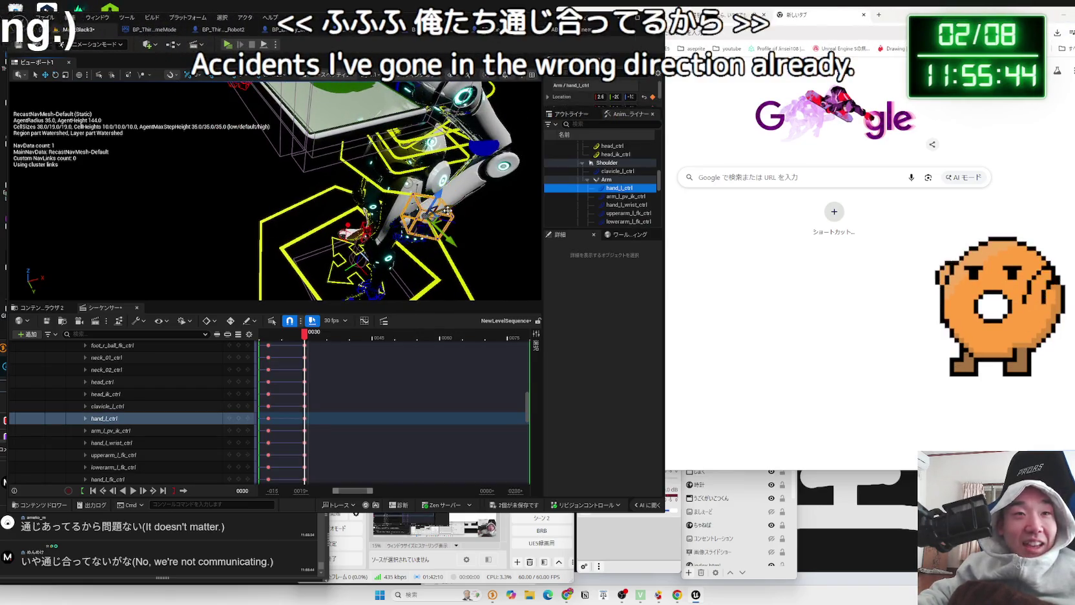
# Key the control tracks, raise the left hand up-right, and adjust the arm pole-vector
pyautogui.hotkey('ctrl', 'z')
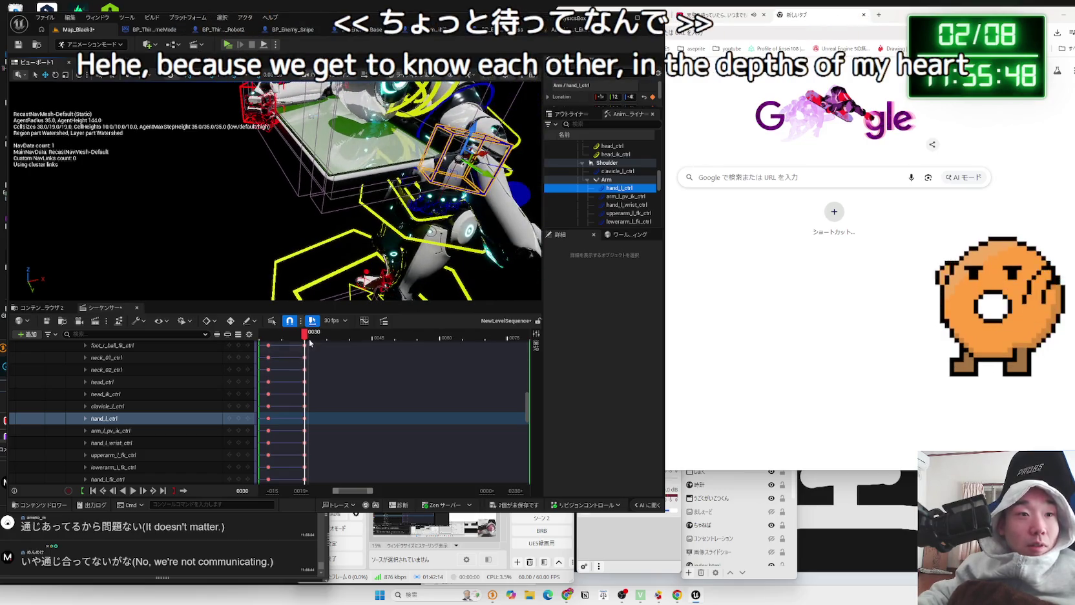
pyautogui.moveTo(307, 340)
pyautogui.mouseDown()
pyautogui.moveTo(279, 342)
pyautogui.moveTo(304, 342)
pyautogui.mouseUp()
pyautogui.press('e')
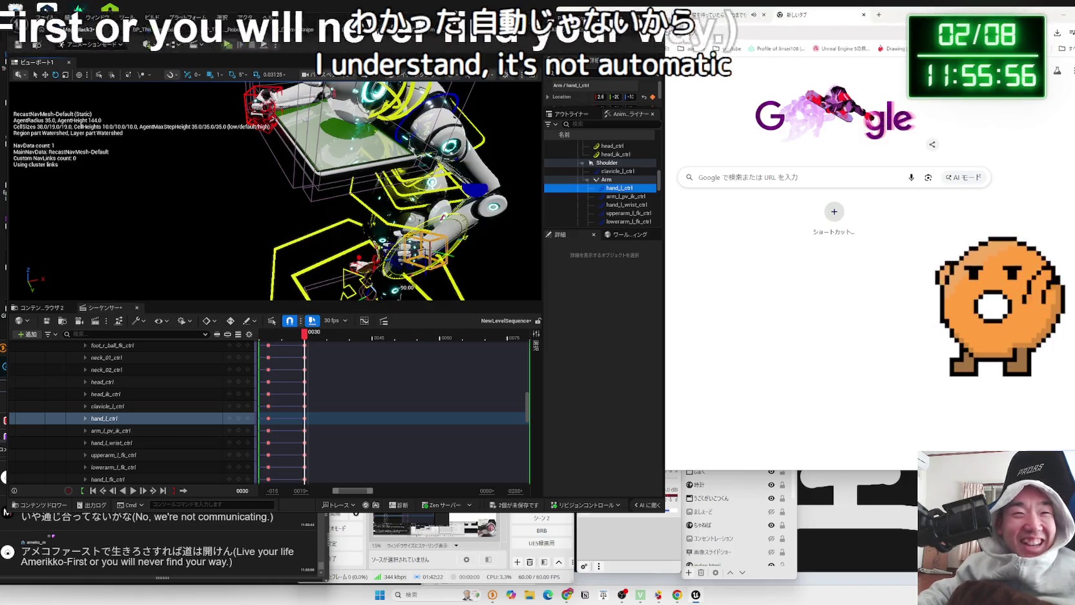
pyautogui.press('w')
pyautogui.moveTo(413, 246)
pyautogui.mouseDown()
pyautogui.moveTo(456, 103)
pyautogui.moveTo(484, 155)
pyautogui.moveTo(439, 198)
pyautogui.moveTo(453, 150)
pyautogui.mouseUp()
pyautogui.click(438, 195)
# Rotate the left hand and arm further, key the pose, and shift the hand left
pyautogui.click(279, 189)
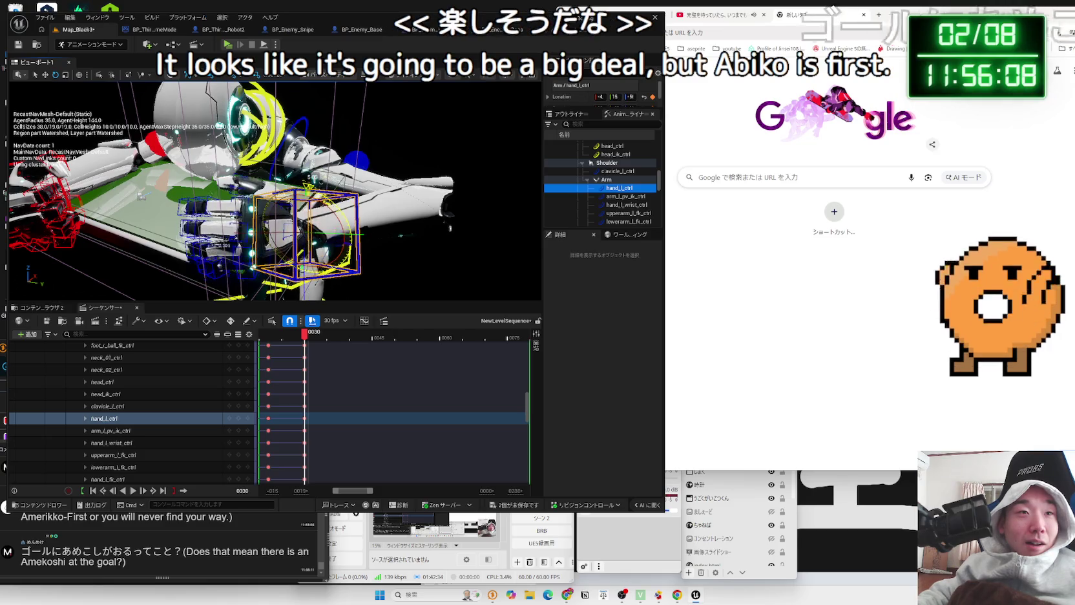
pyautogui.moveTo(354, 223)
pyautogui.mouseDown()
pyautogui.moveTo(336, 247)
pyautogui.moveTo(265, 239)
pyautogui.moveTo(376, 223)
pyautogui.mouseUp()
pyautogui.moveTo(338, 165)
pyautogui.mouseDown()
pyautogui.moveTo(310, 174)
pyautogui.moveTo(284, 207)
pyautogui.moveTo(297, 181)
pyautogui.moveTo(334, 155)
pyautogui.mouseUp()
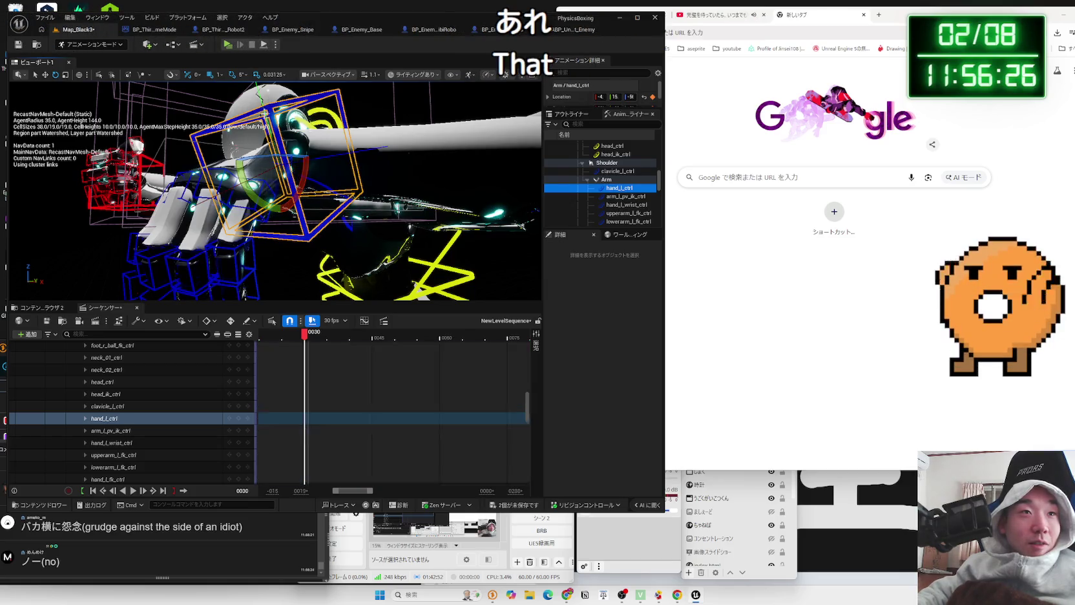
pyautogui.moveTo(334, 156); pyautogui.dragTo(288, 186)
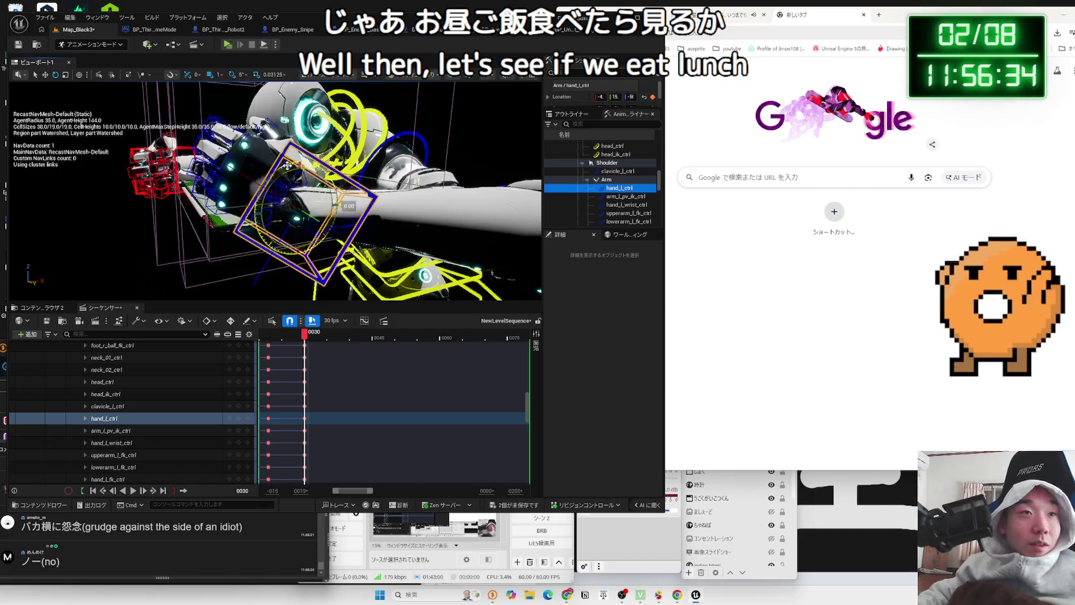
pyautogui.moveTo(288, 187)
pyautogui.mouseDown()
pyautogui.moveTo(305, 204)
pyautogui.moveTo(337, 204)
pyautogui.moveTo(126, 109)
pyautogui.mouseUp()
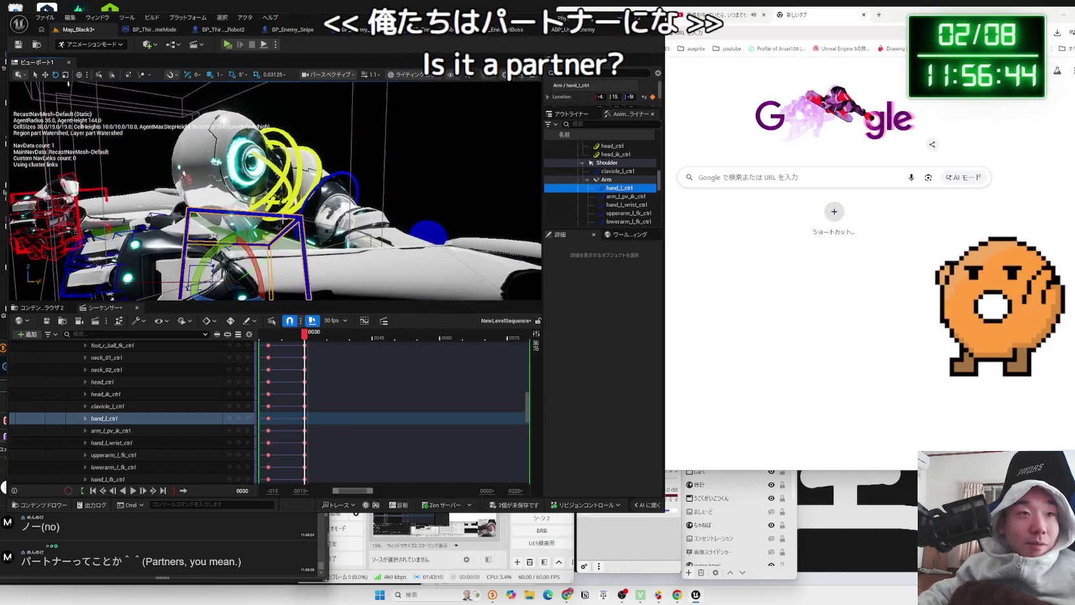
pyautogui.moveTo(237, 257)
pyautogui.mouseDown()
pyautogui.moveTo(284, 204)
pyautogui.moveTo(268, 194)
pyautogui.mouseUp()
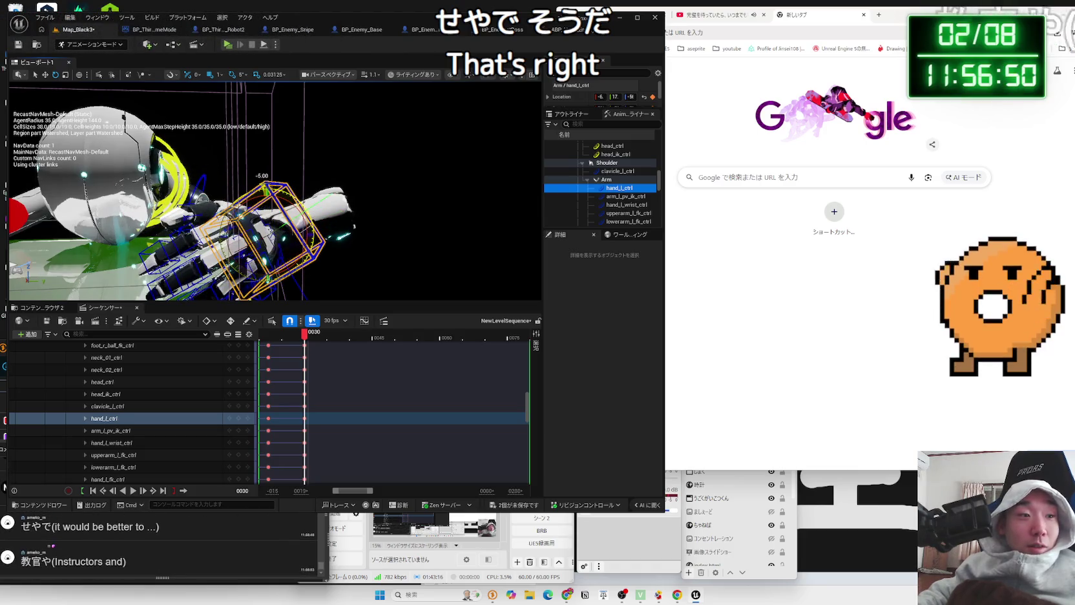
pyautogui.press('w')
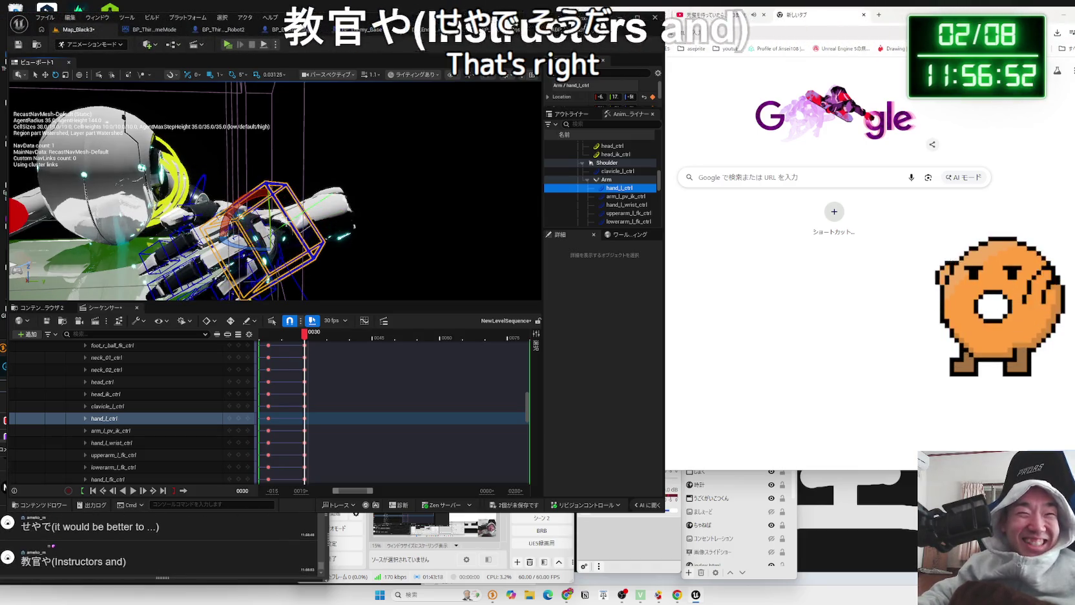
pyautogui.moveTo(297, 234); pyautogui.dragTo(252, 236)
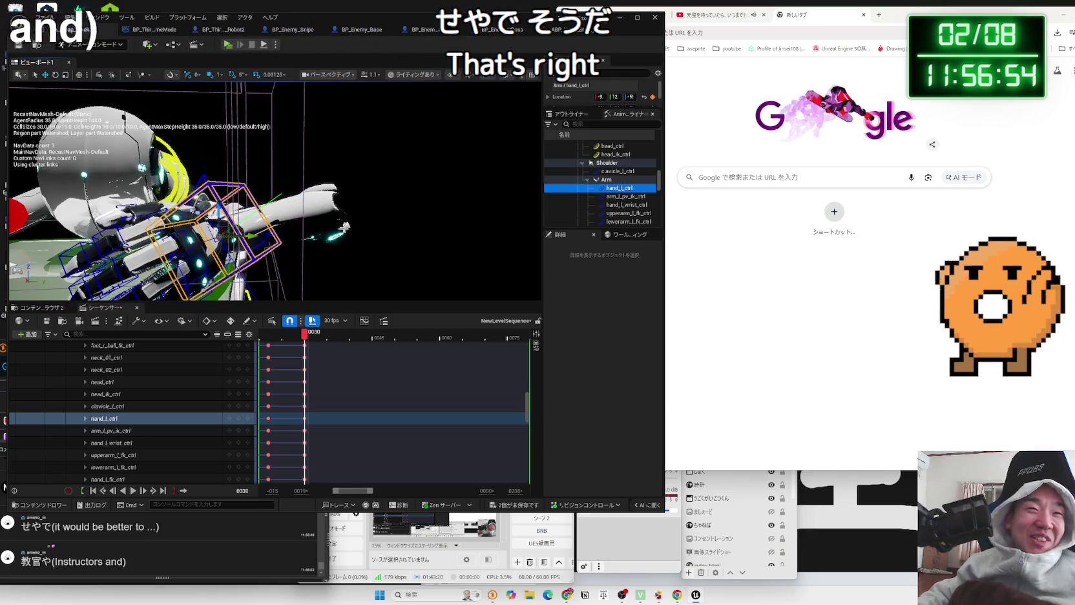
pyautogui.click(340, 229)
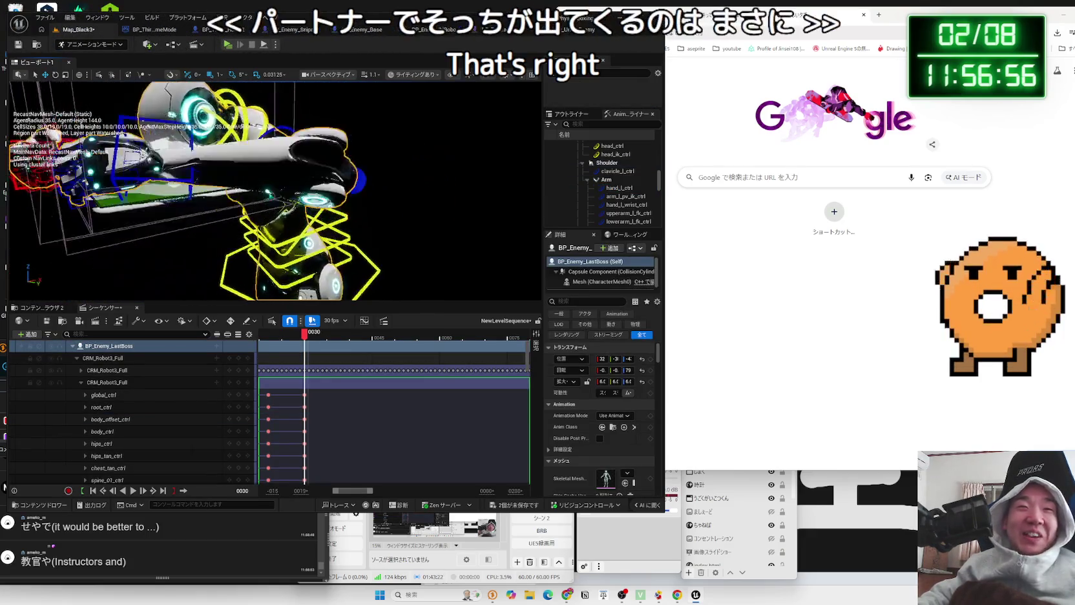
# Select the left arm pole-vector and index_01_l_ctrl controls and switch transforms to local space
pyautogui.click(352, 188)
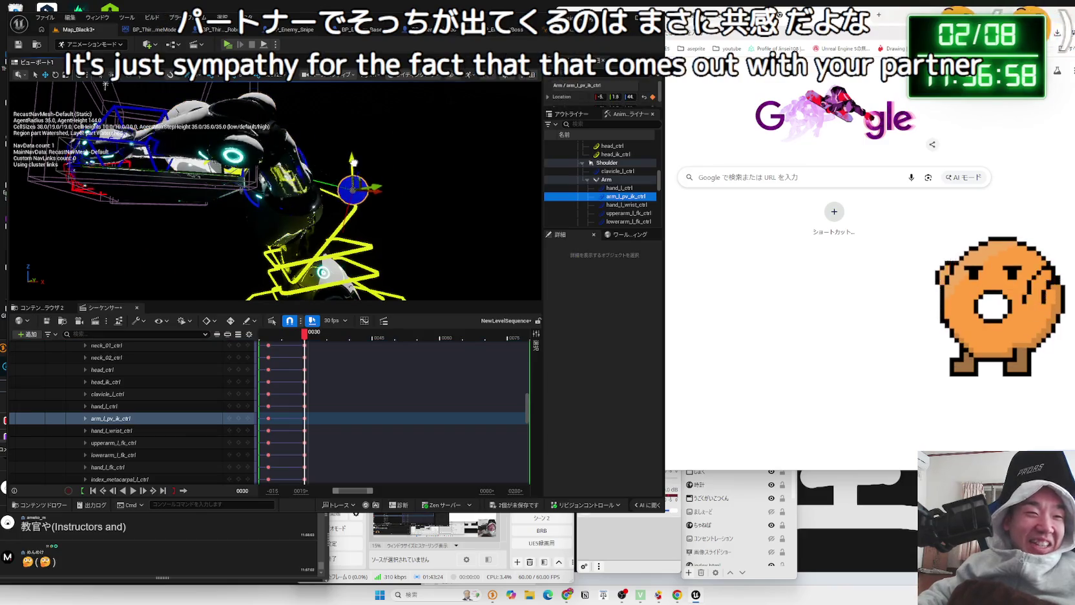
pyautogui.moveTo(354, 154)
pyautogui.mouseDown()
pyautogui.moveTo(265, 163)
pyautogui.moveTo(318, 187)
pyautogui.mouseUp()
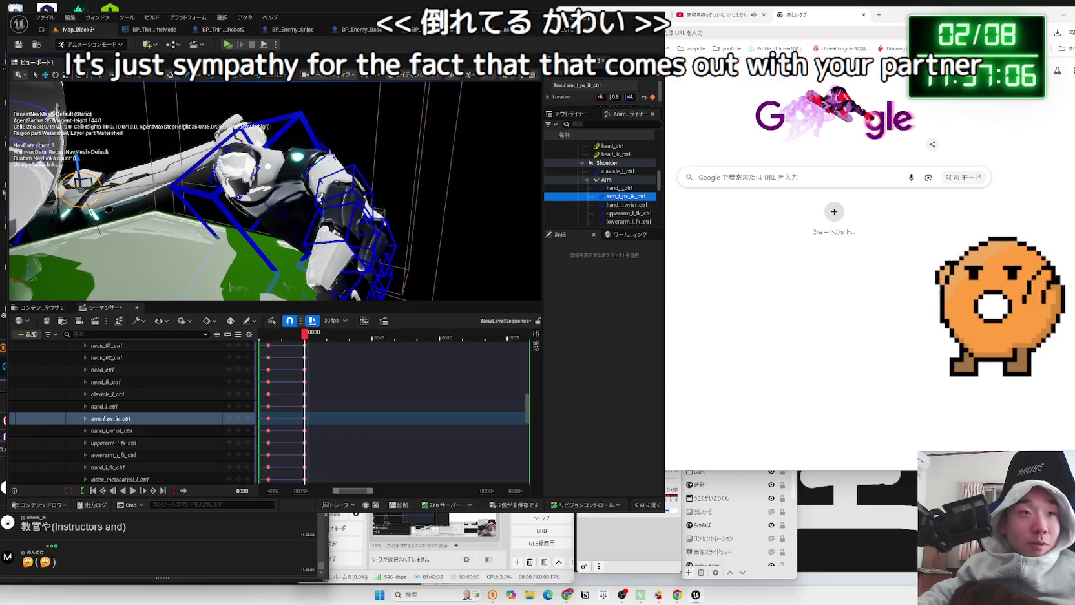
pyautogui.click(331, 162)
pyautogui.moveTo(377, 163); pyautogui.dragTo(207, 88)
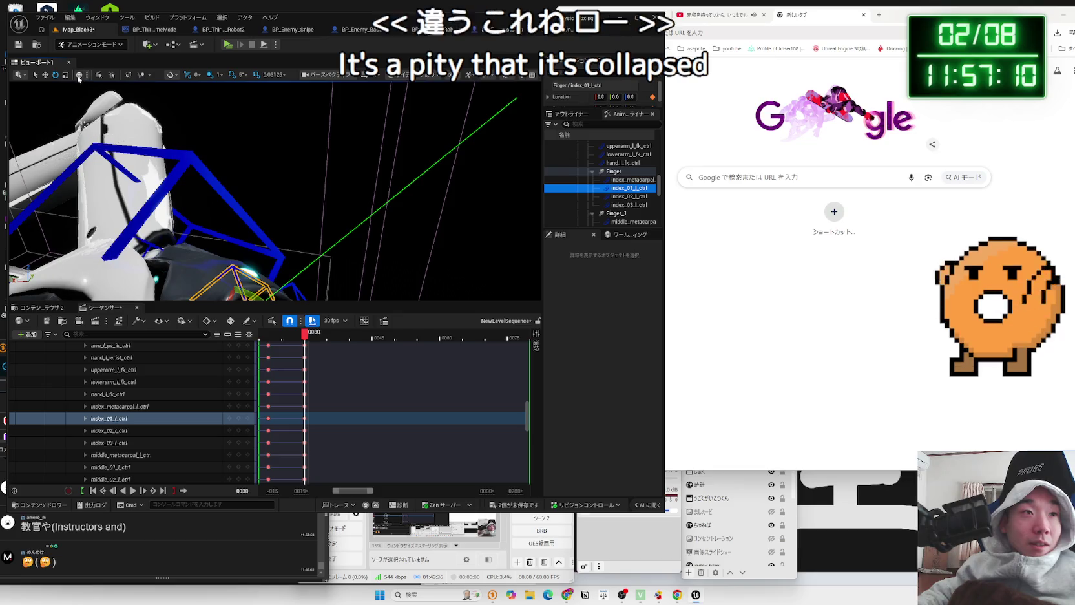
pyautogui.click(78, 75)
pyautogui.press('f')
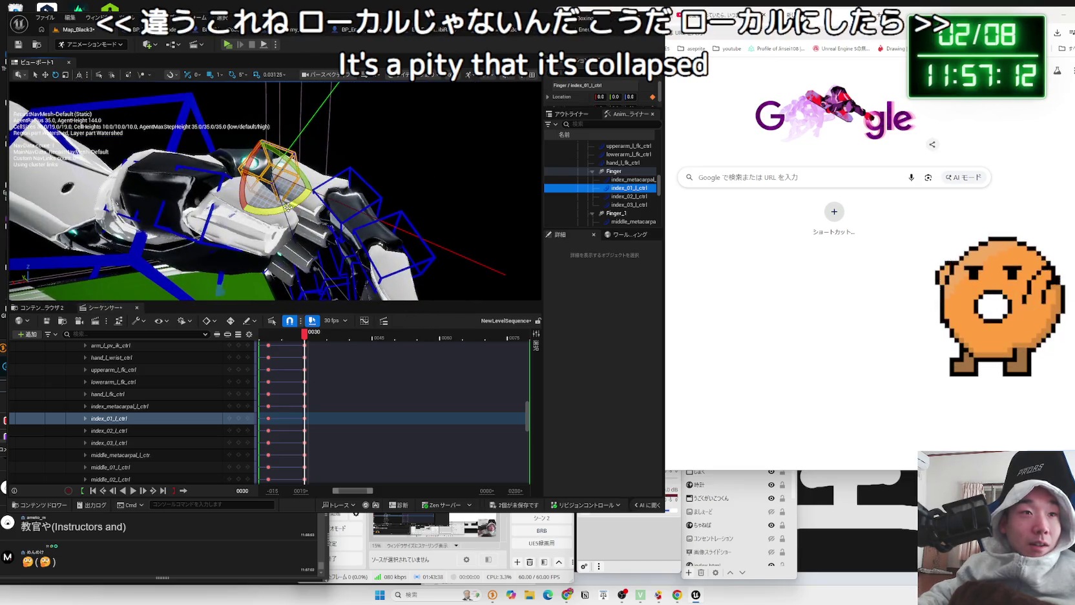
# Bend the left index_01_l_ctrl finger control by 5 degrees
pyautogui.moveTo(289, 209); pyautogui.dragTo(305, 212)
pyautogui.click(294, 166)
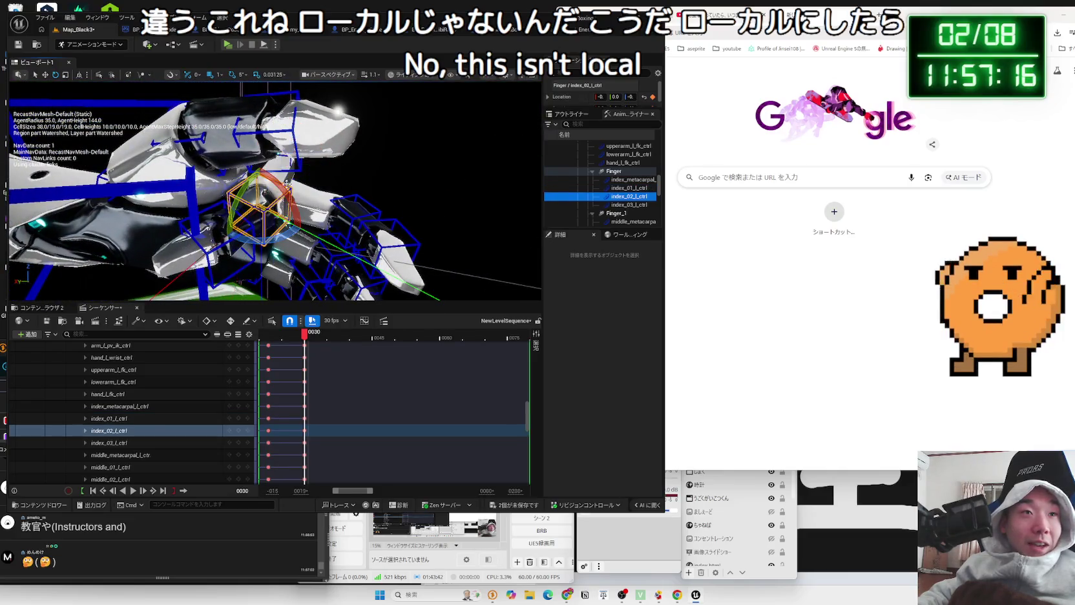
pyautogui.moveTo(305, 163)
pyautogui.mouseDown()
pyautogui.moveTo(259, 162)
pyautogui.moveTo(212, 216)
pyautogui.mouseUp()
pyautogui.click(242, 163)
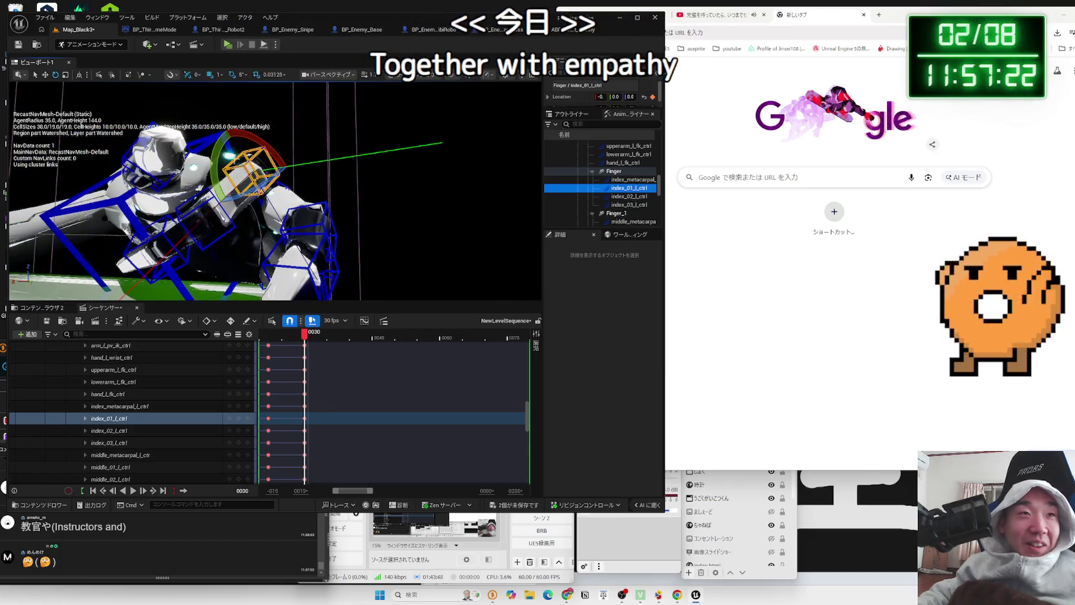
pyautogui.moveTo(221, 145); pyautogui.dragTo(216, 207)
pyautogui.click(314, 155)
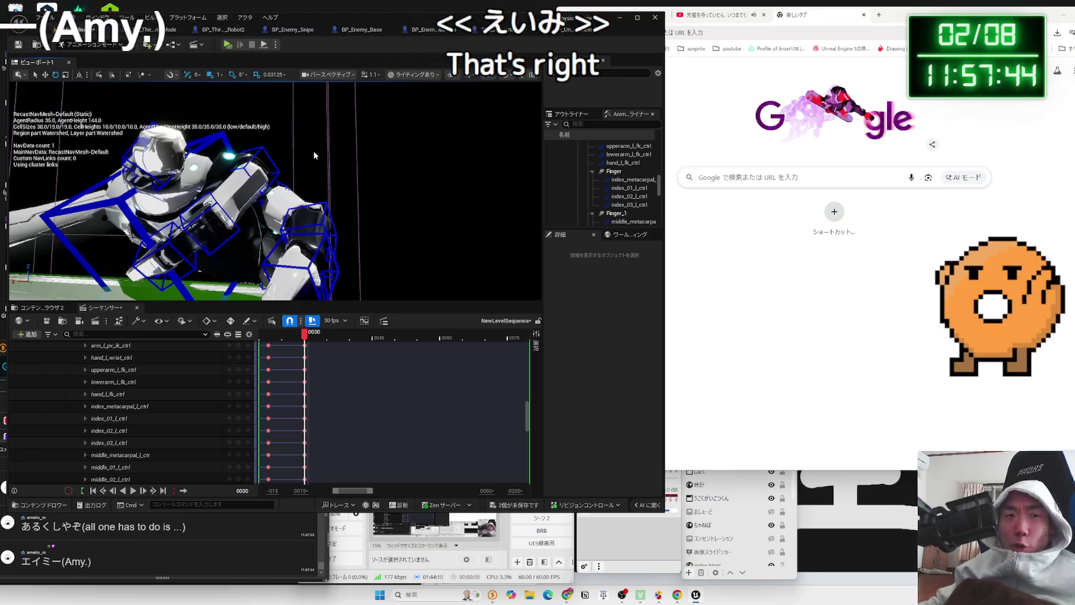
# Frame the index_02_l_ctrl finger control, then select hand_l_ctrl
pyautogui.press('f')
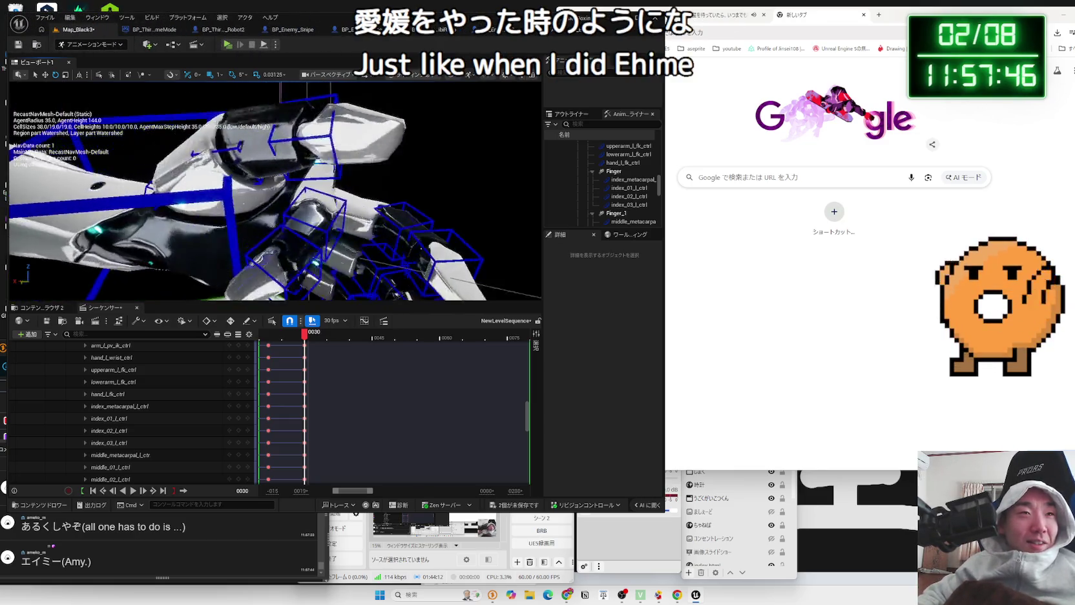
pyautogui.click(109, 430)
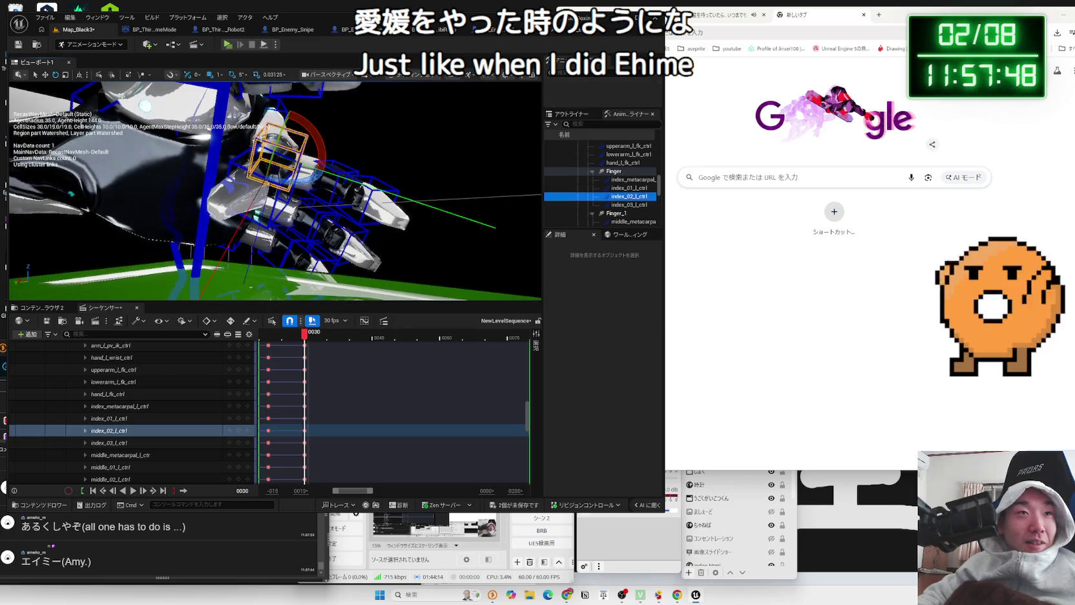
pyautogui.press('f')
pyautogui.moveTo(275, 191); pyautogui.dragTo(275, 190)
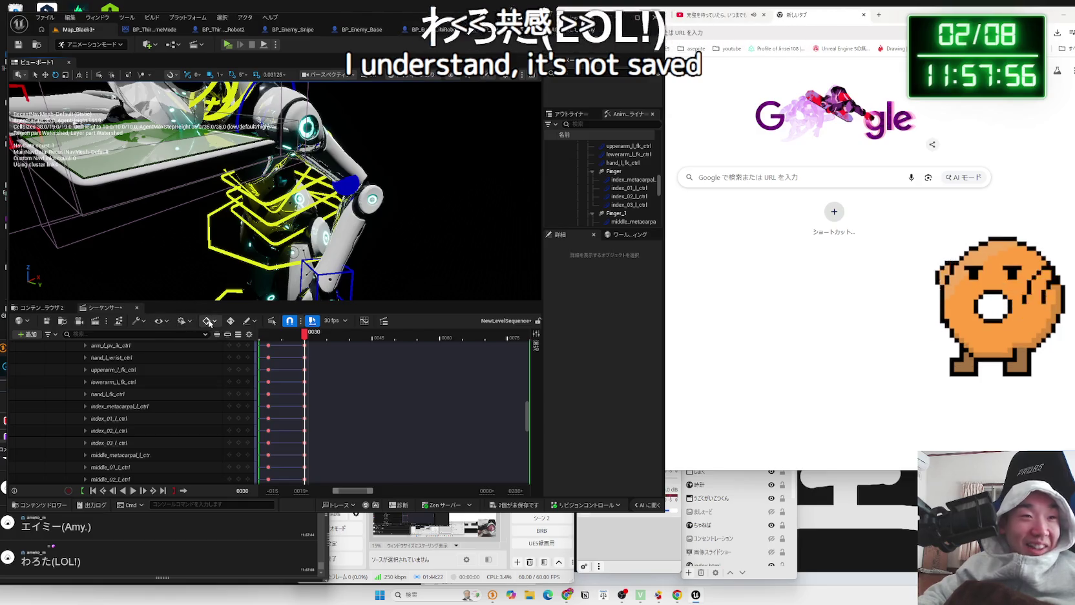
pyautogui.click(230, 320)
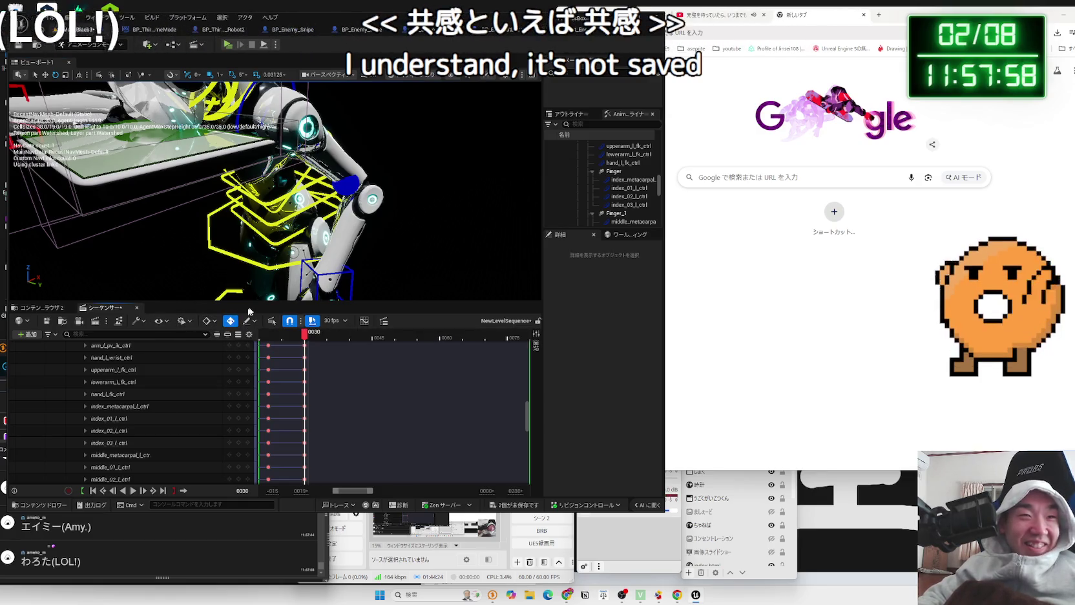
pyautogui.click(354, 265)
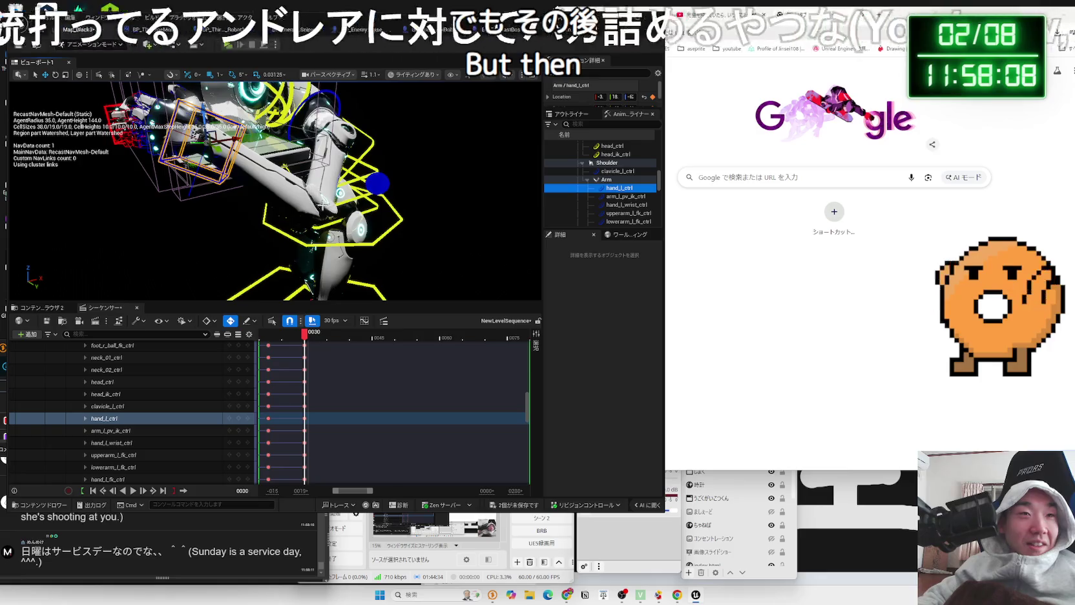
# Drag arm_l_pv_ik_ctrl upward to raise the left elbow pole
pyautogui.click(378, 183)
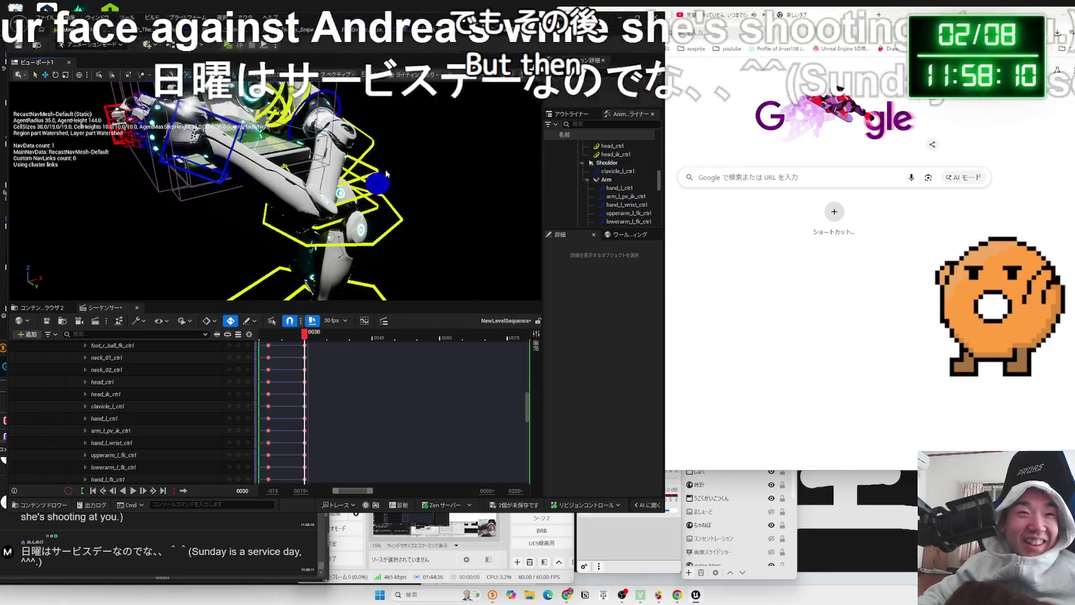
pyautogui.moveTo(380, 166)
pyautogui.mouseDown()
pyautogui.moveTo(385, 115)
pyautogui.moveTo(386, 132)
pyautogui.mouseUp()
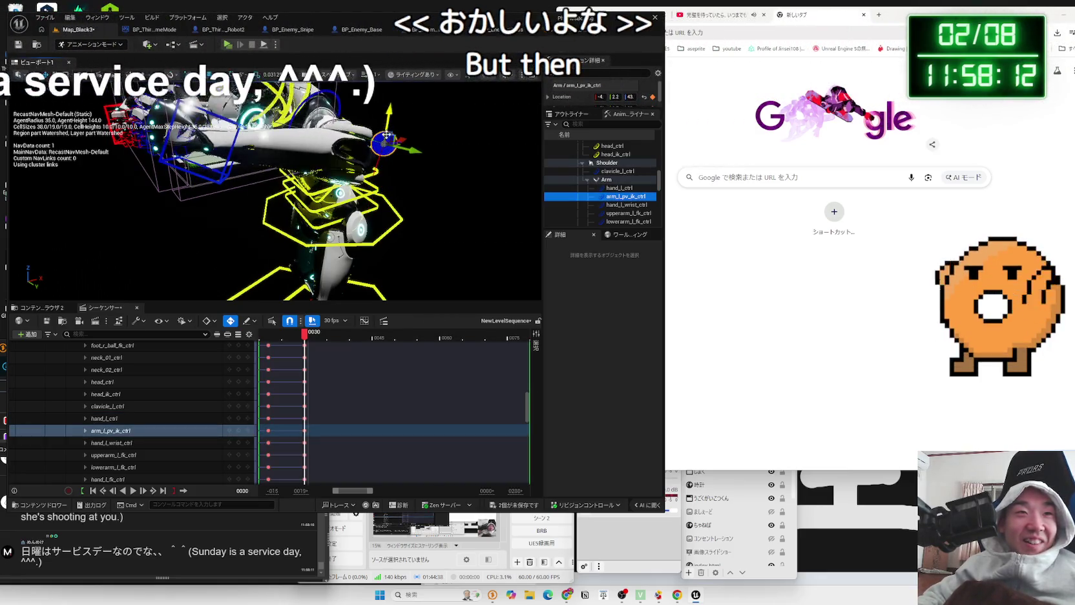
pyautogui.moveTo(307, 149)
pyautogui.mouseDown()
pyautogui.moveTo(272, 177)
pyautogui.moveTo(291, 201)
pyautogui.mouseUp()
pyautogui.click(292, 201)
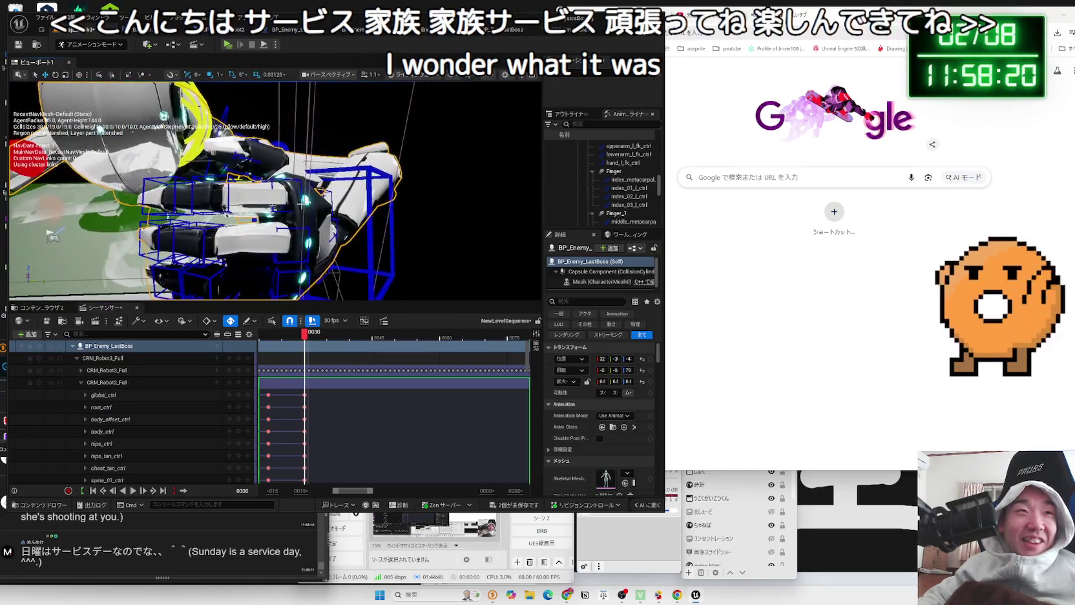
# Bend the left index finger's second joint (index_02_l_ctrl)
pyautogui.click(282, 194)
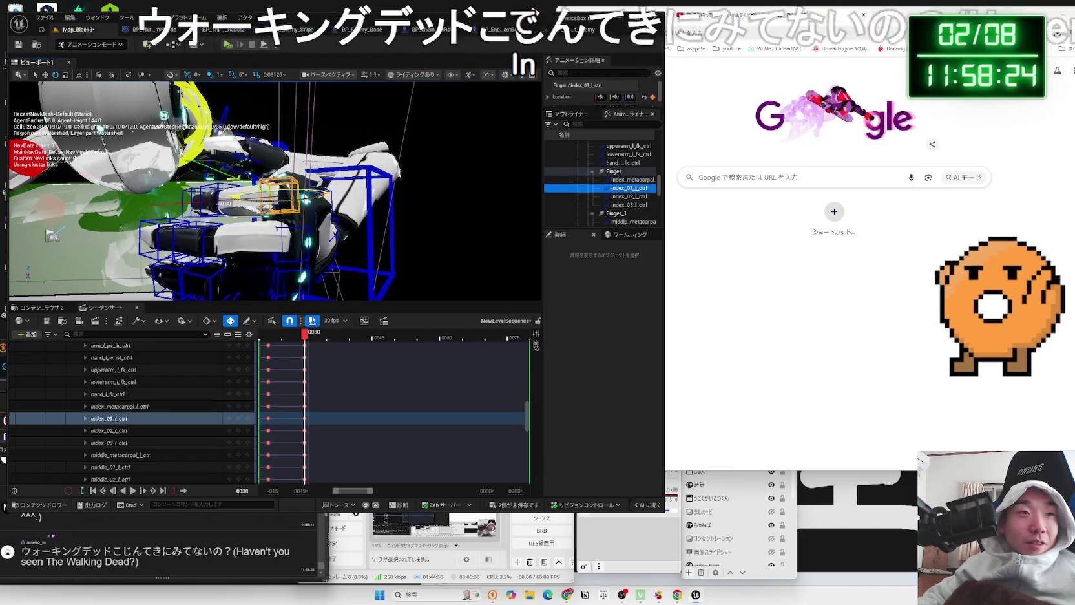
pyautogui.moveTo(282, 194); pyautogui.dragTo(274, 189)
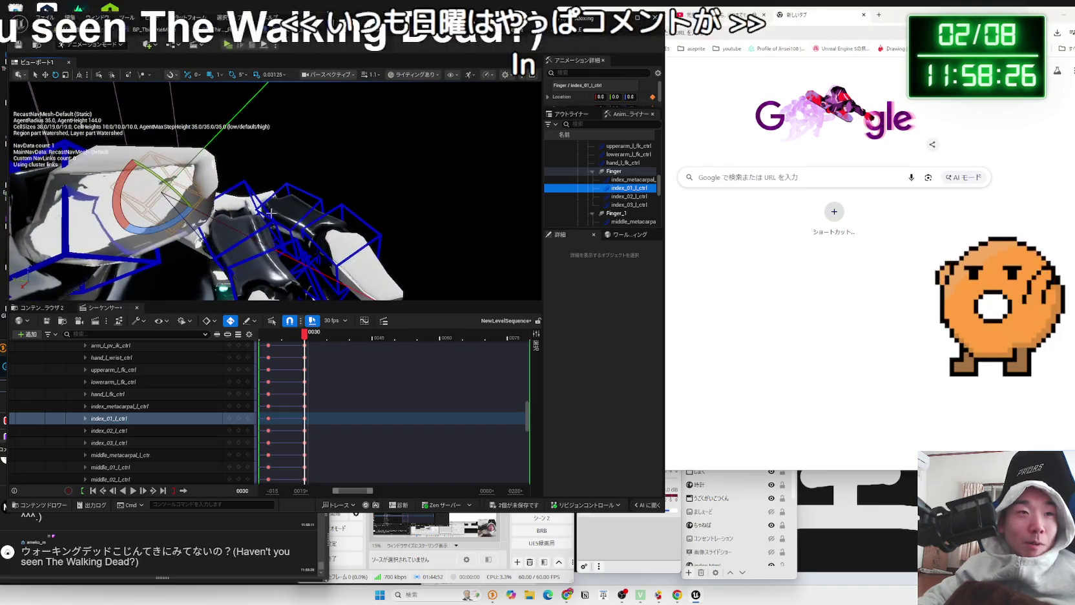
pyautogui.click(243, 229)
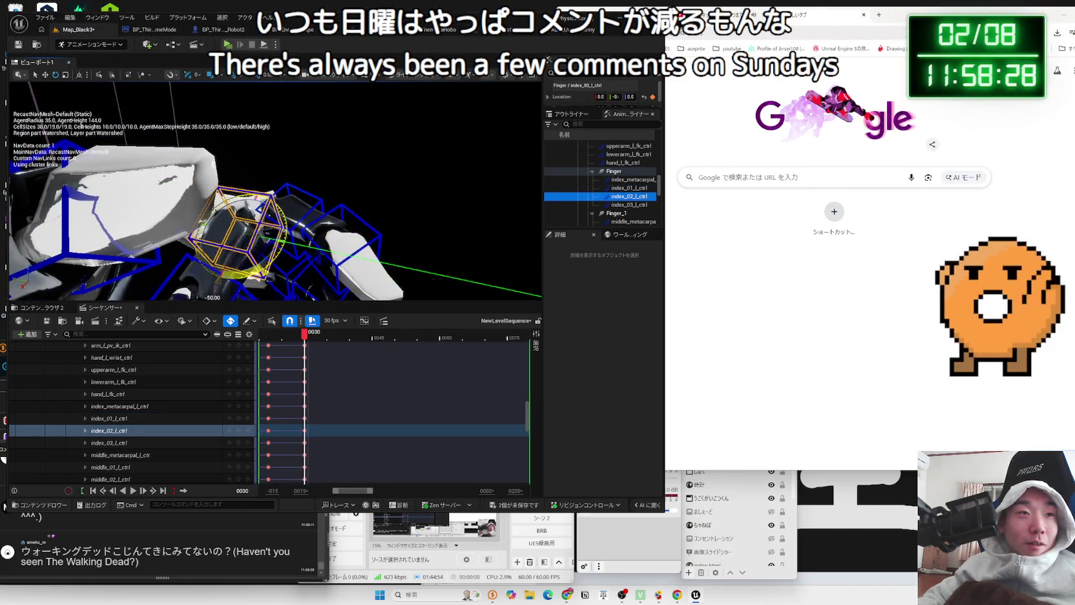
pyautogui.moveTo(243, 229); pyautogui.dragTo(258, 213)
pyautogui.click(275, 249)
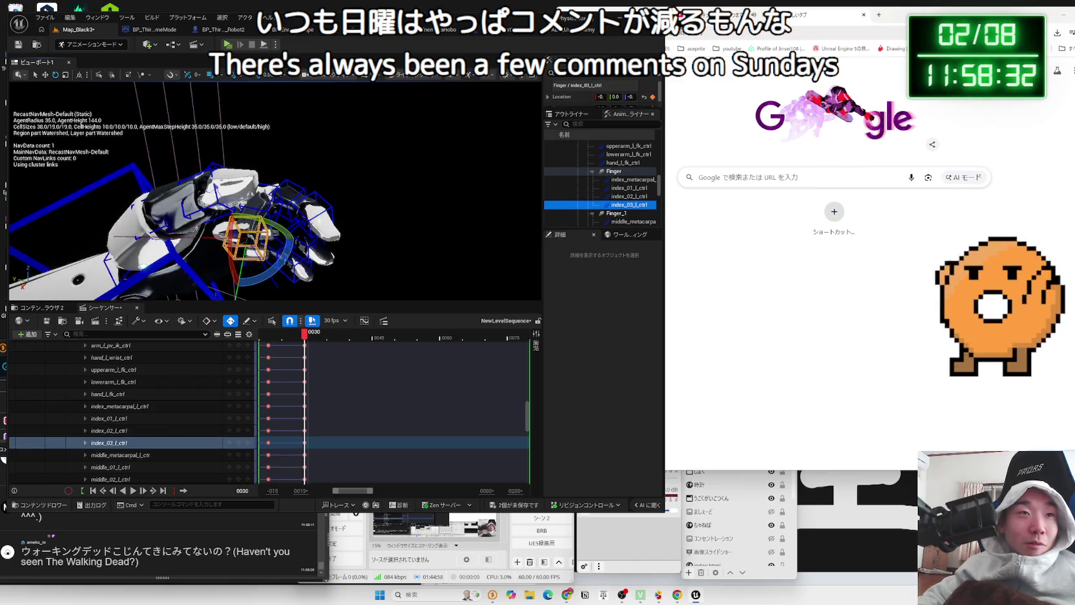
# Bend the left middle finger's second joint (middle_02_l_ctrl) downward
pyautogui.click(294, 194)
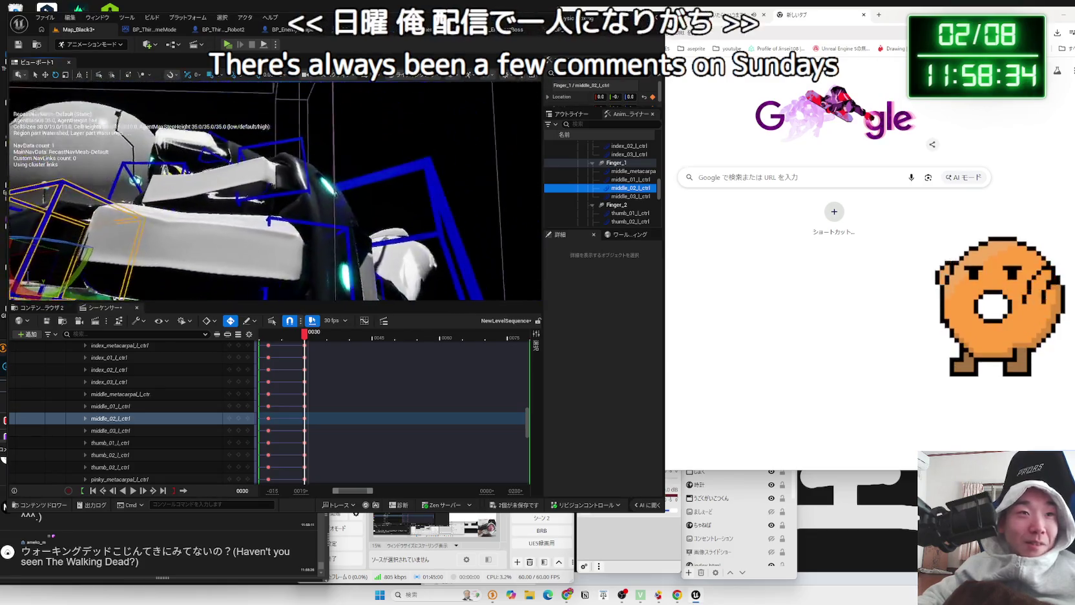
pyautogui.click(315, 181)
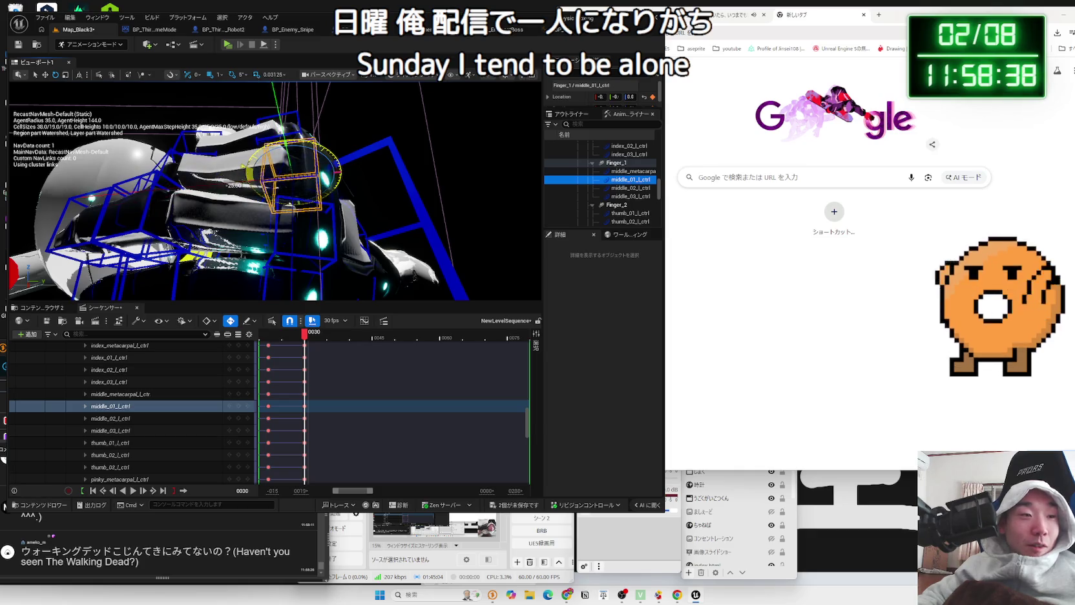
pyautogui.moveTo(297, 145)
pyautogui.mouseDown()
pyautogui.moveTo(271, 152)
pyautogui.moveTo(287, 147)
pyautogui.mouseUp()
pyautogui.click(317, 197)
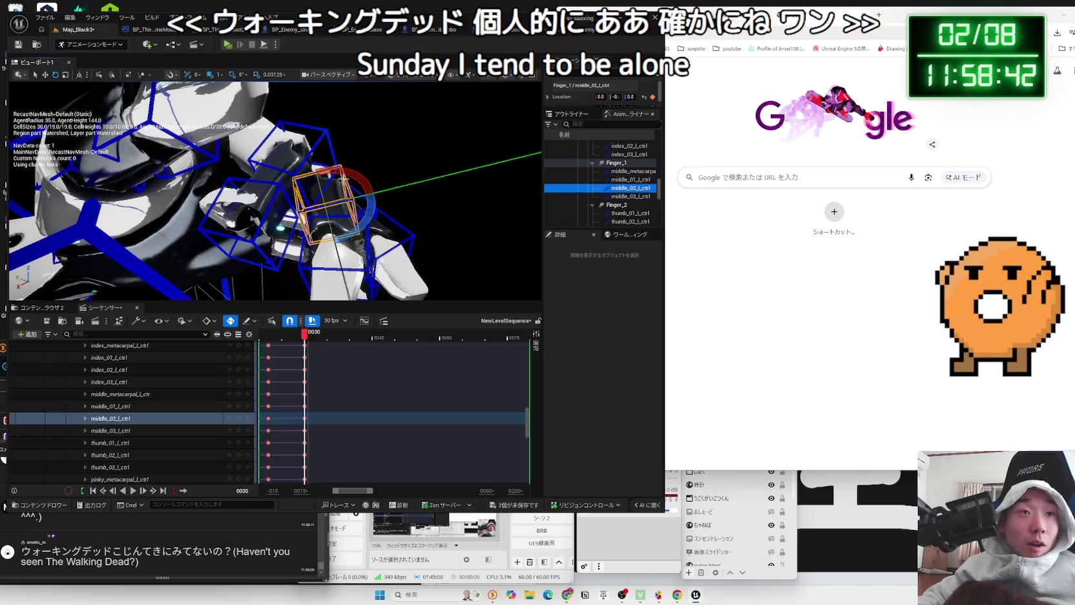
pyautogui.moveTo(332, 245); pyautogui.dragTo(297, 294)
pyautogui.click(321, 255)
pyautogui.moveTo(381, 238)
pyautogui.mouseDown()
pyautogui.moveTo(310, 258)
pyautogui.moveTo(388, 229)
pyautogui.mouseUp()
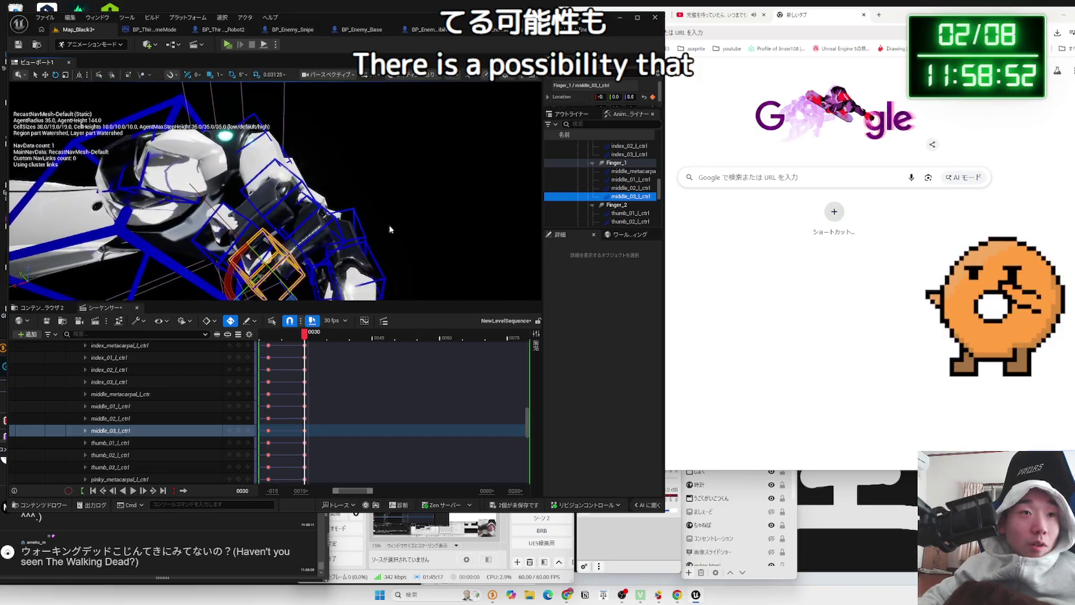
# Revisit the middle finger joints, then pick the ring finger's first joint
pyautogui.click(325, 237)
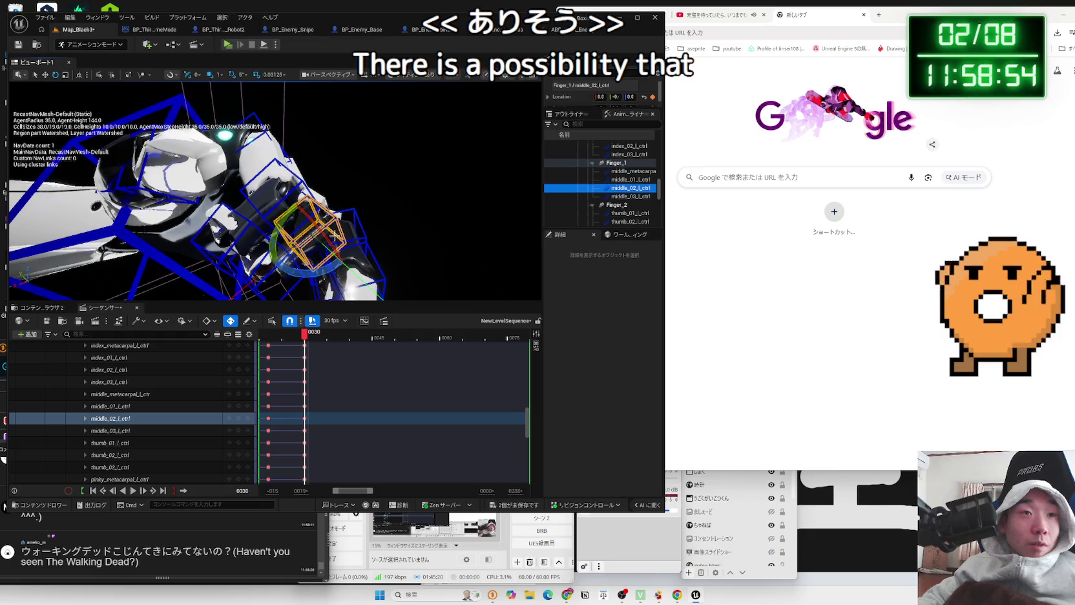
pyautogui.moveTo(324, 236); pyautogui.dragTo(302, 243)
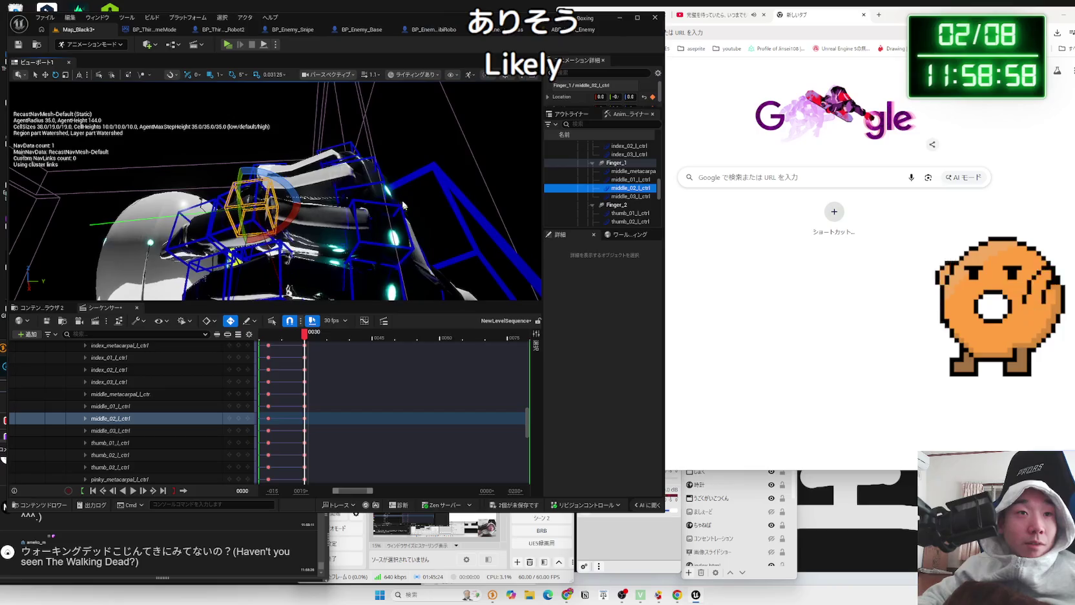
pyautogui.click(356, 189)
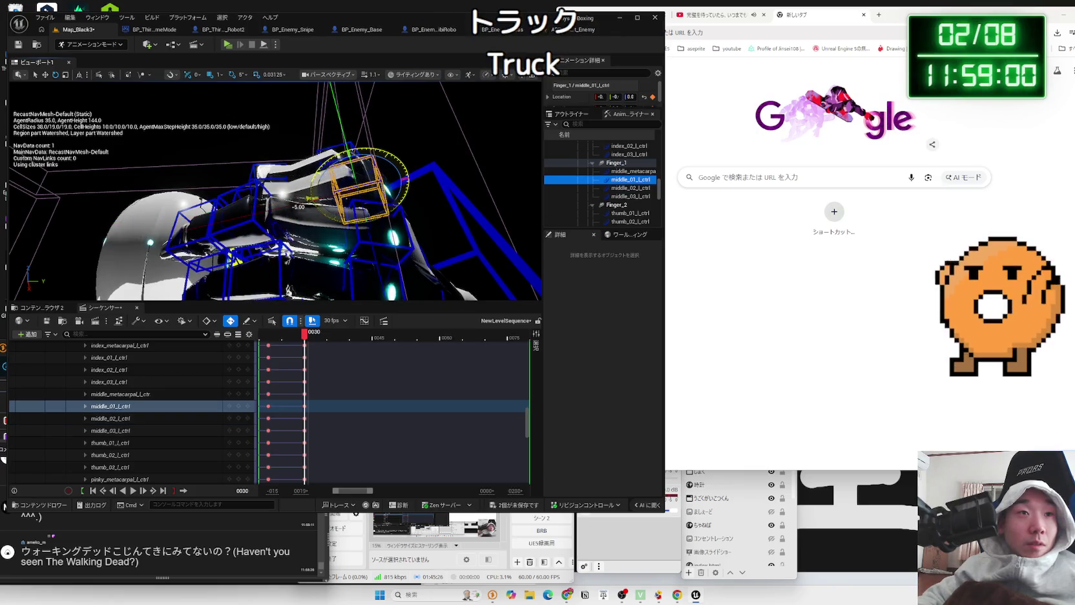
pyautogui.click(371, 246)
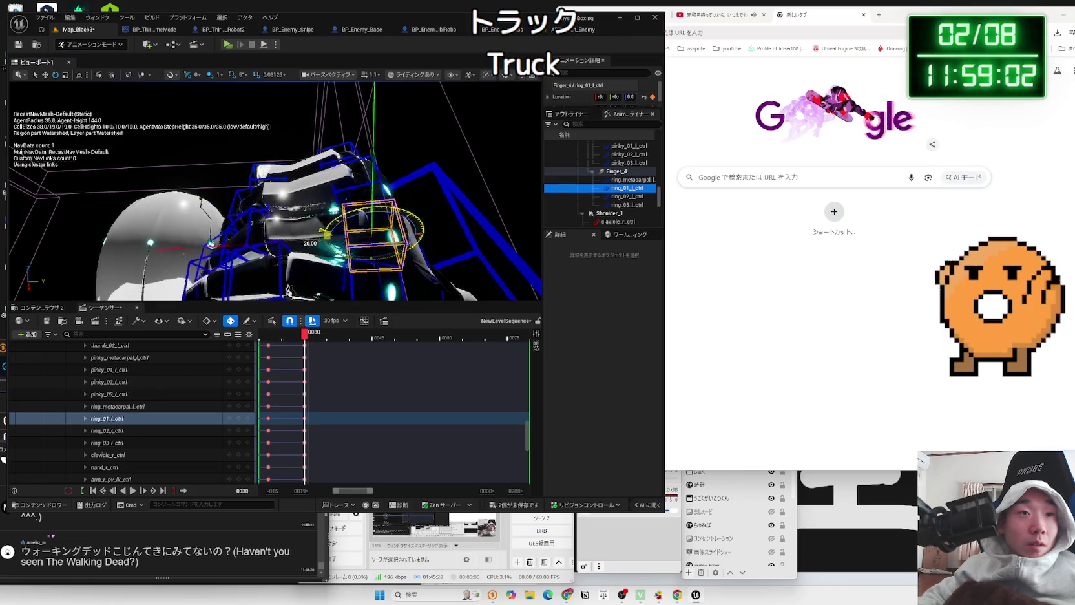
# Frame ring_02_l_ctrl and rotate it to -50
pyautogui.moveTo(371, 246)
pyautogui.mouseDown()
pyautogui.moveTo(355, 185)
pyautogui.moveTo(331, 190)
pyautogui.moveTo(314, 237)
pyautogui.mouseUp()
pyautogui.click(337, 175)
pyautogui.click(313, 237)
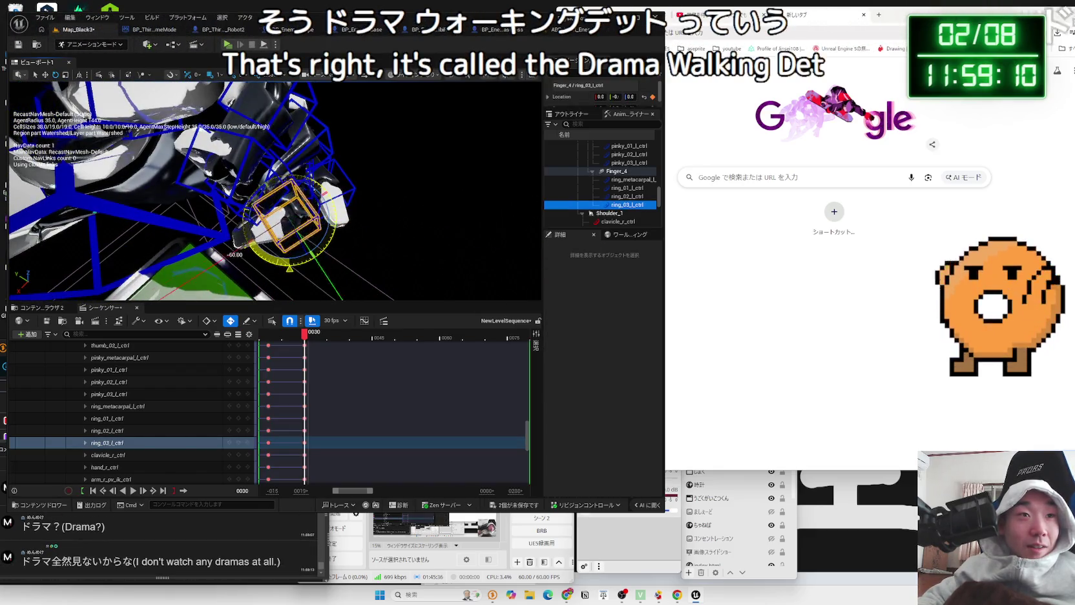
pyautogui.moveTo(375, 200); pyautogui.dragTo(411, 122)
pyautogui.click(411, 122)
pyautogui.press('f')
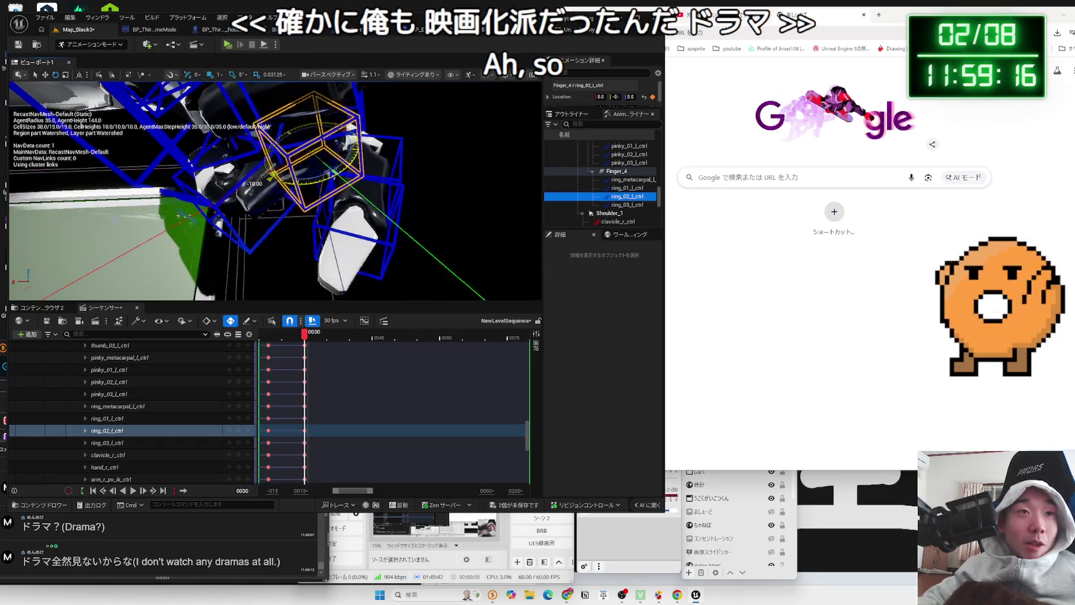
pyautogui.moveTo(255, 183); pyautogui.dragTo(216, 137)
# Bend pinky_02_l_ctrl slightly and curl pinky_03_l_ctrl
pyautogui.moveTo(271, 194)
pyautogui.mouseDown()
pyautogui.moveTo(323, 168)
pyautogui.moveTo(272, 231)
pyautogui.moveTo(291, 232)
pyautogui.moveTo(219, 181)
pyautogui.moveTo(303, 268)
pyautogui.moveTo(338, 244)
pyautogui.mouseUp()
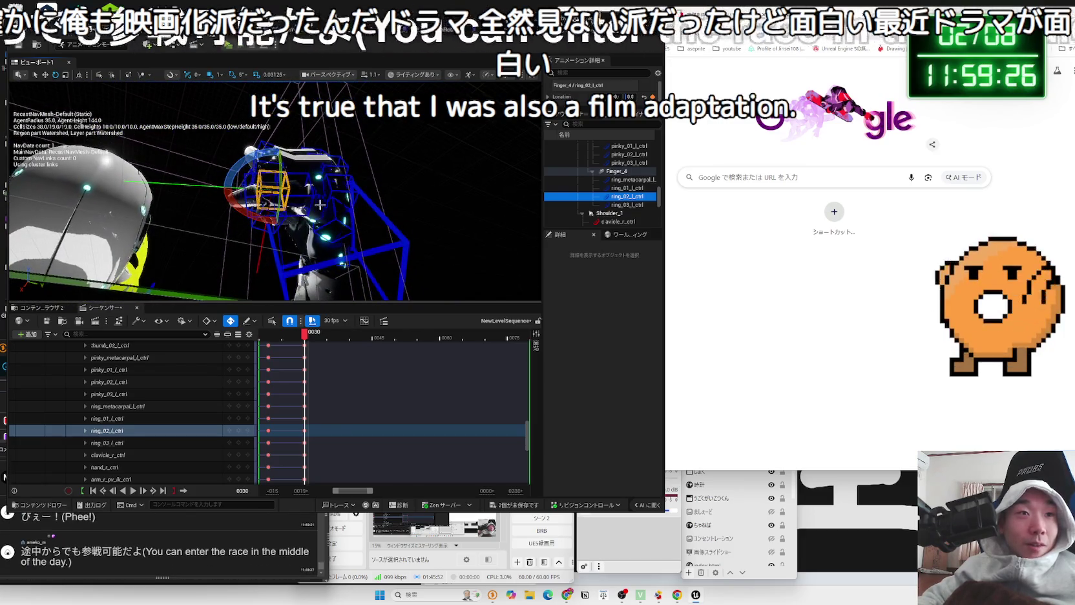
pyautogui.click(298, 197)
pyautogui.moveTo(298, 197)
pyautogui.mouseDown()
pyautogui.moveTo(248, 194)
pyautogui.moveTo(271, 213)
pyautogui.moveTo(323, 201)
pyautogui.mouseUp()
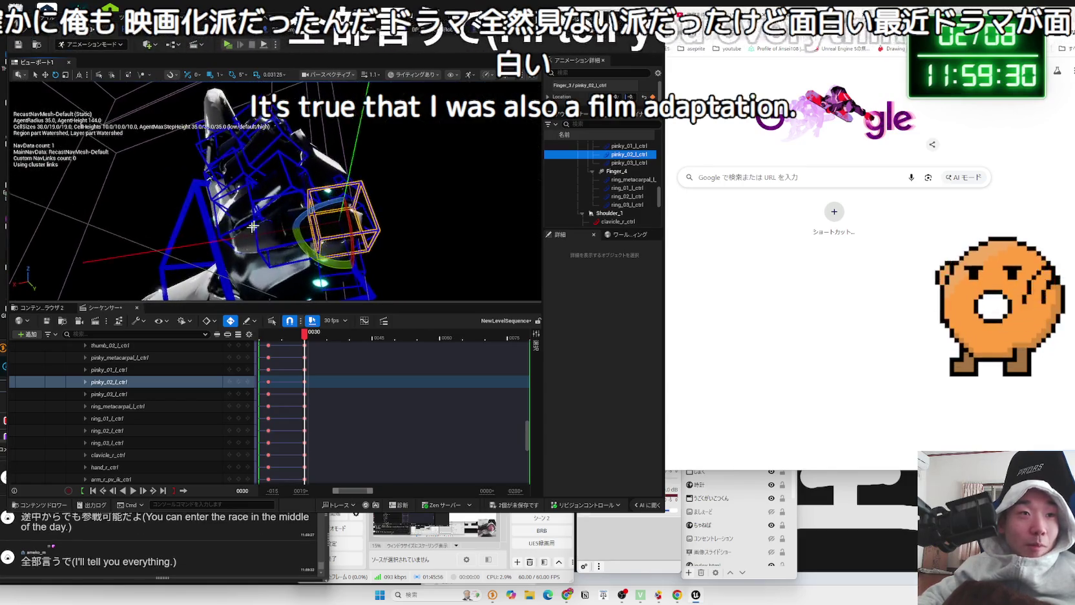
pyautogui.click(308, 231)
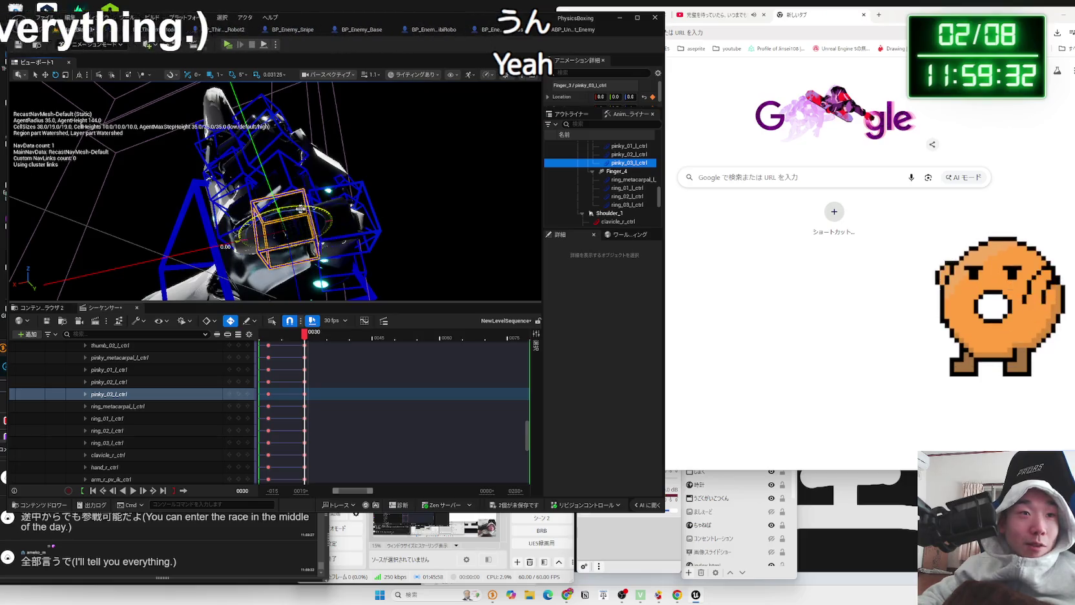
pyautogui.moveTo(285, 245); pyautogui.dragTo(371, 249)
pyautogui.click(313, 241)
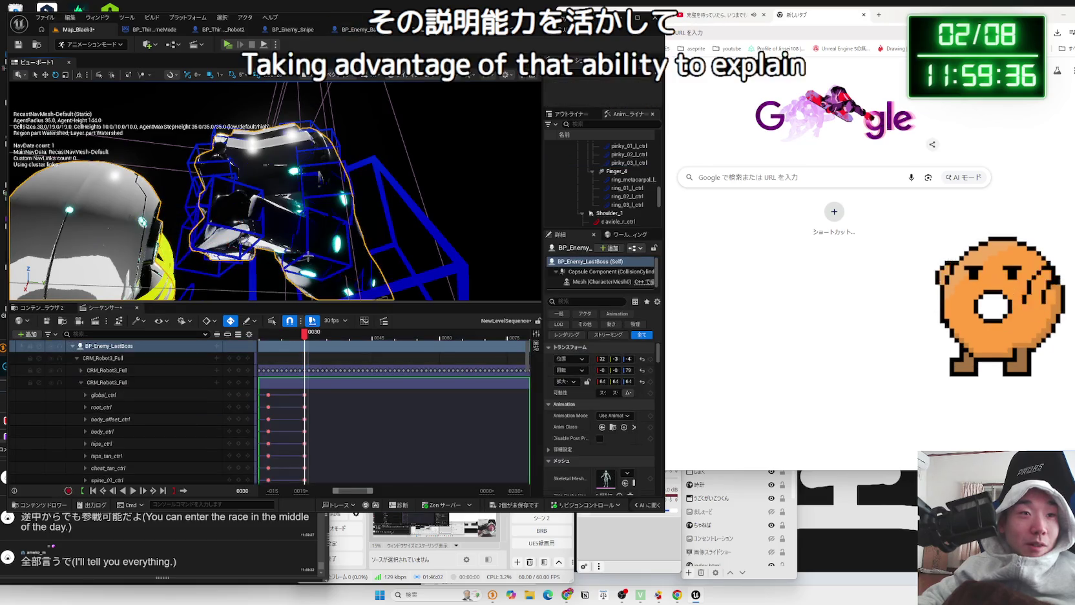
# Curl the pinky base joint and select the thumb's tip and second joint controls
pyautogui.moveTo(271, 246); pyautogui.dragTo(394, 251)
pyautogui.click(265, 211)
pyautogui.moveTo(266, 212); pyautogui.dragTo(307, 227)
pyautogui.click(276, 220)
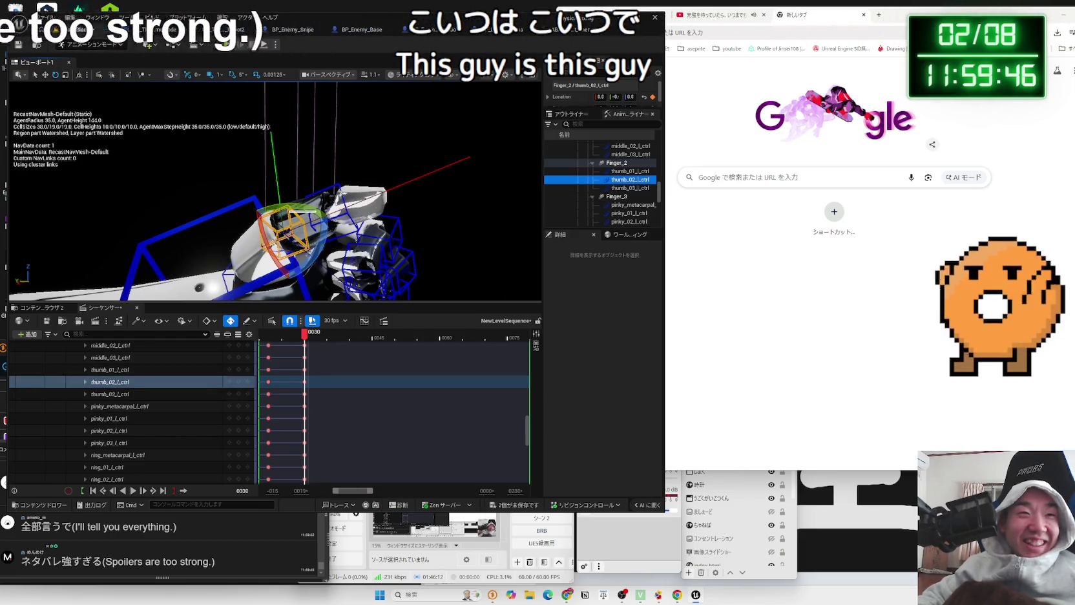
pyautogui.click(278, 223)
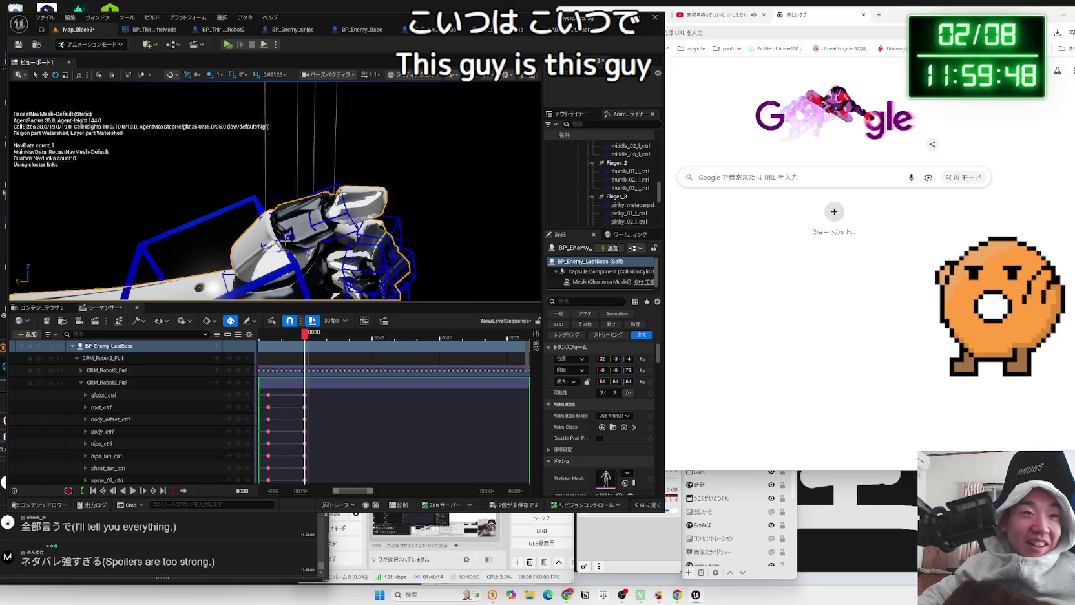
pyautogui.click(284, 238)
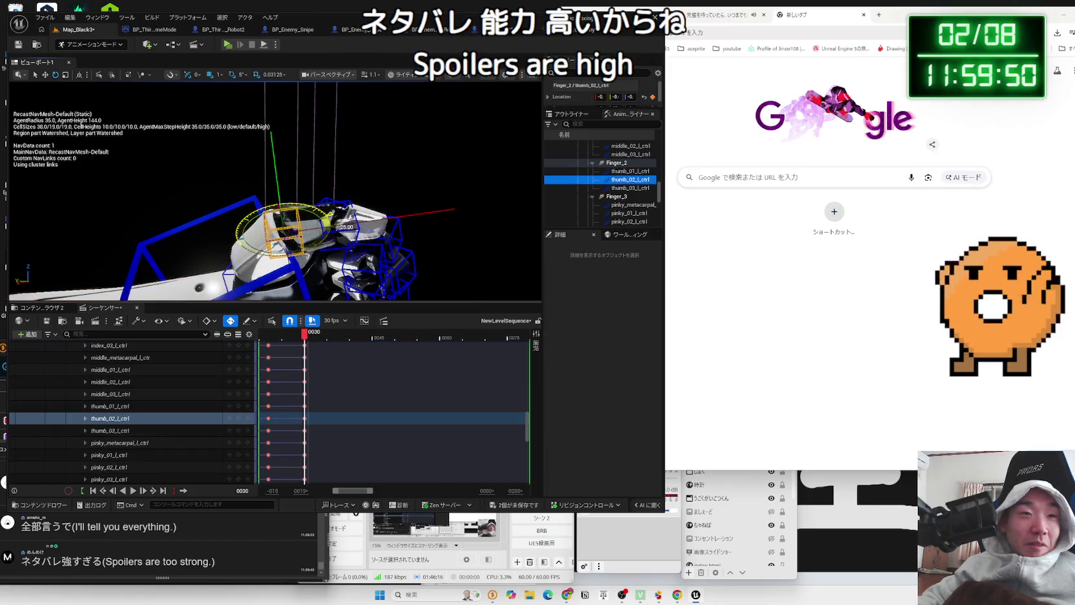
# Shift hand_l_ctrl leftward across the table
pyautogui.moveTo(321, 210); pyautogui.dragTo(207, 190)
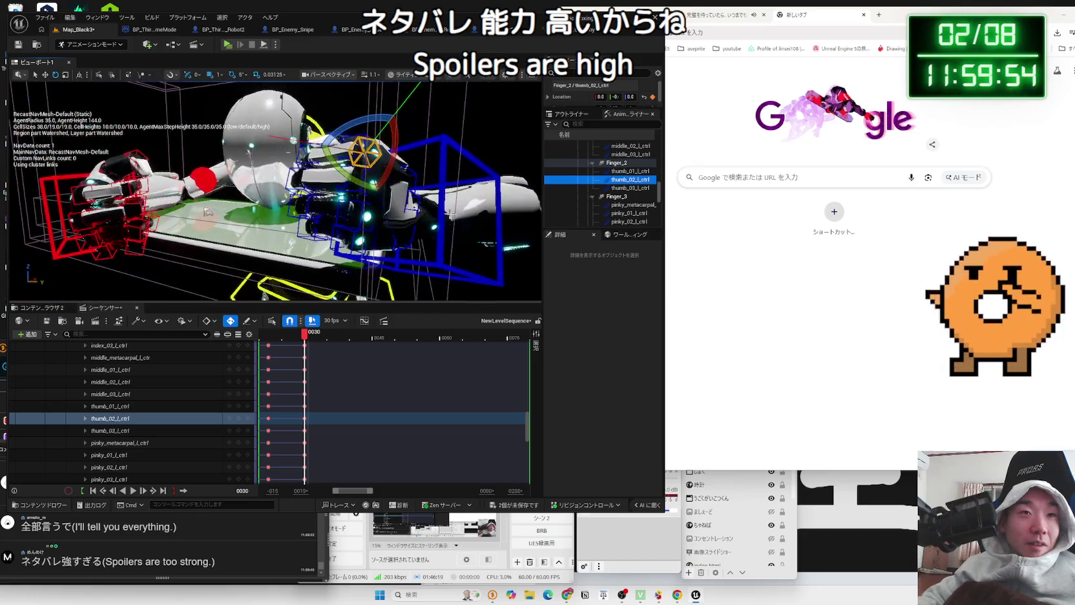
pyautogui.click(441, 207)
pyautogui.moveTo(455, 218); pyautogui.dragTo(398, 204)
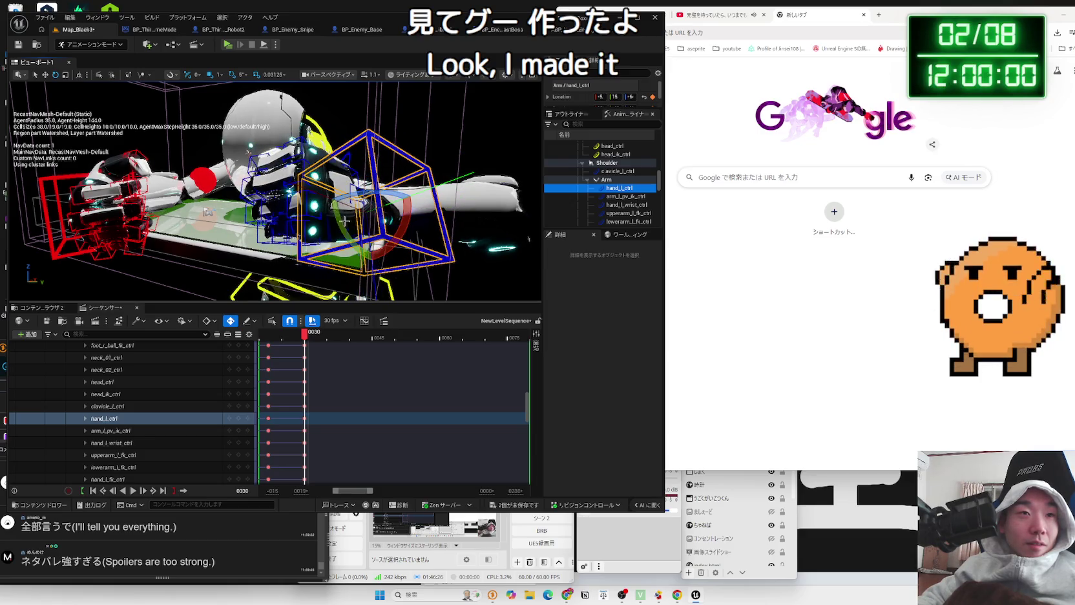
pyautogui.moveTo(362, 162)
pyautogui.mouseDown()
pyautogui.moveTo(343, 157)
pyautogui.moveTo(326, 170)
pyautogui.mouseUp()
pyautogui.click(293, 154)
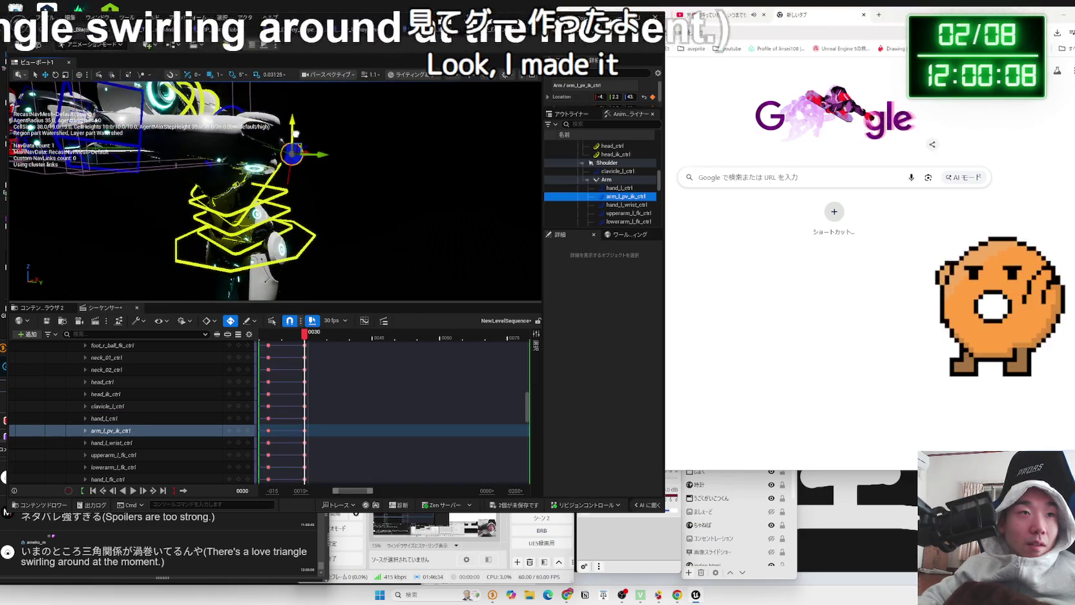
pyautogui.moveTo(293, 154); pyautogui.dragTo(196, 160)
pyautogui.click(326, 205)
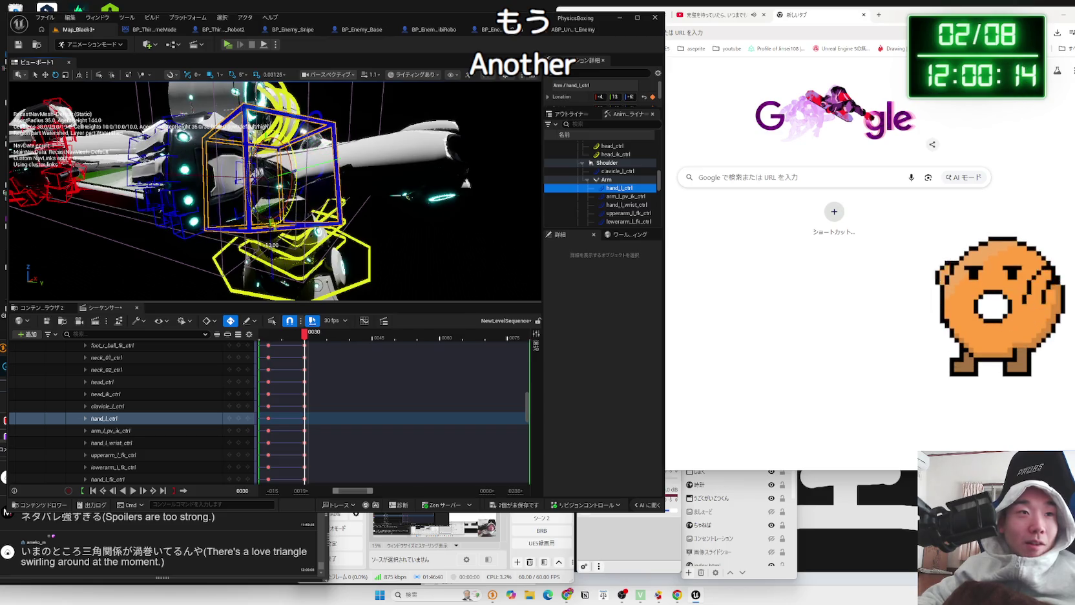
pyautogui.click(450, 170)
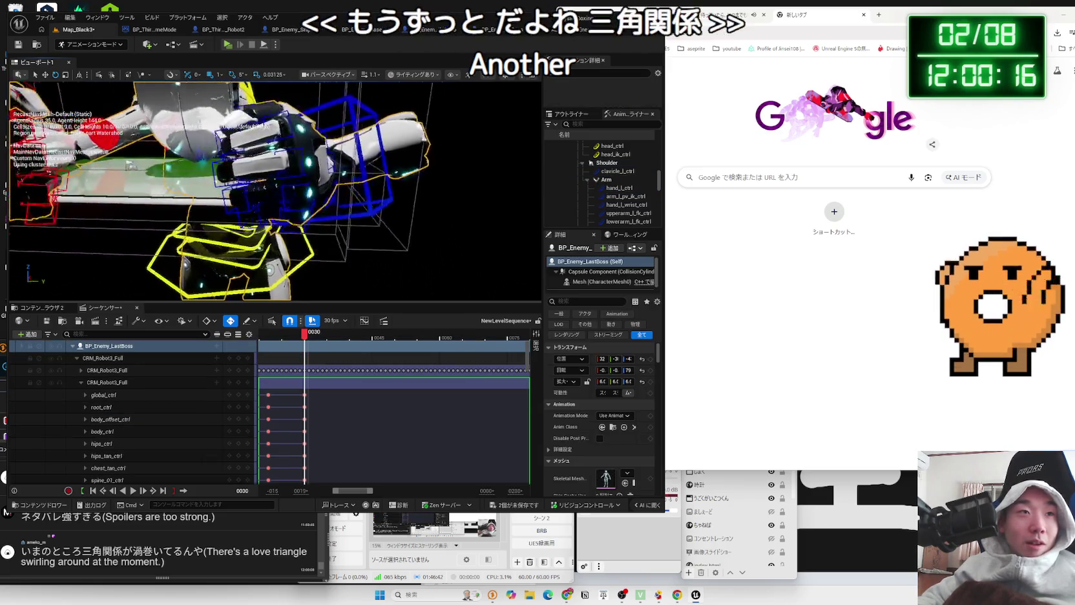
pyautogui.moveTo(277, 174)
pyautogui.mouseDown()
pyautogui.moveTo(244, 178)
pyautogui.moveTo(259, 194)
pyautogui.moveTo(301, 183)
pyautogui.moveTo(317, 101)
pyautogui.moveTo(60, 171)
pyautogui.moveTo(97, 165)
pyautogui.mouseUp()
# Rotate spine_04_ctrl to level the robot's torso
pyautogui.click(381, 167)
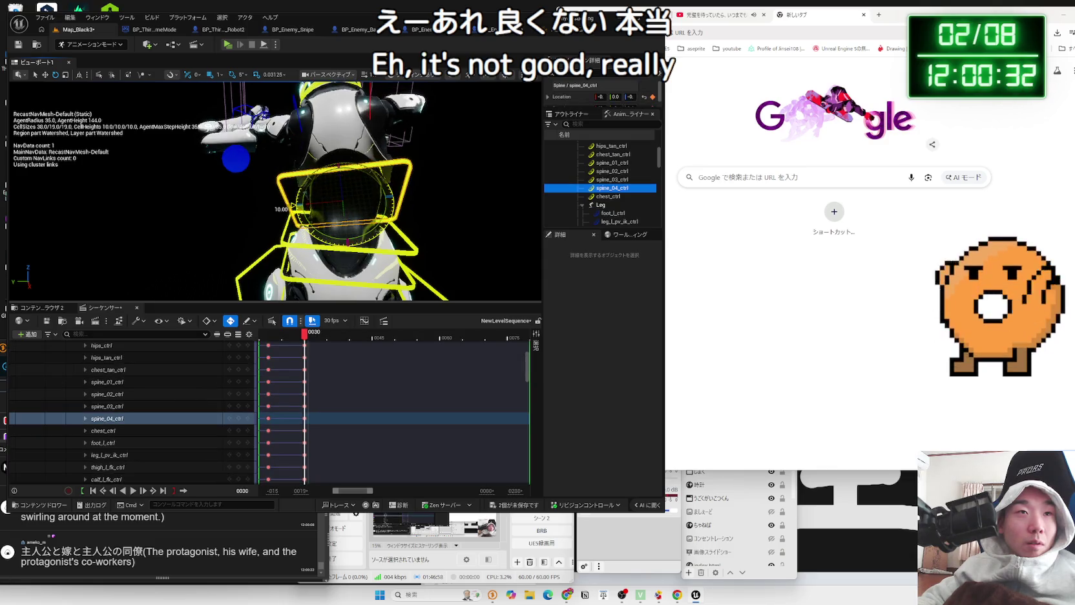
pyautogui.moveTo(402, 226); pyautogui.dragTo(394, 256)
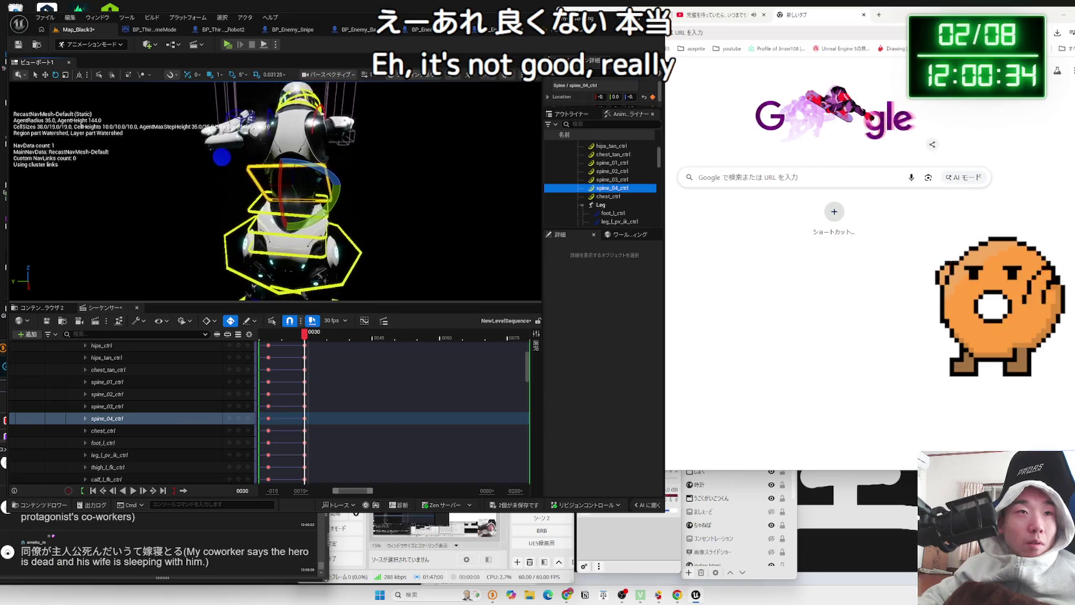
pyautogui.click(243, 200)
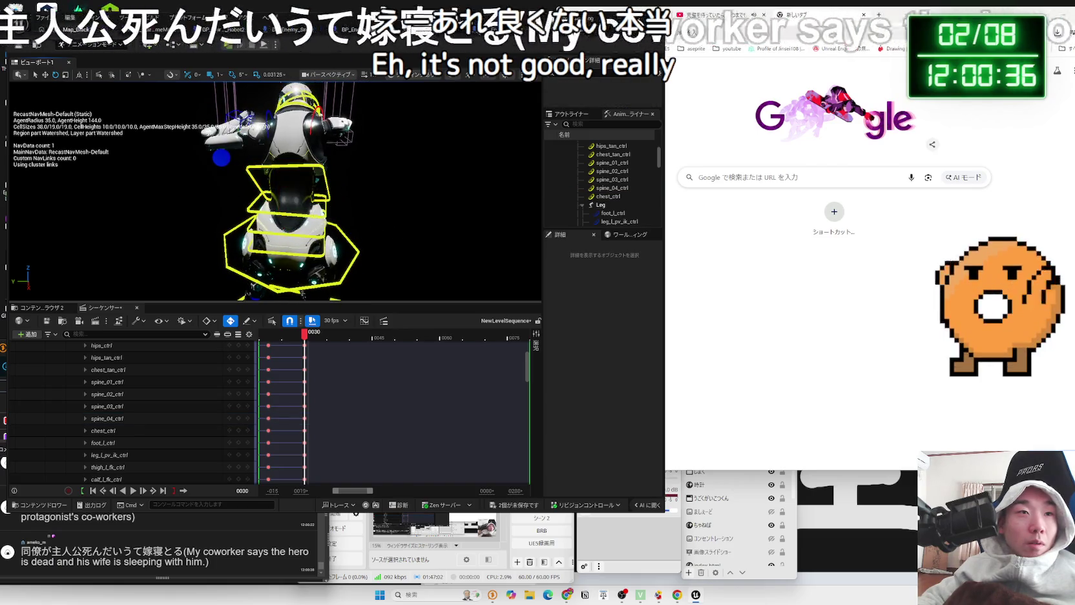
pyautogui.click(312, 161)
pyautogui.click(315, 160)
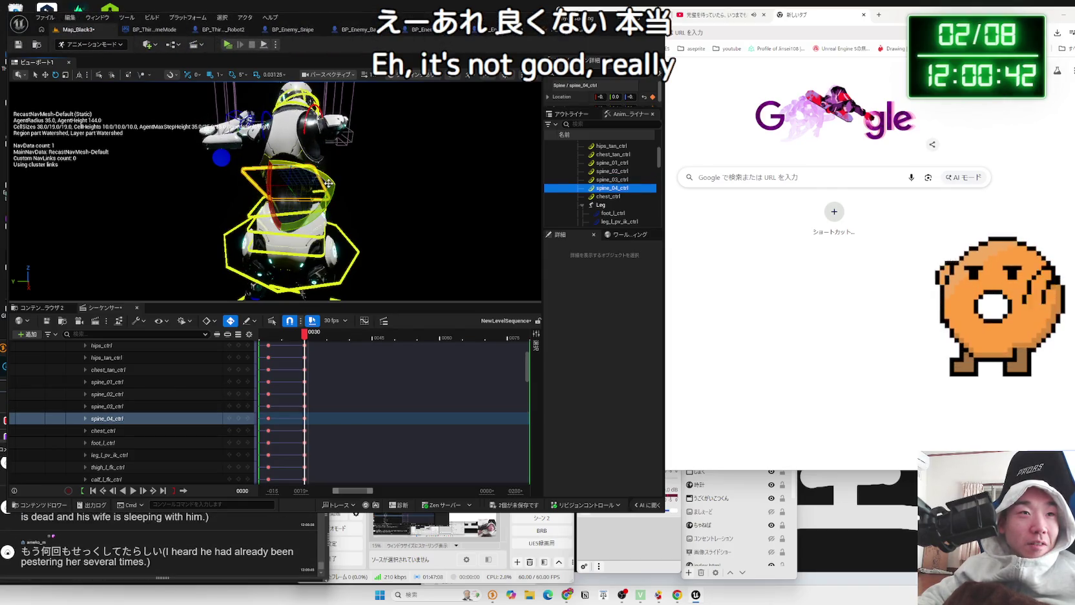
pyautogui.moveTo(271, 172); pyautogui.dragTo(305, 173)
# Undo spine_04_ctrl's location change back to its earlier position
pyautogui.press('w')
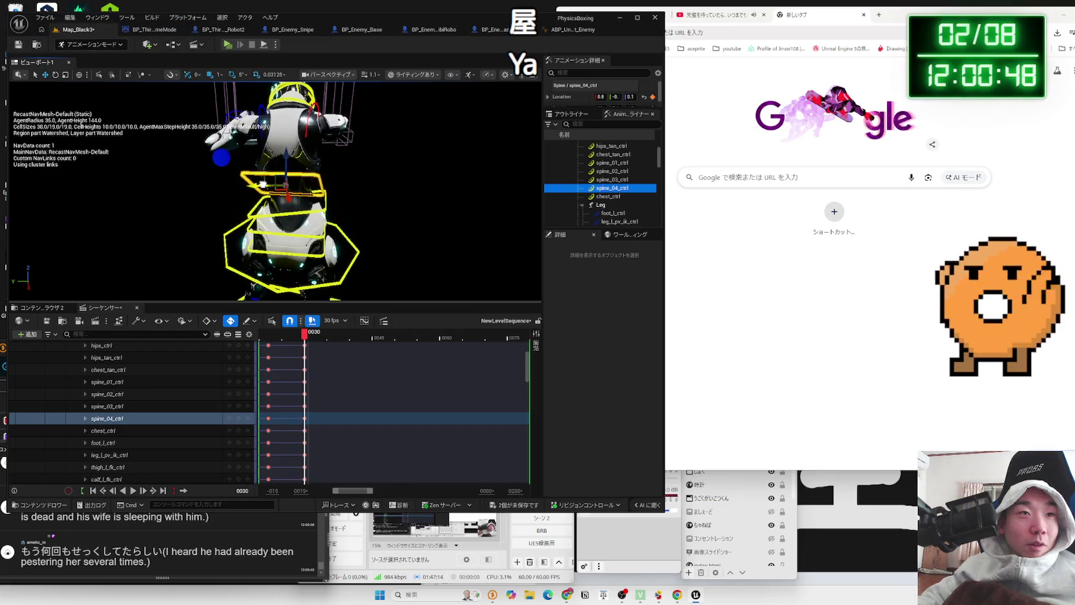
pyautogui.moveTo(260, 181); pyautogui.dragTo(336, 210)
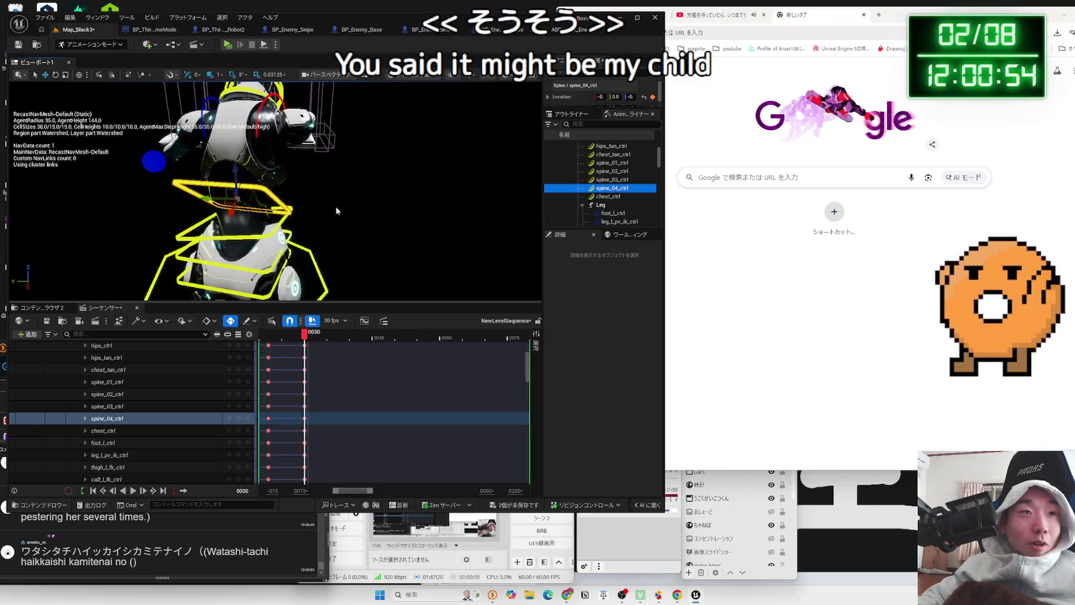
pyautogui.hotkey('ctrl', 'z')
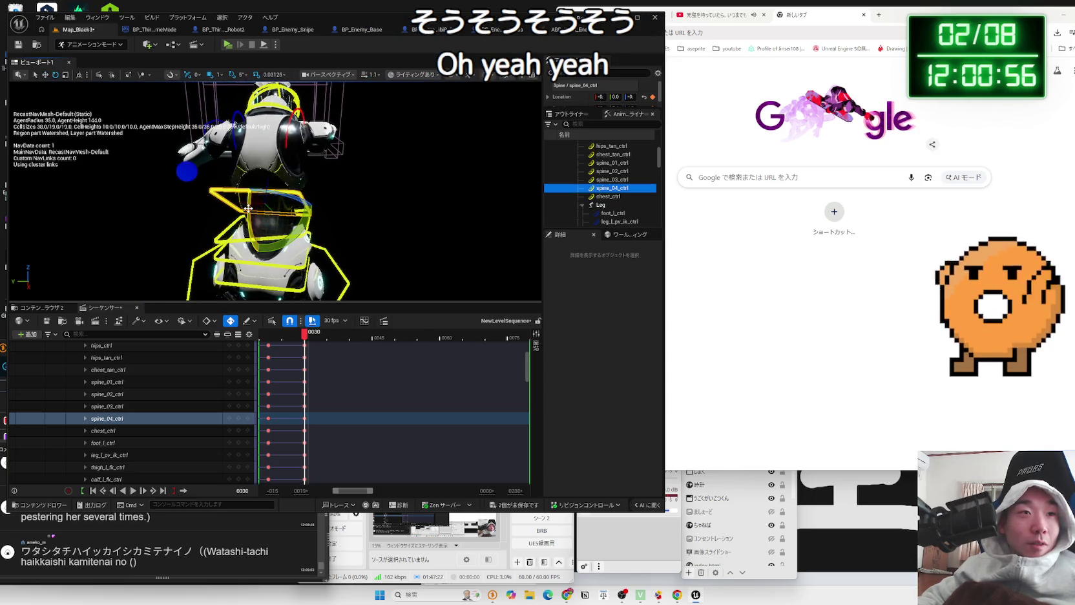
pyautogui.moveTo(253, 196)
pyautogui.mouseDown()
pyautogui.moveTo(182, 276)
pyautogui.moveTo(282, 175)
pyautogui.moveTo(294, 183)
pyautogui.moveTo(282, 203)
pyautogui.moveTo(244, 182)
pyautogui.moveTo(316, 183)
pyautogui.mouseUp()
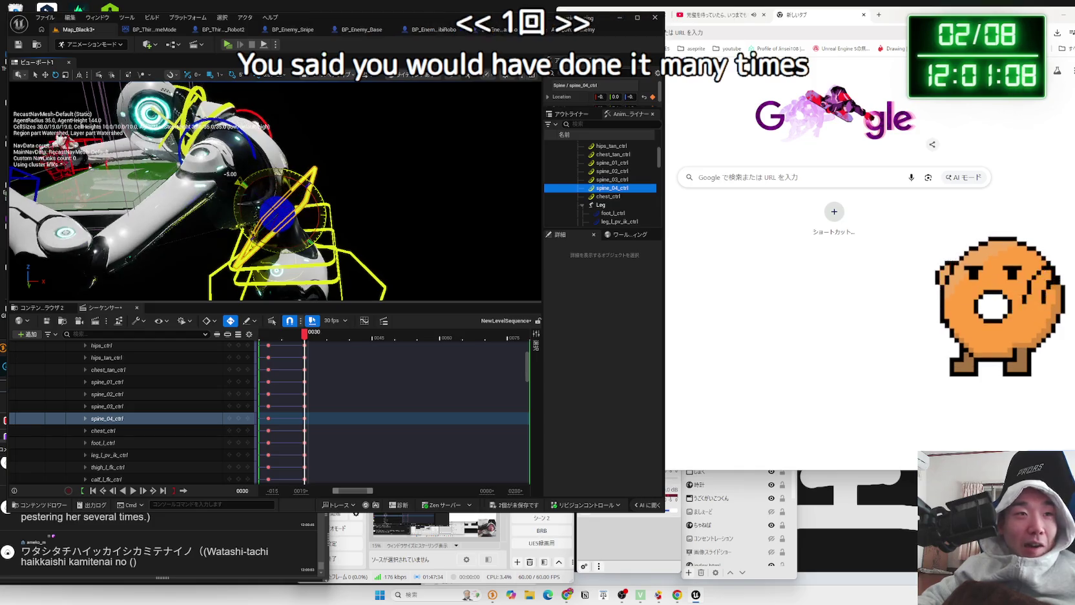
# Move clavicle_l_ctrl to shift the left shoulder into a new position
pyautogui.moveTo(334, 181); pyautogui.dragTo(294, 186)
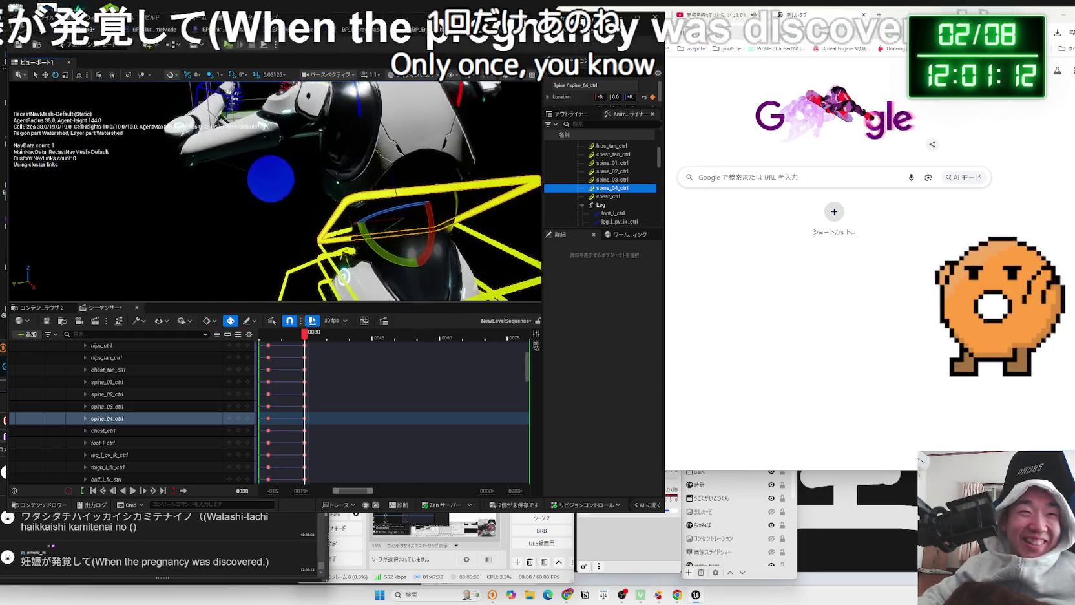
pyautogui.click(272, 181)
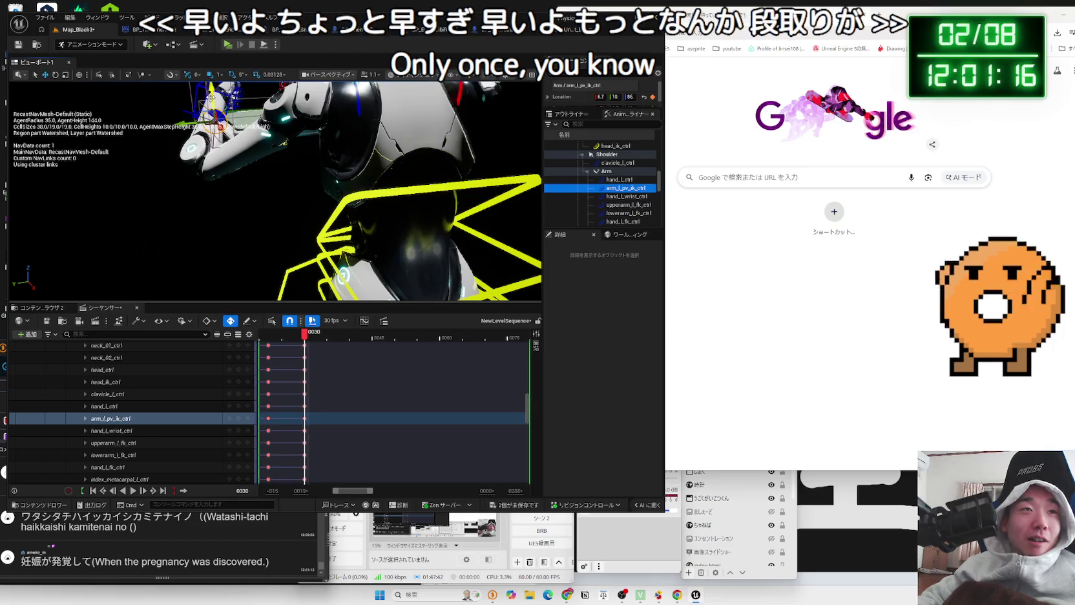
pyautogui.moveTo(377, 169)
pyautogui.mouseDown()
pyautogui.moveTo(347, 156)
pyautogui.moveTo(312, 161)
pyautogui.moveTo(325, 186)
pyautogui.mouseUp()
pyautogui.click(305, 150)
pyautogui.moveTo(229, 192); pyautogui.dragTo(252, 187)
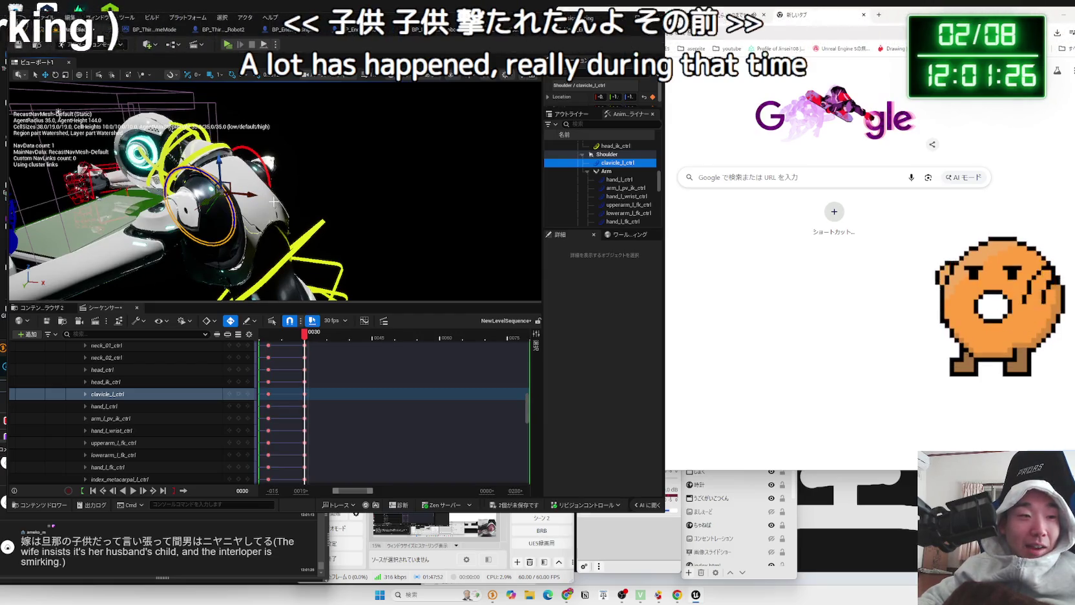
# Inspect the shoulder from behind and reselect the left clavicle control
pyautogui.moveTo(273, 202)
pyautogui.mouseDown()
pyautogui.moveTo(219, 99)
pyautogui.moveTo(99, 108)
pyautogui.mouseUp()
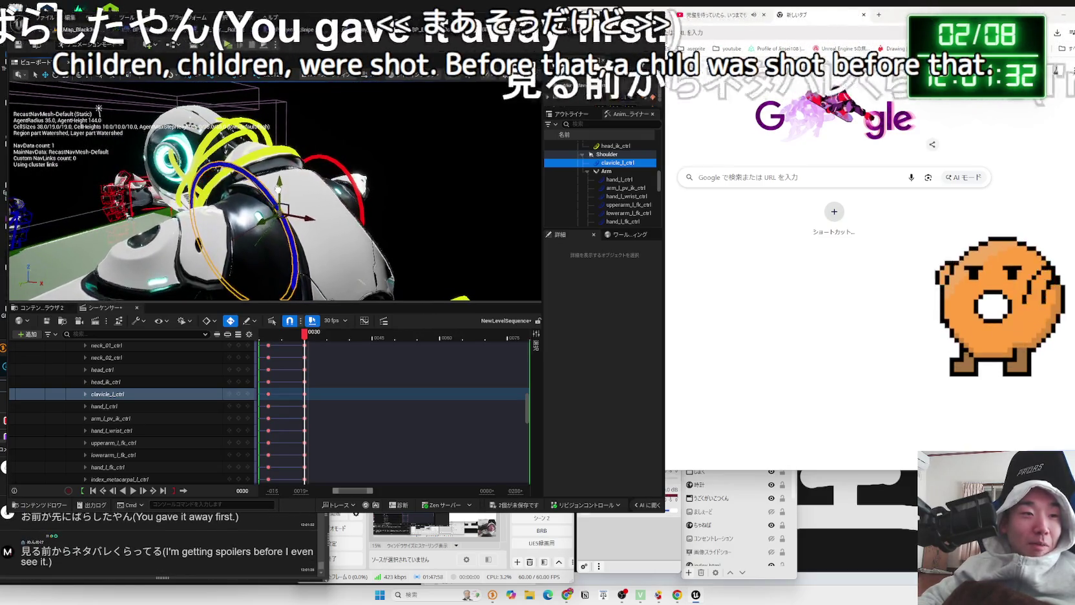
pyautogui.moveTo(98, 108); pyautogui.dragTo(216, 108)
pyautogui.click(363, 226)
pyautogui.moveTo(363, 226)
pyautogui.mouseDown()
pyautogui.moveTo(193, 274)
pyautogui.moveTo(195, 298)
pyautogui.mouseUp()
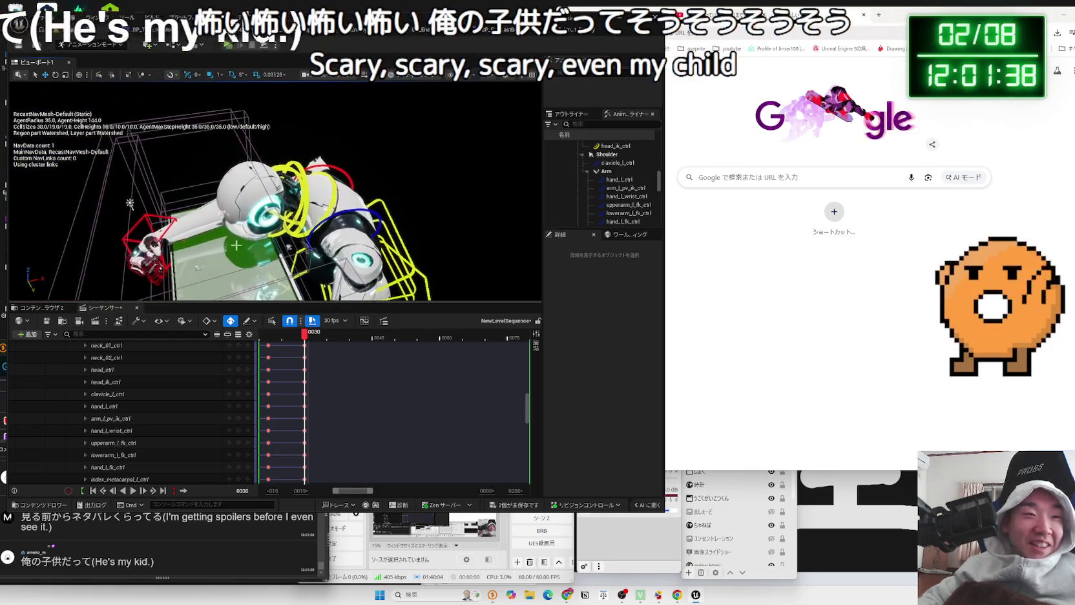
pyautogui.click(197, 516)
pyautogui.click(211, 247)
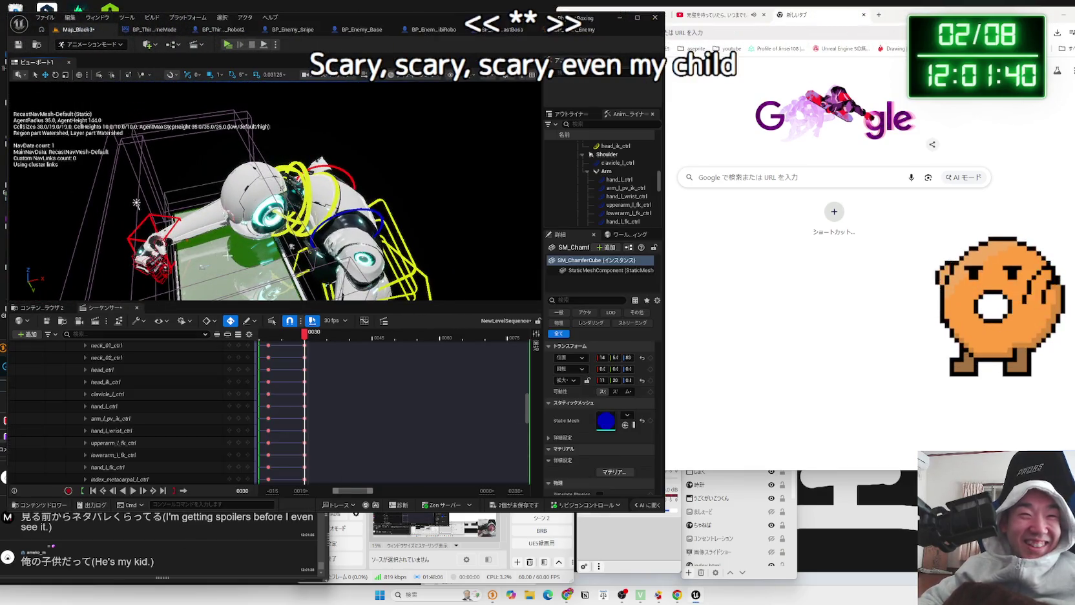
pyautogui.scroll(5, 212, 247)
pyautogui.moveTo(284, 224); pyautogui.dragTo(306, 235)
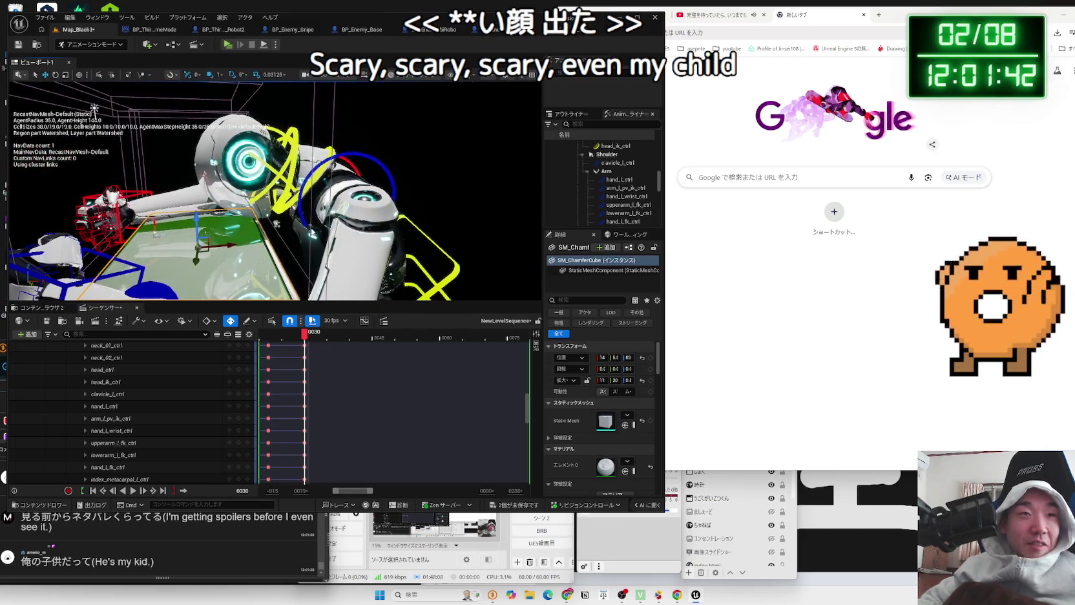
pyautogui.click(386, 176)
pyautogui.moveTo(315, 181); pyautogui.dragTo(308, 182)
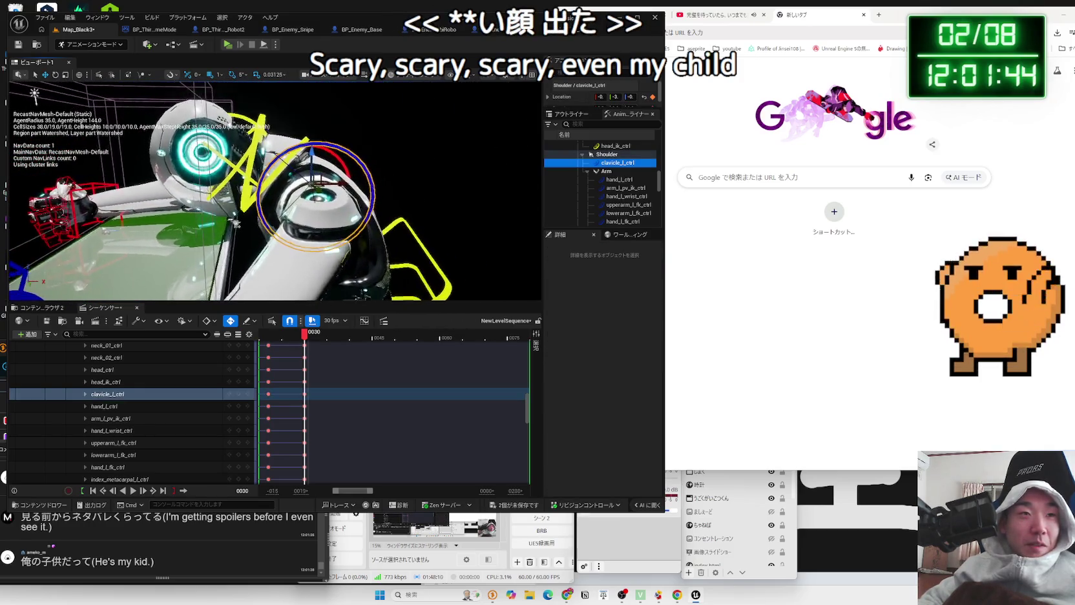
# Check the right hand and right arm pole-vector controls from the front
pyautogui.moveTo(149, 249); pyautogui.dragTo(148, 248)
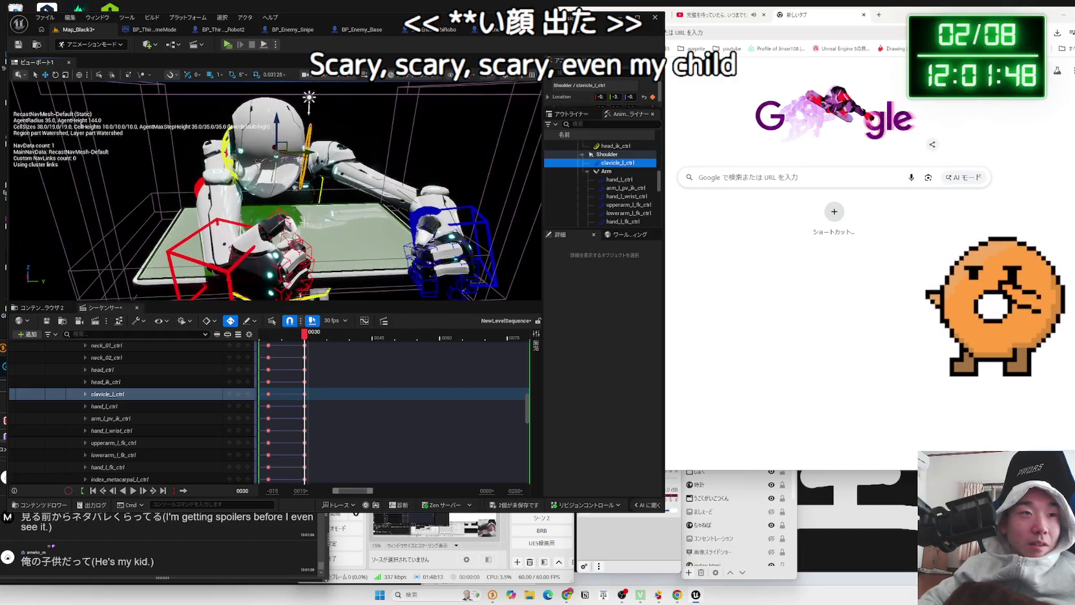
pyautogui.click(229, 274)
pyautogui.moveTo(148, 249); pyautogui.dragTo(149, 249)
pyautogui.moveTo(213, 230); pyautogui.dragTo(268, 208)
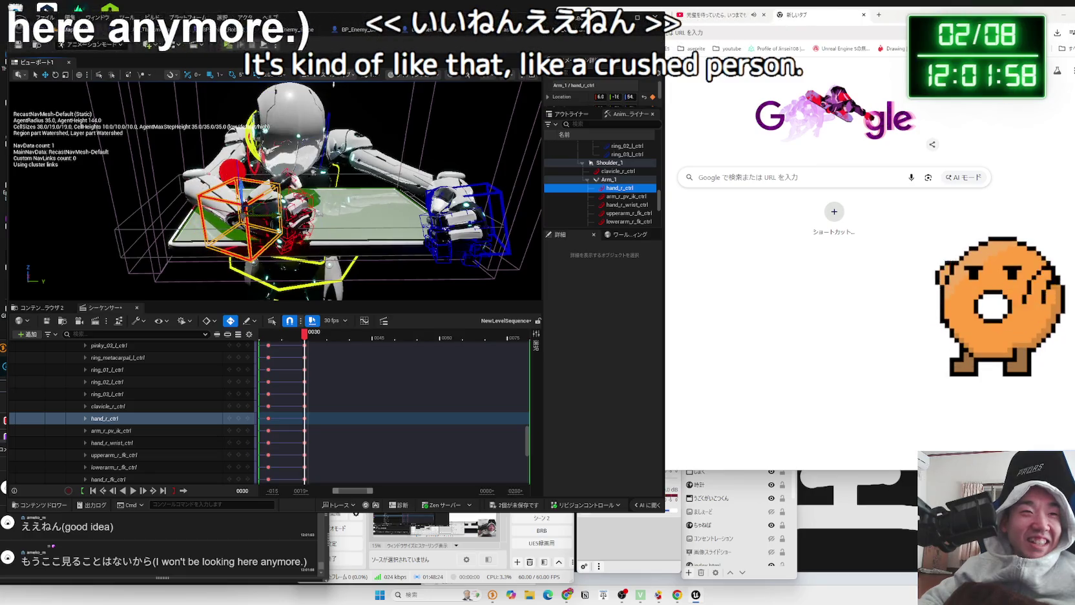
pyautogui.click(194, 165)
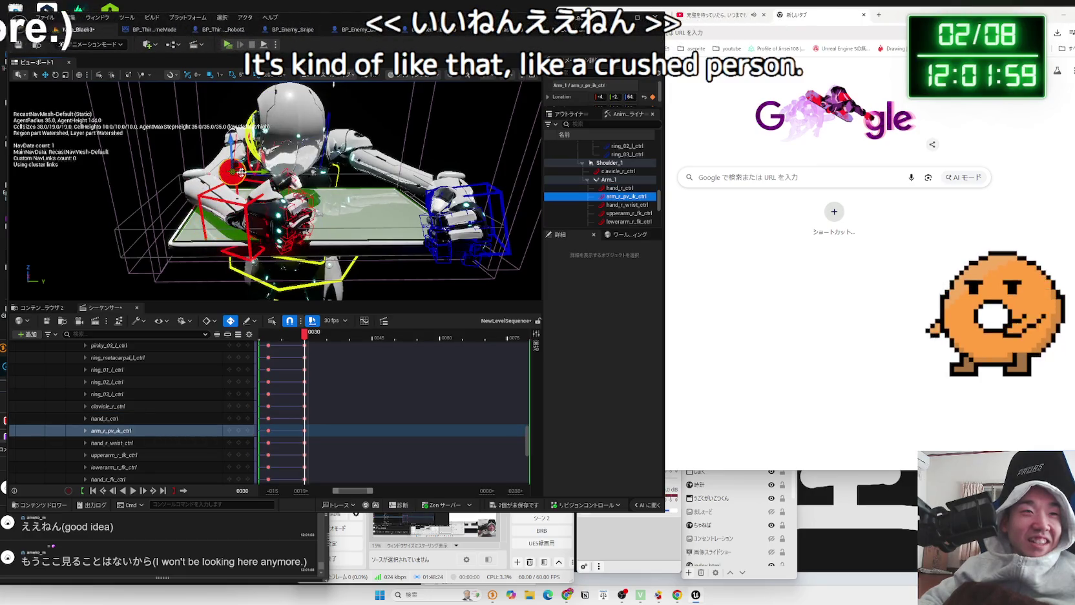
pyautogui.click(246, 224)
pyautogui.moveTo(271, 193); pyautogui.dragTo(304, 194)
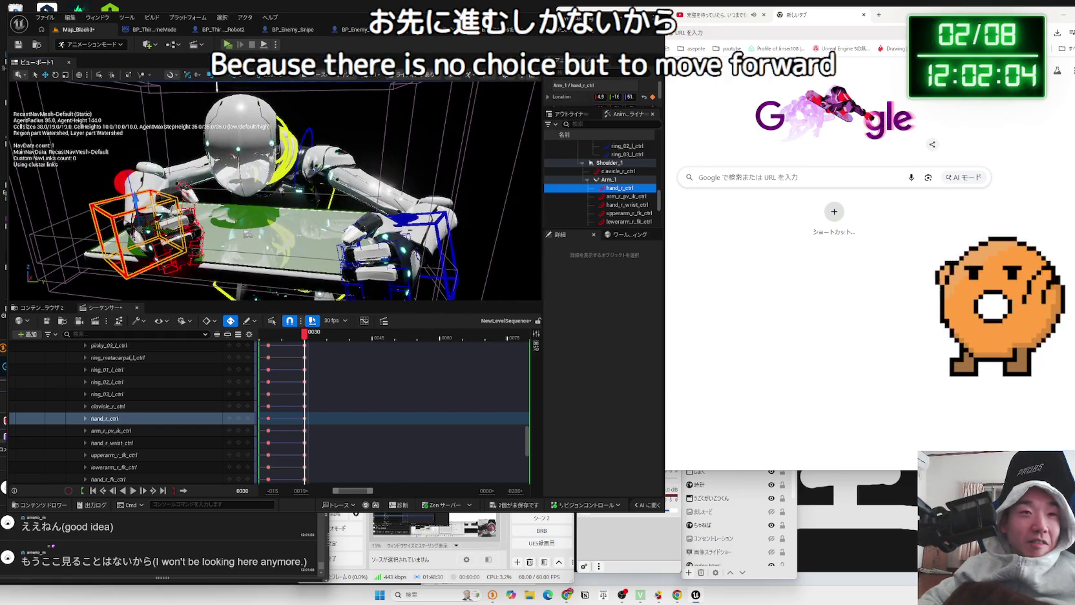
# Drag hand_l_ctrl across so the left hand rests on the table
pyautogui.moveTo(417, 252); pyautogui.dragTo(349, 240)
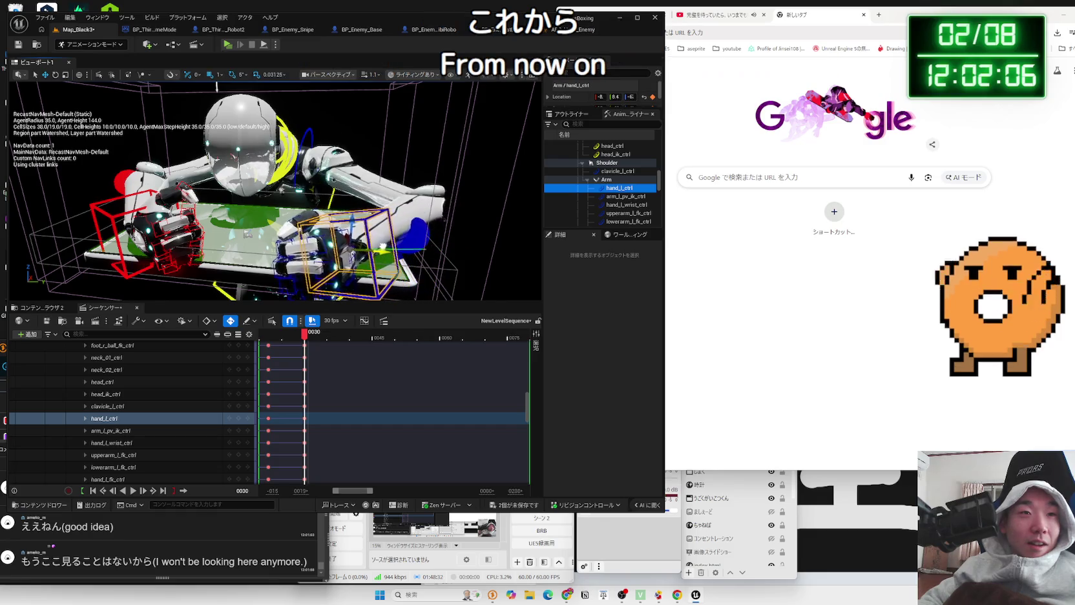
pyautogui.click(417, 240)
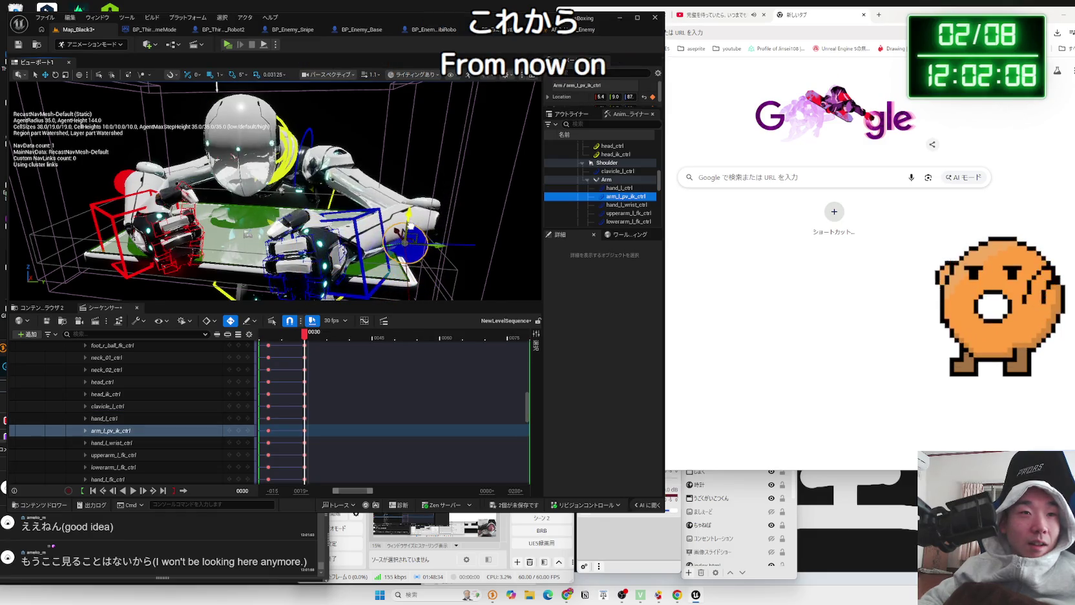
pyautogui.click(342, 255)
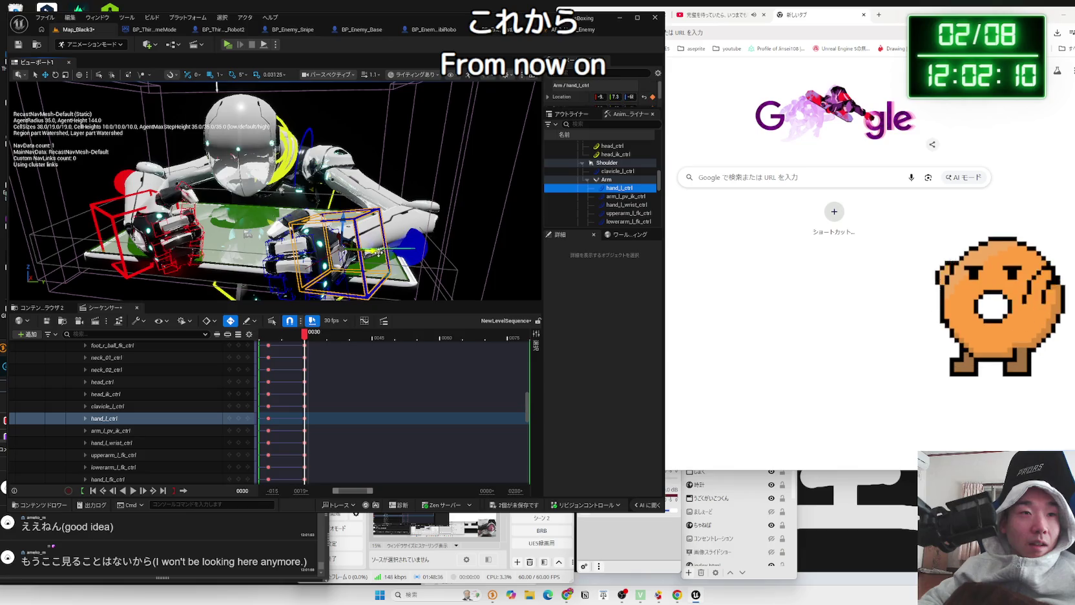
pyautogui.moveTo(381, 252); pyautogui.dragTo(392, 250)
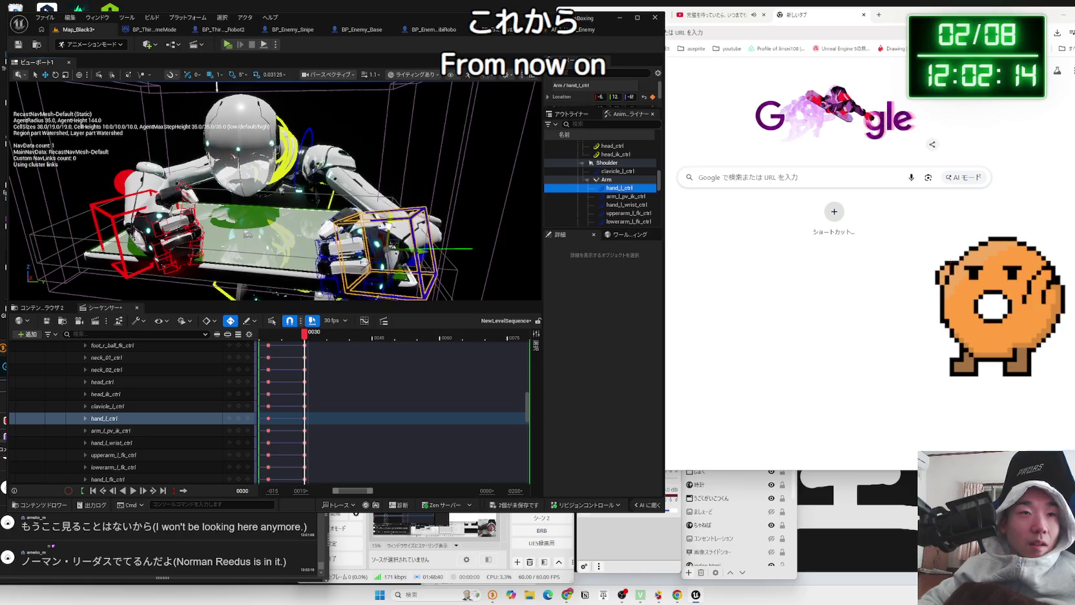
pyautogui.moveTo(392, 237); pyautogui.dragTo(432, 246)
pyautogui.click(406, 242)
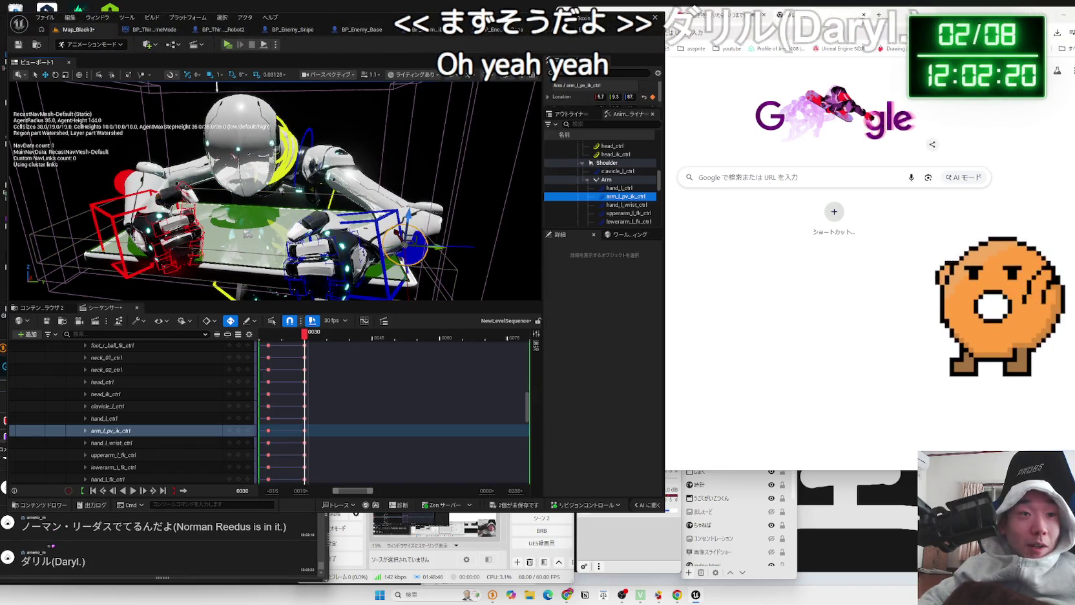
pyautogui.click(388, 258)
pyautogui.moveTo(387, 258); pyautogui.dragTo(317, 234)
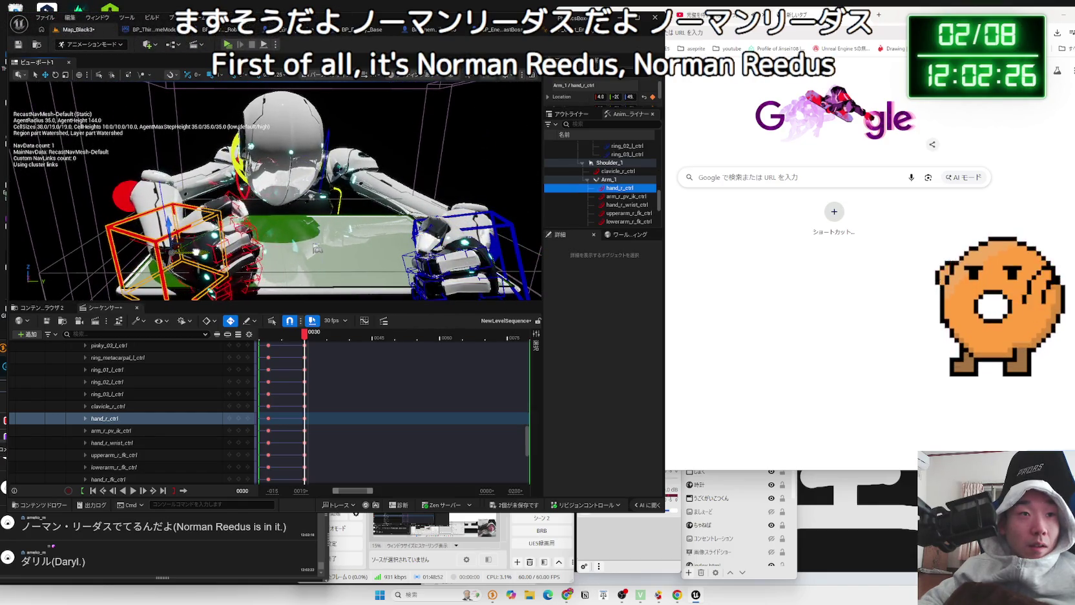
pyautogui.moveTo(317, 248); pyautogui.dragTo(236, 218)
pyautogui.scroll(-5, 275, 191)
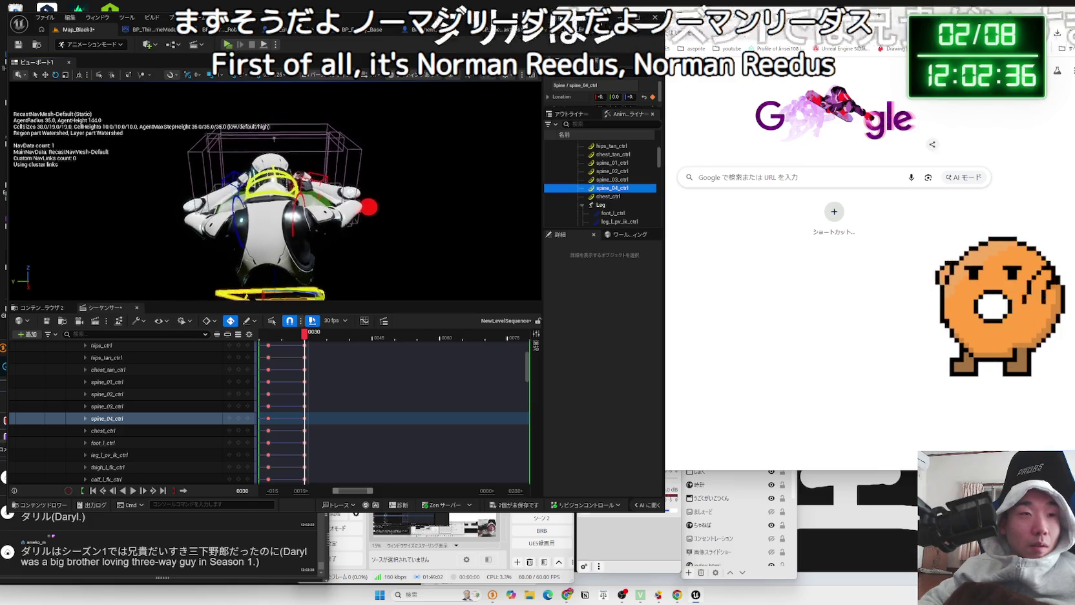
# Rotate head_ctrl by 15 degrees and neck_01_ctrl to 15 degrees
pyautogui.moveTo(275, 194); pyautogui.dragTo(275, 175)
pyautogui.moveTo(283, 130)
pyautogui.mouseDown()
pyautogui.moveTo(179, 127)
pyautogui.moveTo(164, 110)
pyautogui.mouseUp()
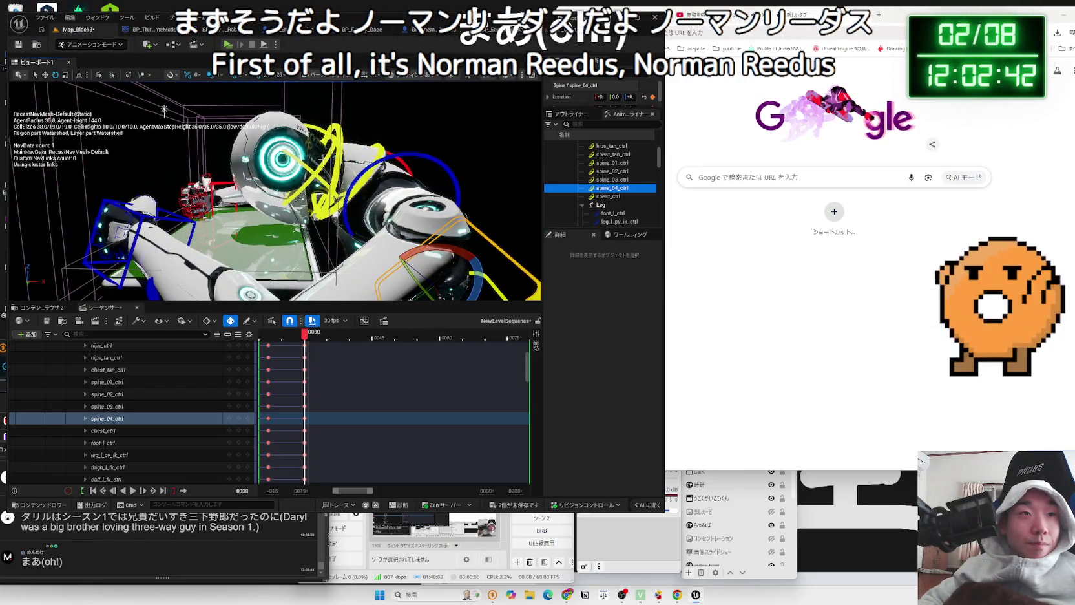
pyautogui.click(321, 157)
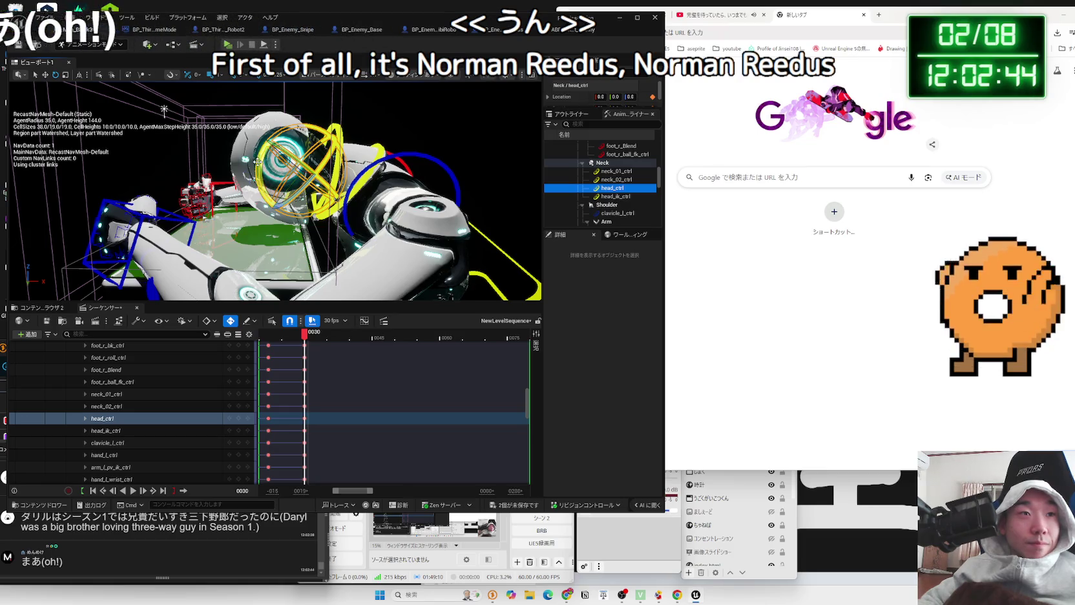
pyautogui.moveTo(164, 110); pyautogui.dragTo(164, 110)
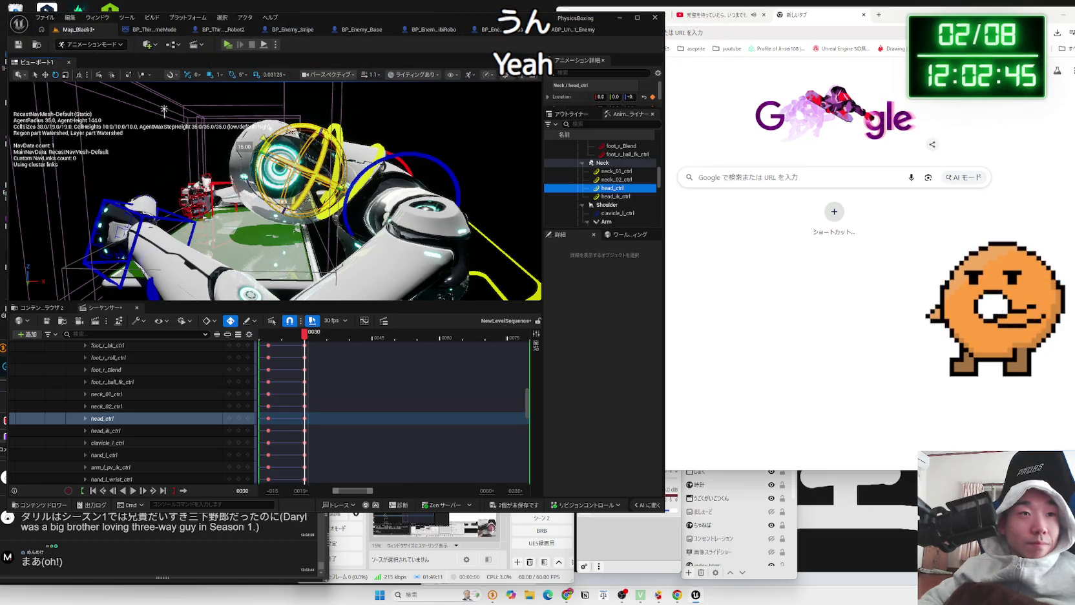
pyautogui.click(376, 149)
pyautogui.moveTo(326, 152); pyautogui.dragTo(323, 162)
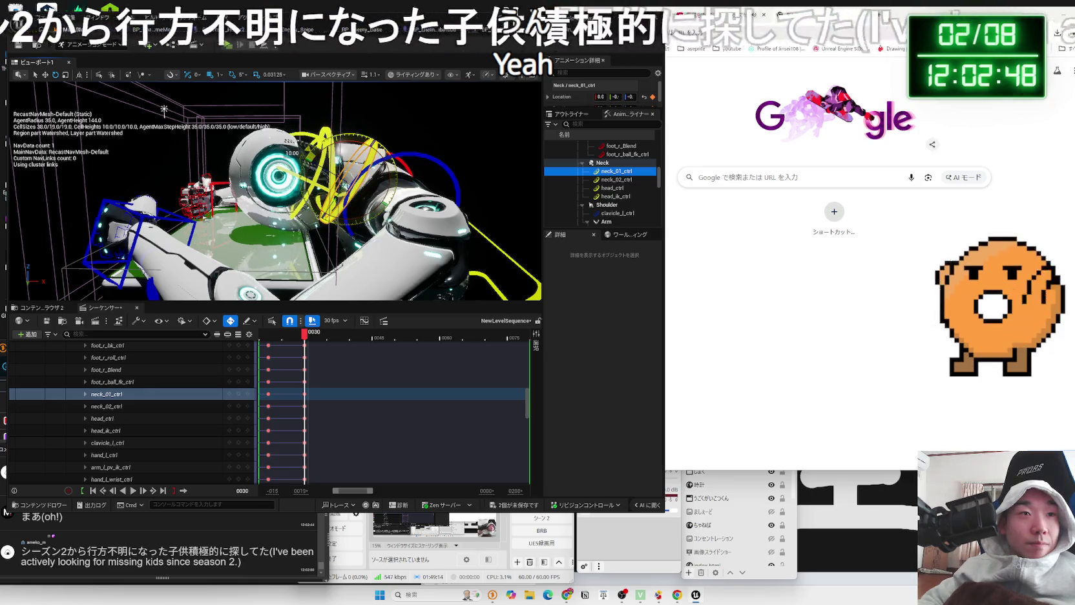
# Rotate head_ctrl further to 45 degrees
pyautogui.moveTo(164, 110); pyautogui.dragTo(97, 122)
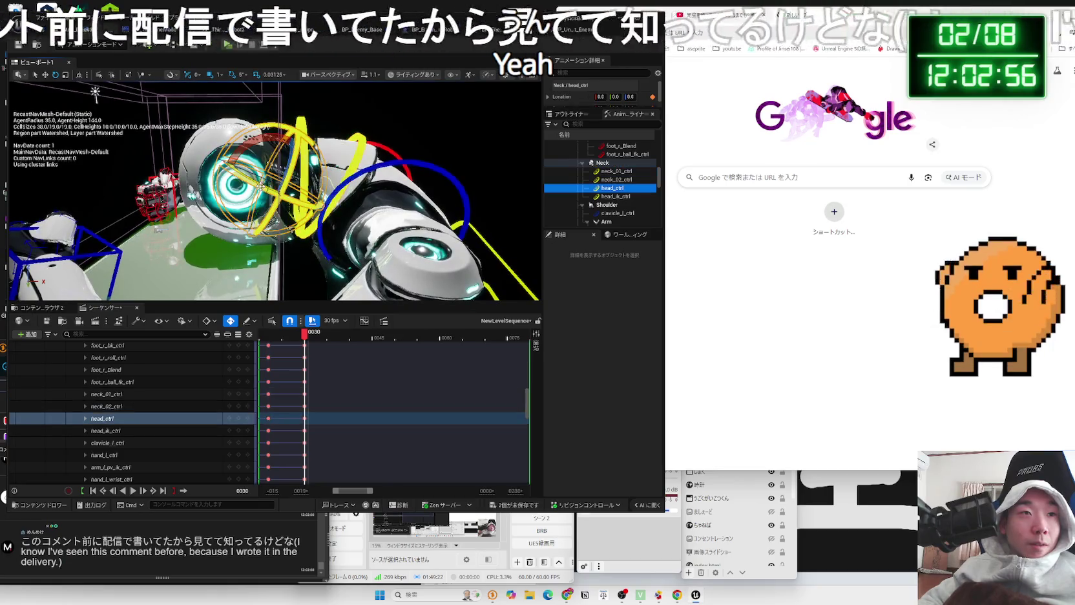
pyautogui.click(259, 175)
pyautogui.moveTo(297, 187); pyautogui.dragTo(284, 165)
pyautogui.moveTo(95, 92)
pyautogui.mouseDown()
pyautogui.moveTo(194, 193)
pyautogui.moveTo(299, 331)
pyautogui.mouseUp()
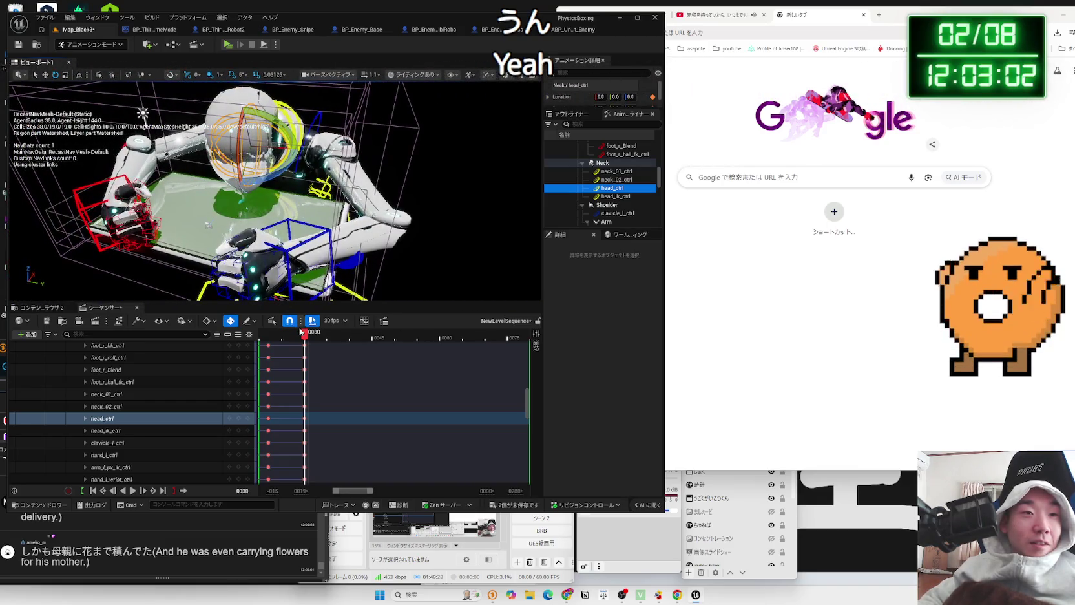
pyautogui.scroll(6, 196, 394)
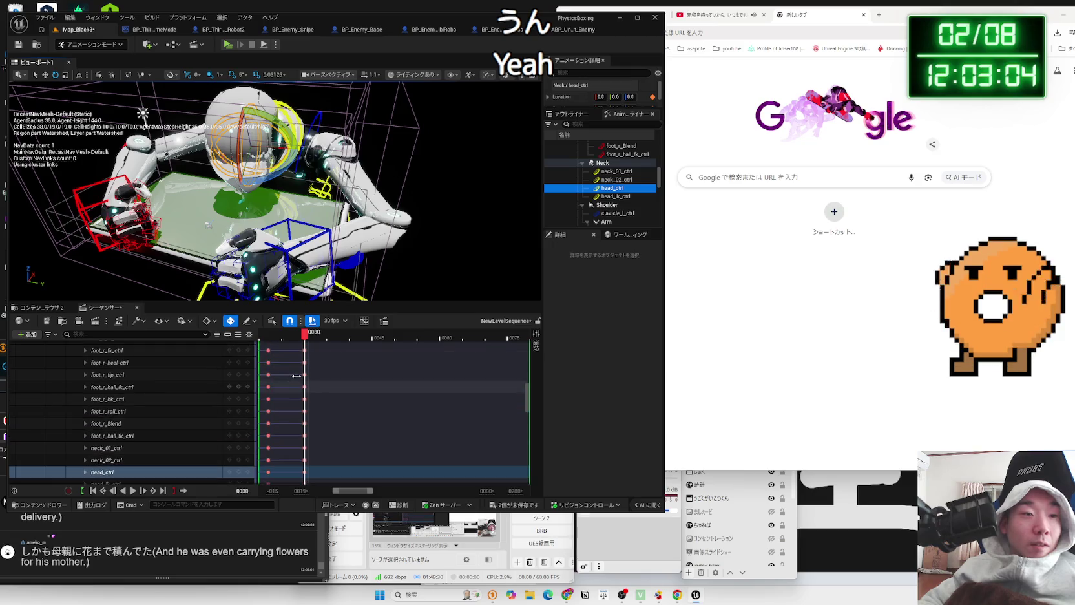
# Play back the sequence and stop near the start of the pose change
pyautogui.scroll(10, 196, 392)
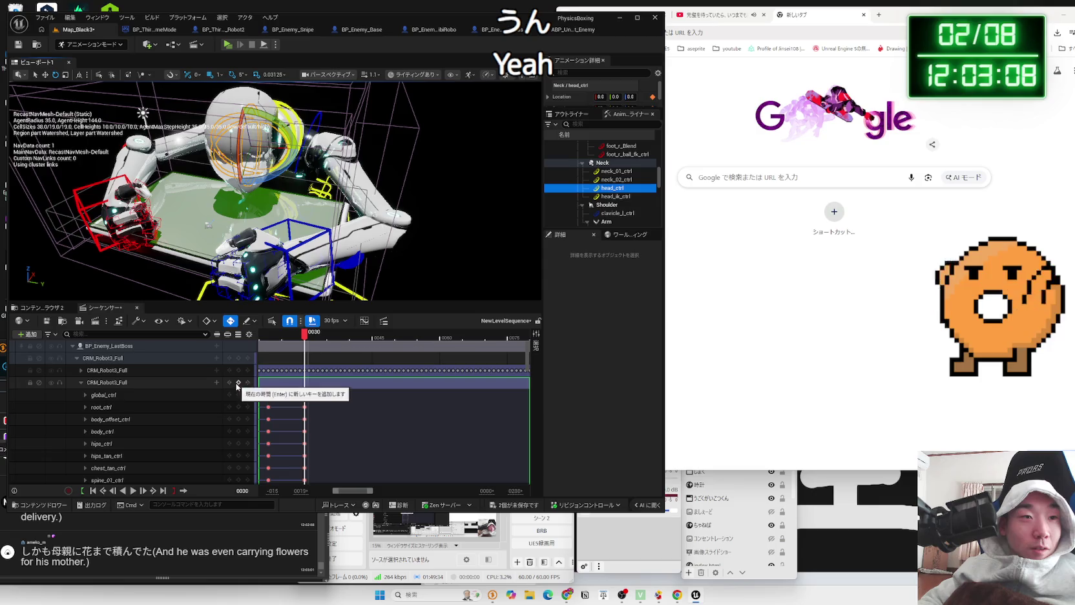
pyautogui.press('p')
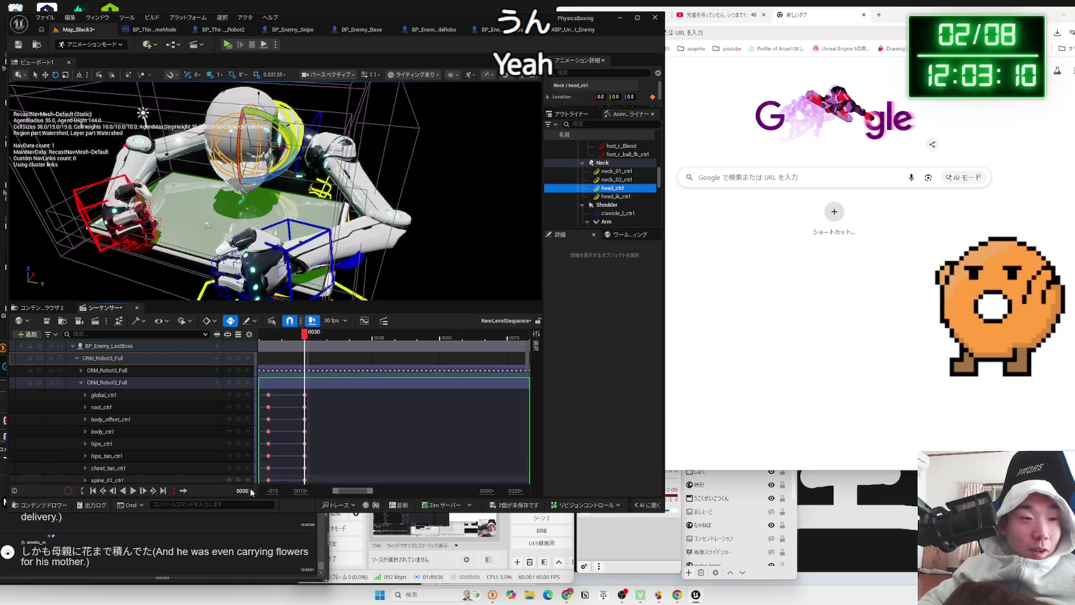
pyautogui.click(211, 551)
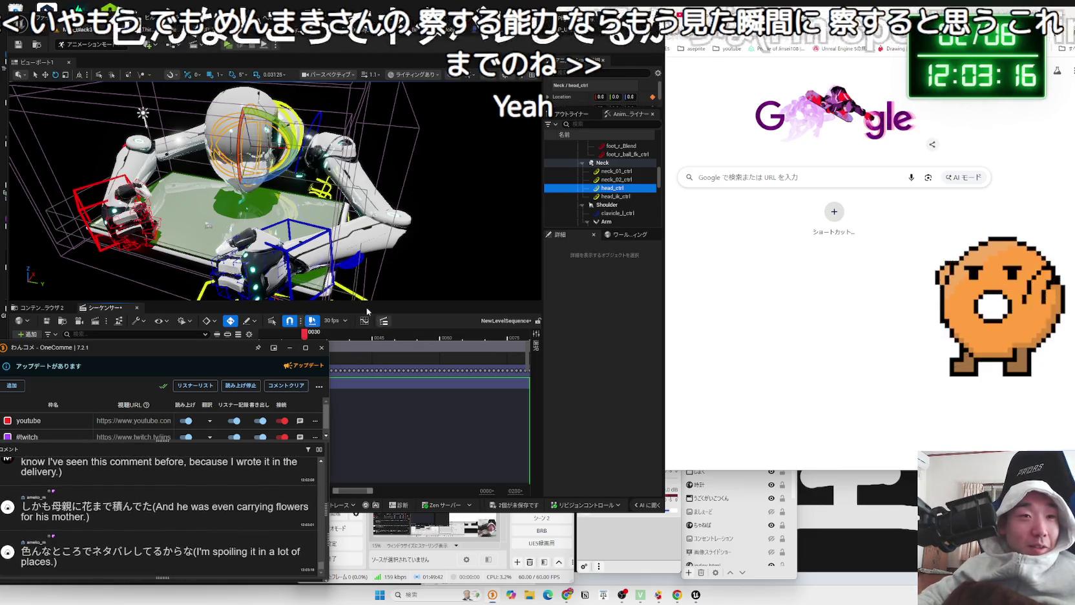
pyautogui.click(290, 336)
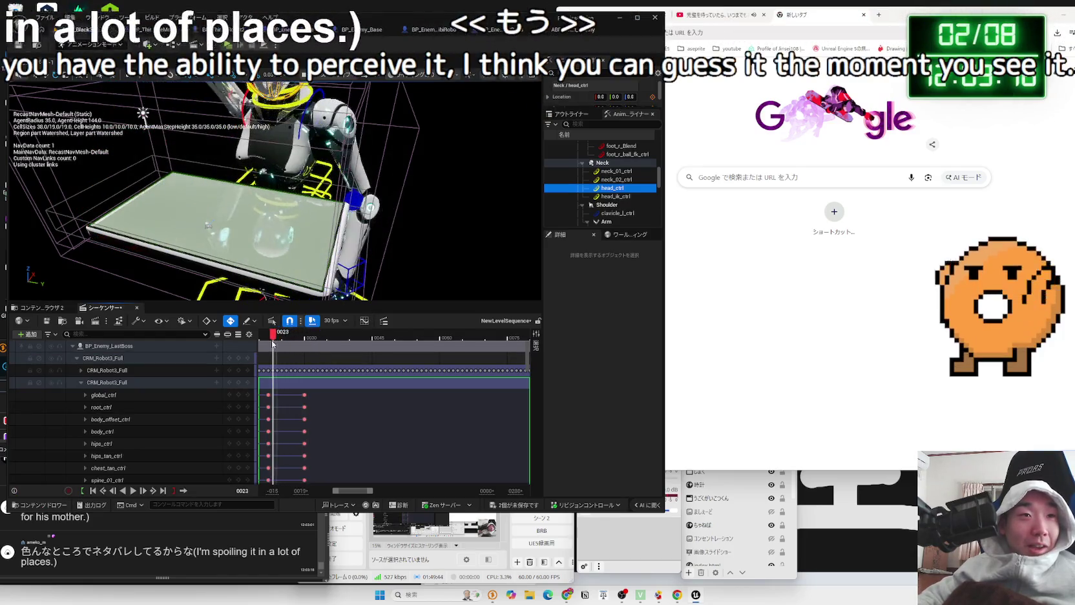
pyautogui.press('space')
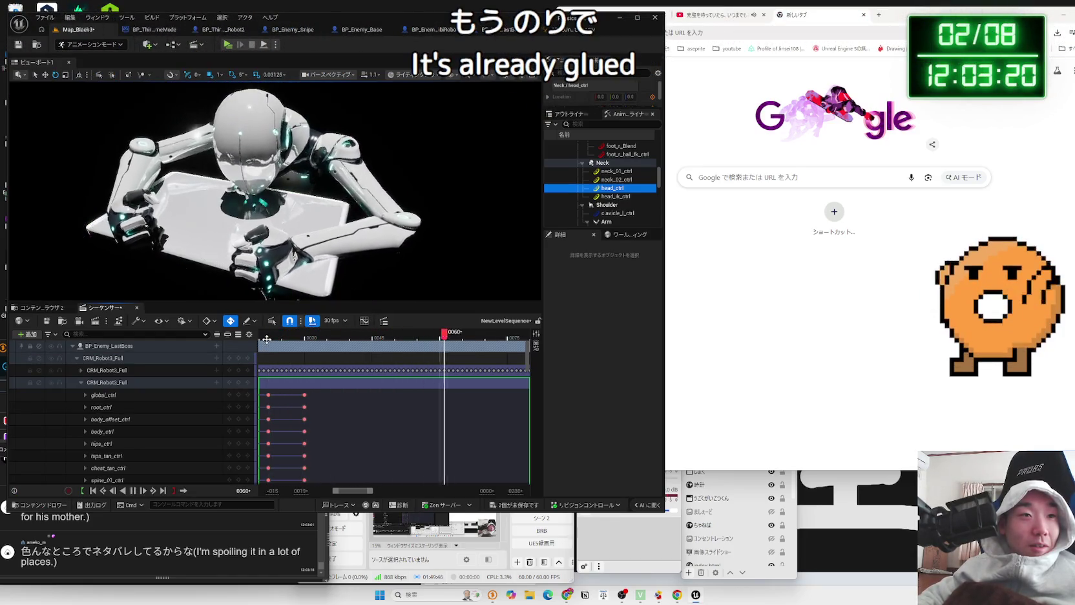
pyautogui.click(265, 334)
# Collapse the CRM_Robot3_Full control rig track and view the robot from the side
pyautogui.scroll(-2, 277, 408)
pyautogui.click(83, 383)
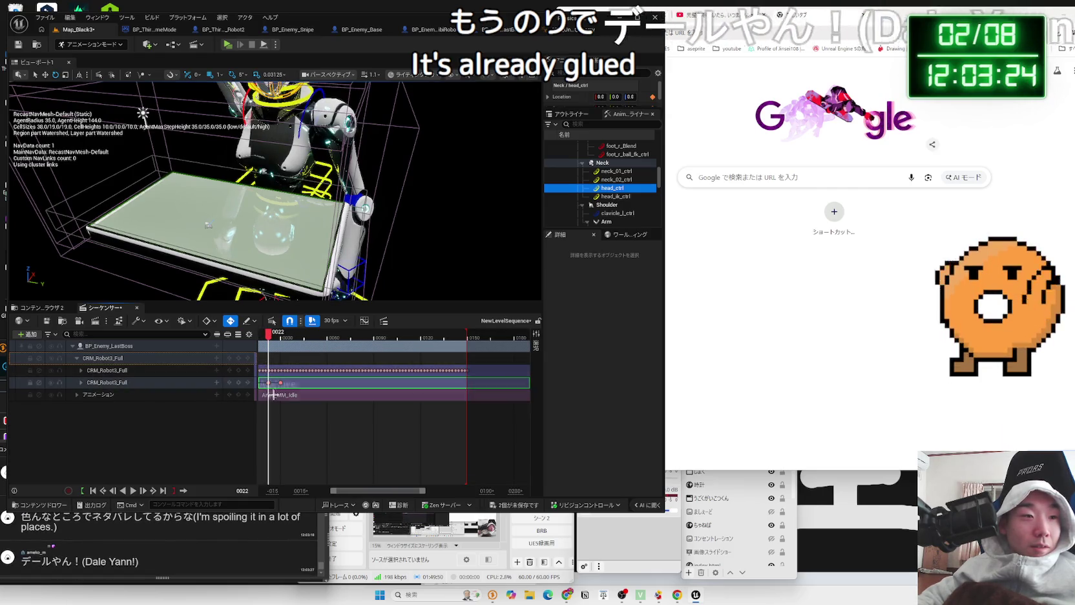
pyautogui.scroll(3, 281, 409)
pyautogui.scroll(2, 348, 489)
pyautogui.scroll(2, 342, 491)
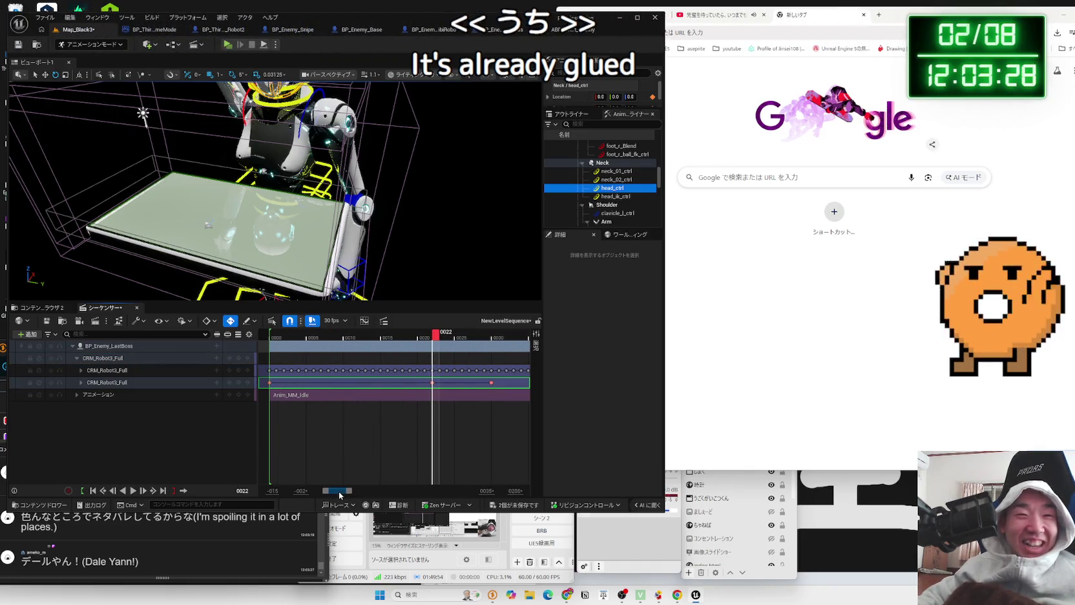
pyautogui.moveTo(146, 143); pyautogui.dragTo(204, 120)
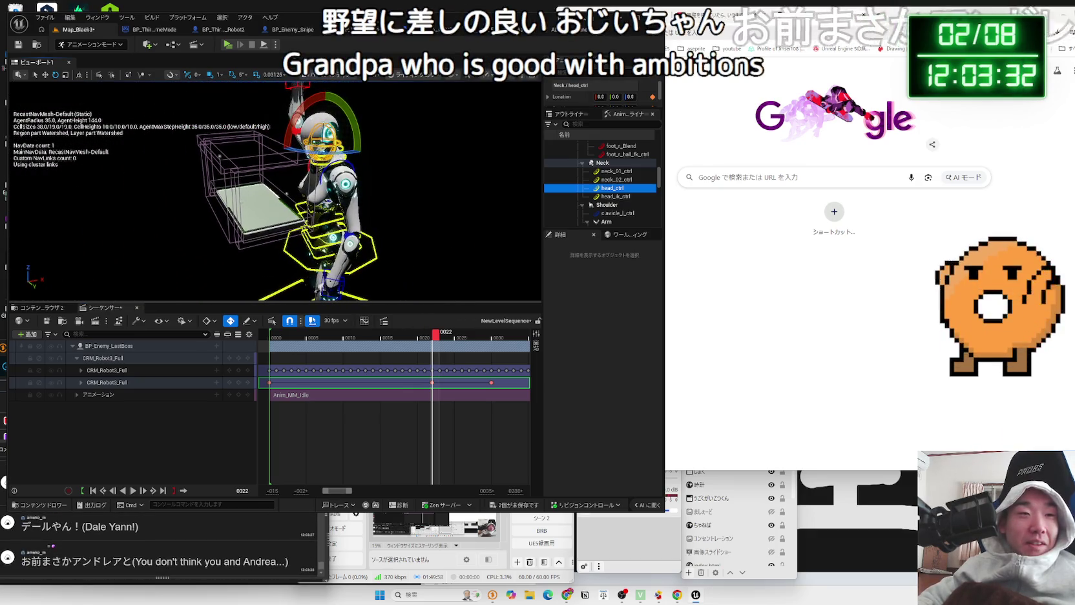
# Raise hand_l_ctrl higher and slightly inward at frame 22
pyautogui.click(350, 237)
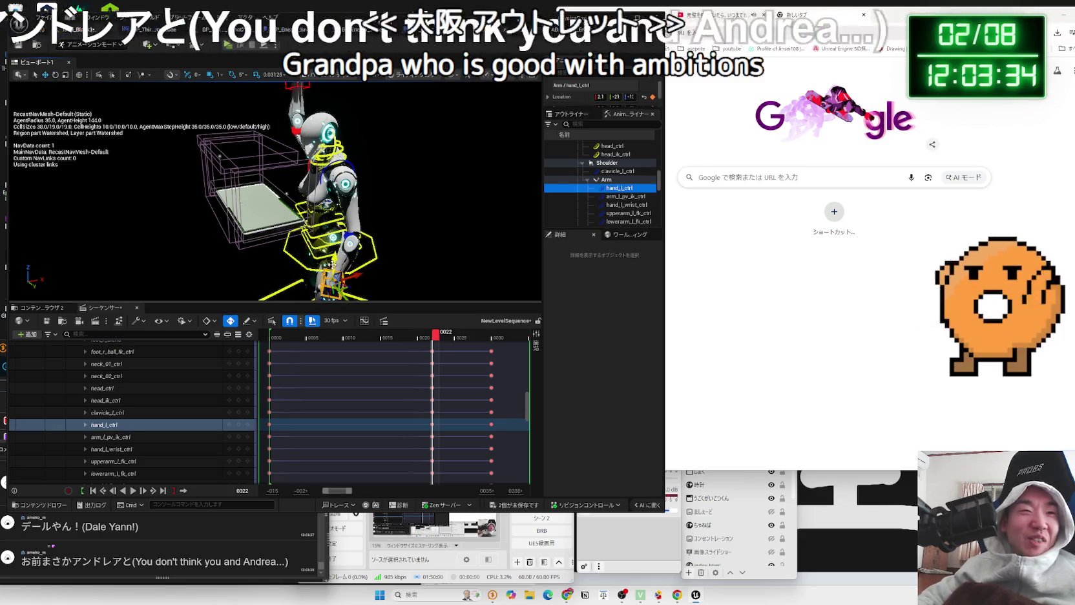
pyautogui.moveTo(340, 205)
pyautogui.mouseDown()
pyautogui.moveTo(346, 155)
pyautogui.moveTo(326, 162)
pyautogui.mouseUp()
pyautogui.moveTo(348, 201); pyautogui.dragTo(348, 165)
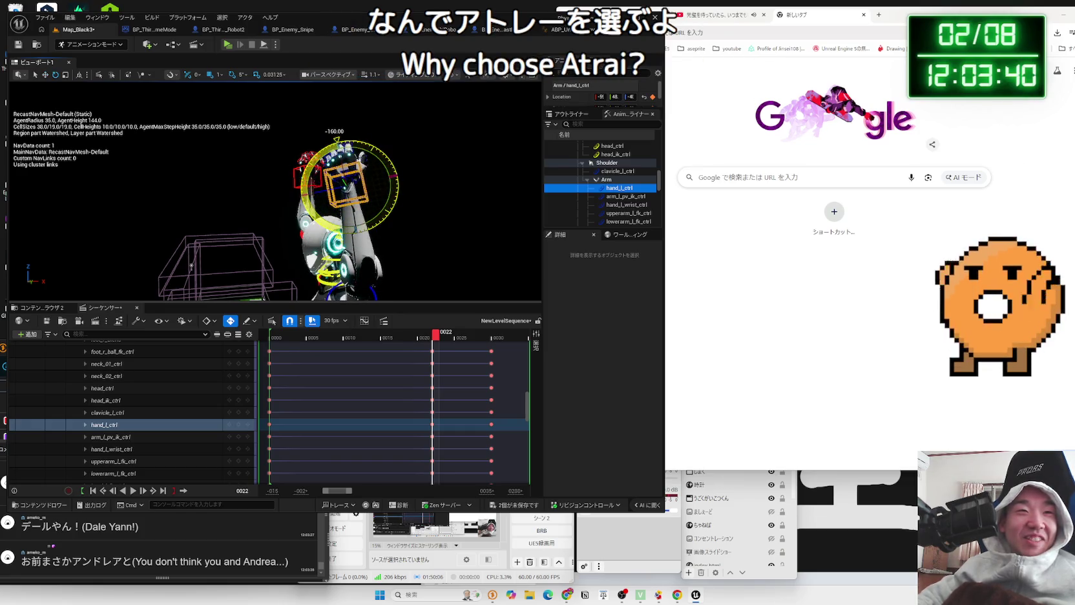
pyautogui.moveTo(477, 232)
pyautogui.mouseDown()
pyautogui.moveTo(440, 239)
pyautogui.moveTo(475, 231)
pyautogui.mouseUp()
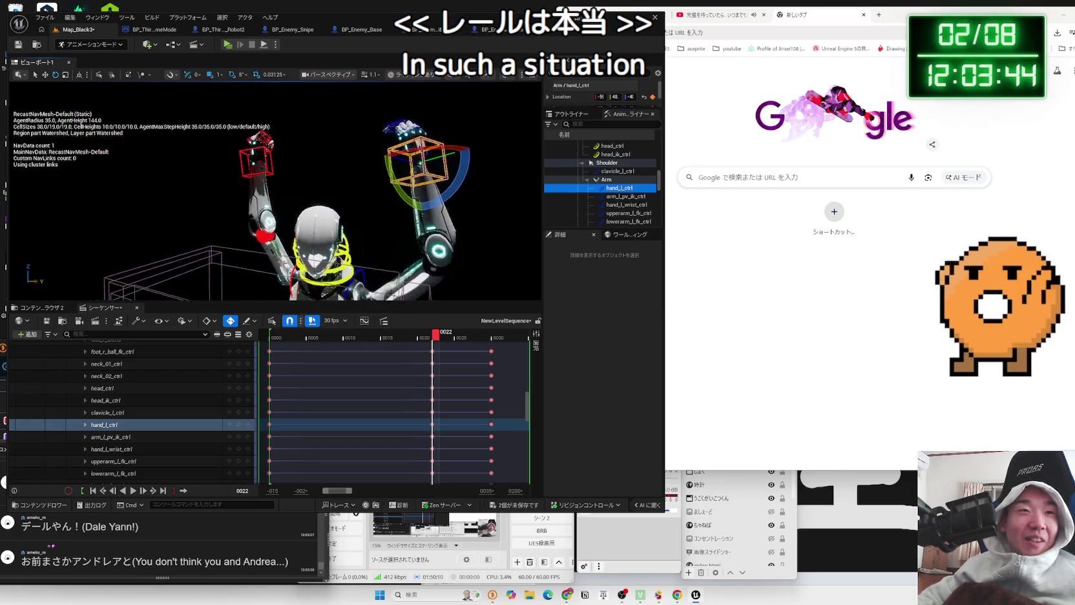
pyautogui.moveTo(434, 173); pyautogui.dragTo(422, 166)
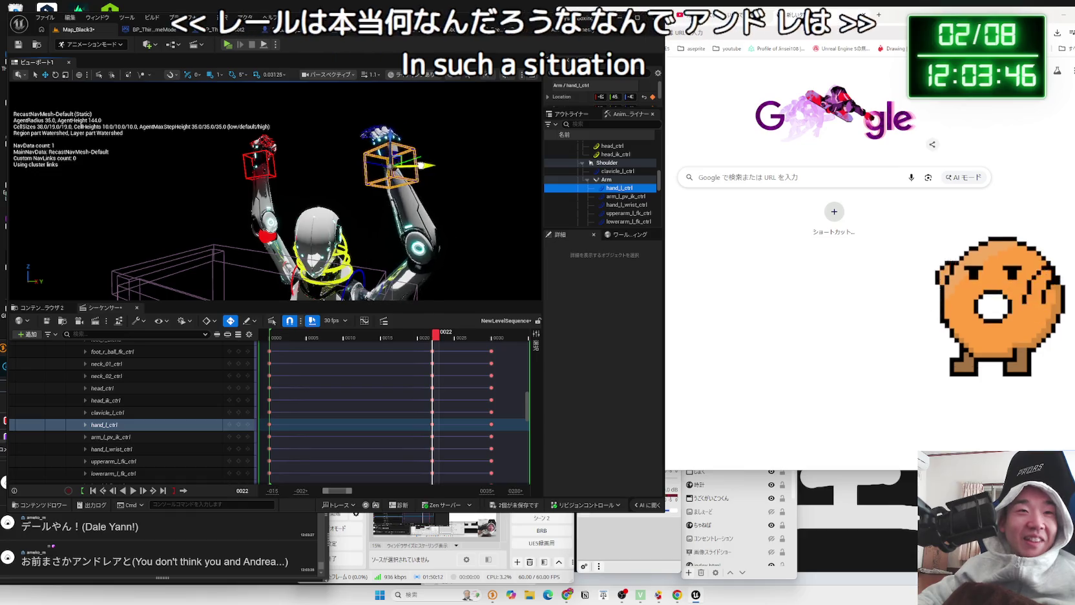
# Frame and rotate the left hand control, then deselect it
pyautogui.press('f')
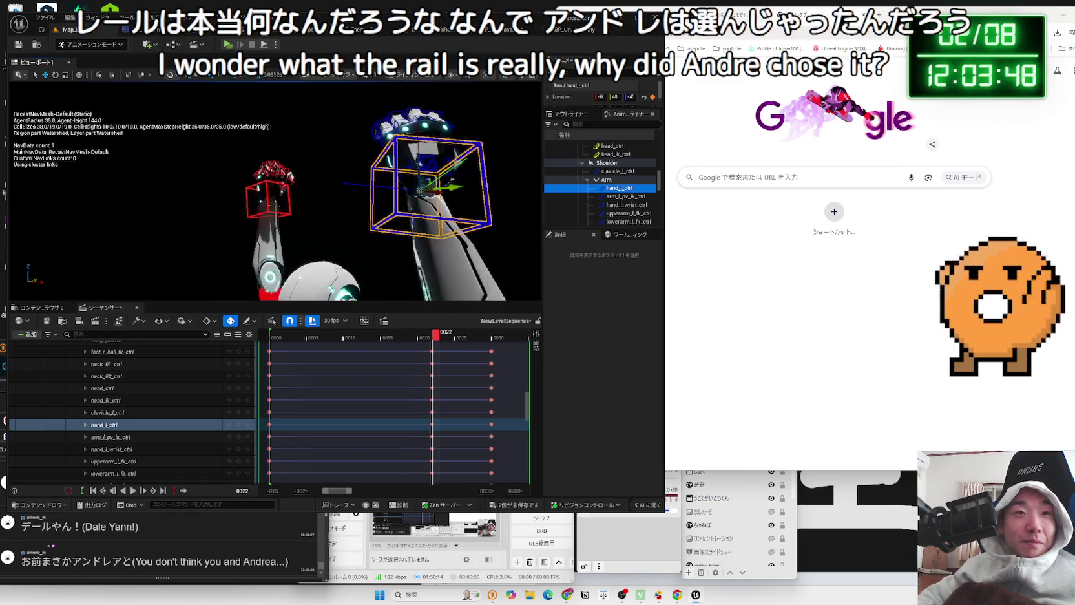
pyautogui.moveTo(362, 187); pyautogui.dragTo(414, 181)
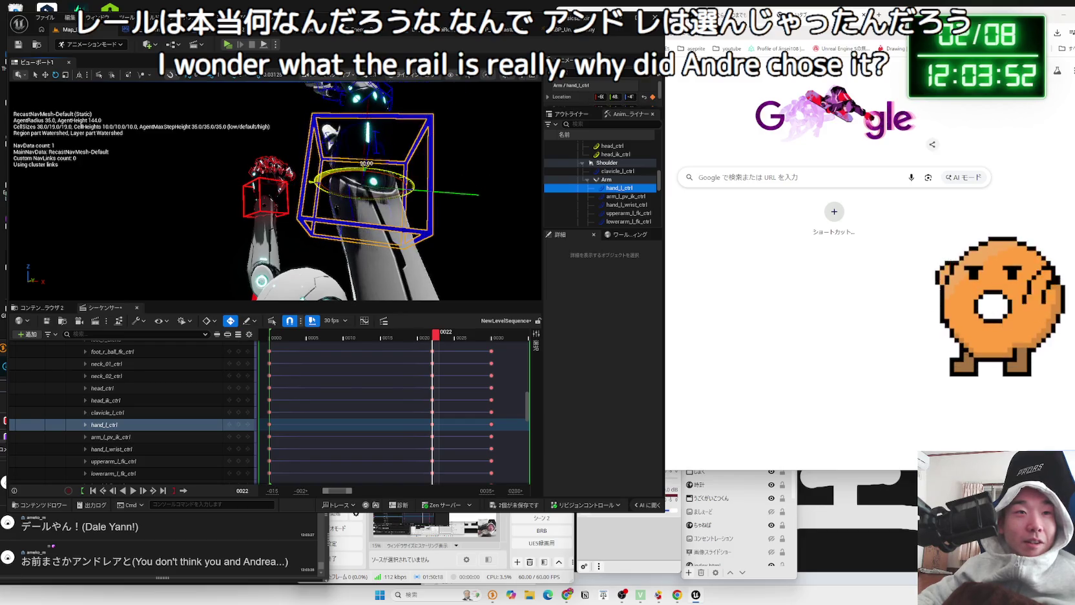
pyautogui.moveTo(338, 173); pyautogui.dragTo(388, 176)
pyautogui.click(396, 223)
pyautogui.moveTo(396, 223)
pyautogui.mouseDown()
pyautogui.moveTo(400, 172)
pyautogui.moveTo(344, 187)
pyautogui.moveTo(345, 197)
pyautogui.moveTo(345, 184)
pyautogui.moveTo(329, 192)
pyautogui.mouseUp()
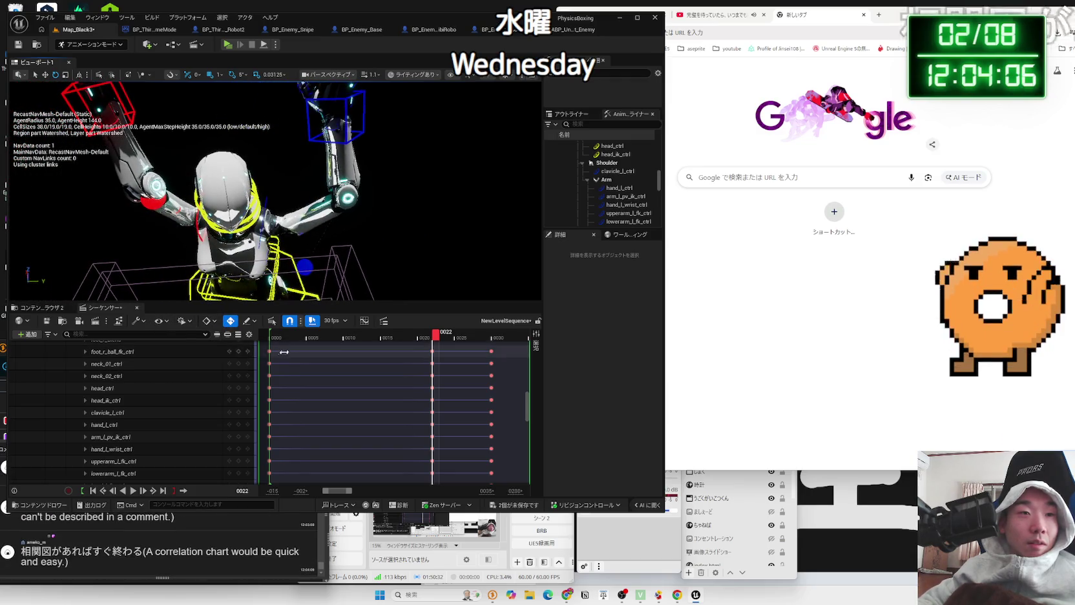
# Scroll up the Sequencer track list and collapse the CRM_Robot3_Full rig track
pyautogui.scroll(3, 253, 389)
pyautogui.scroll(10, 181, 391)
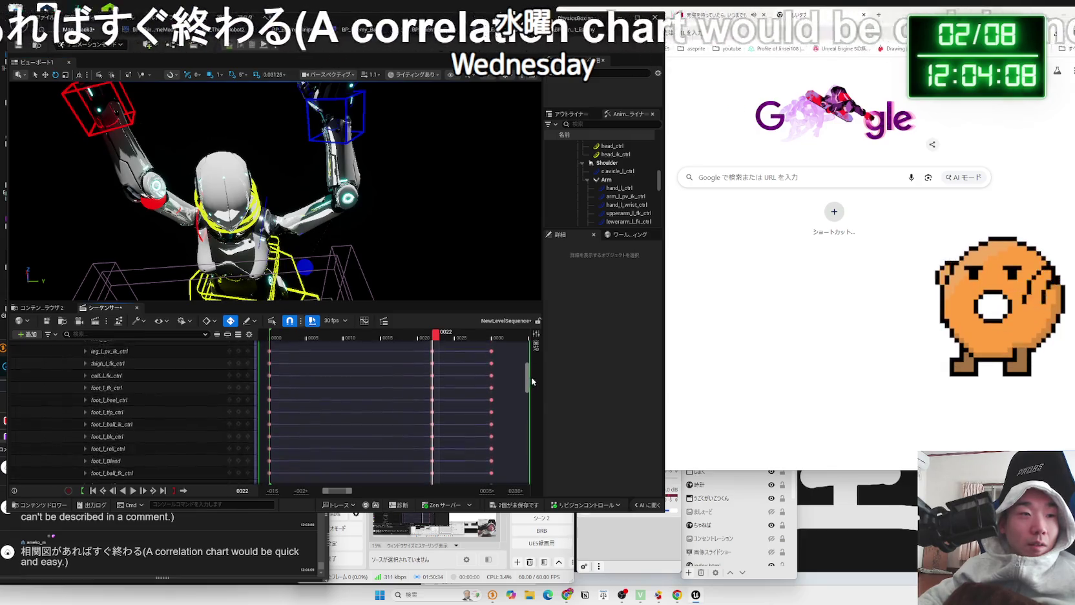
pyautogui.scroll(1, 181, 390)
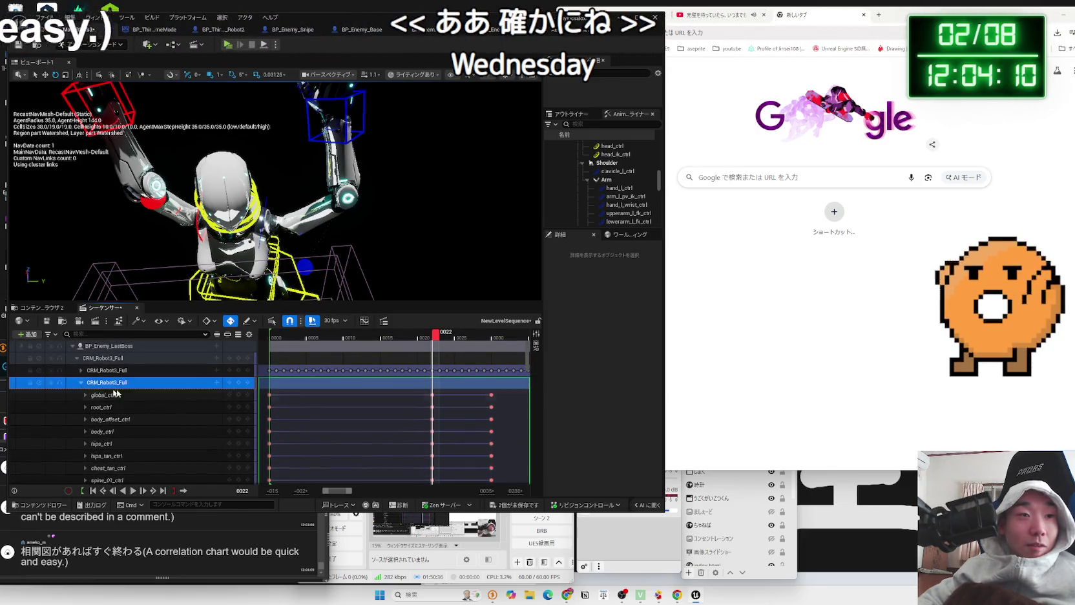
pyautogui.click(81, 385)
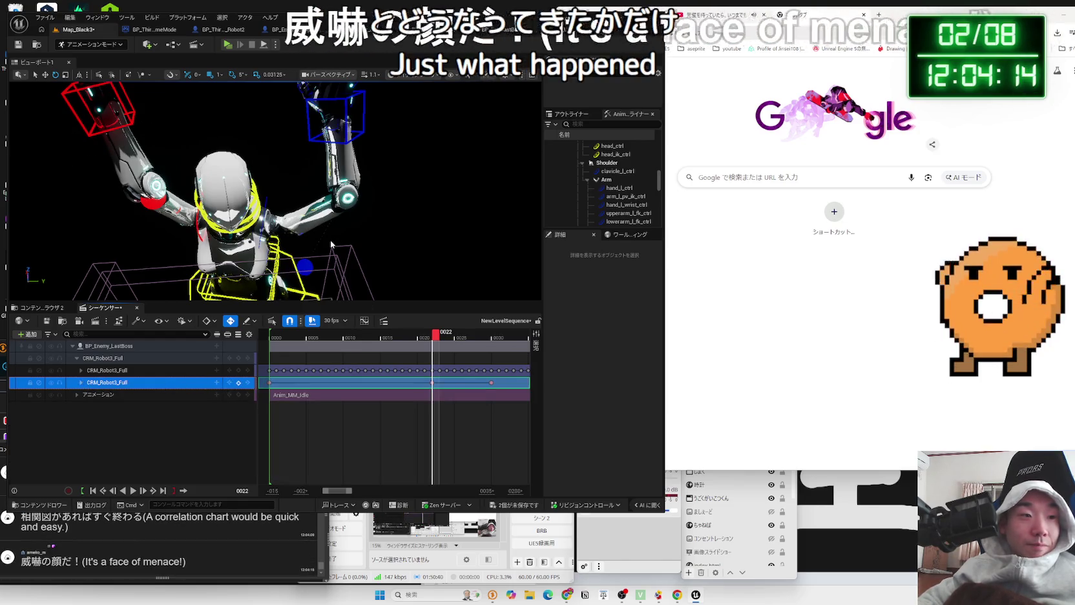
# Switch the broadcast back to the desktop scene and return to the Unreal editor
pyautogui.rightClick(216, 110)
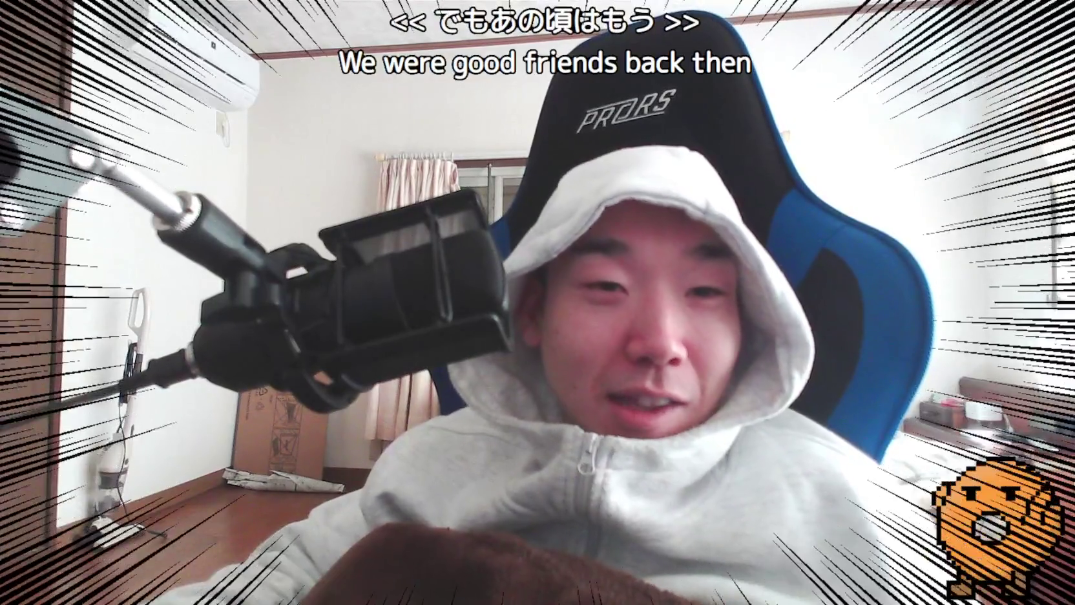
pyautogui.click(541, 504)
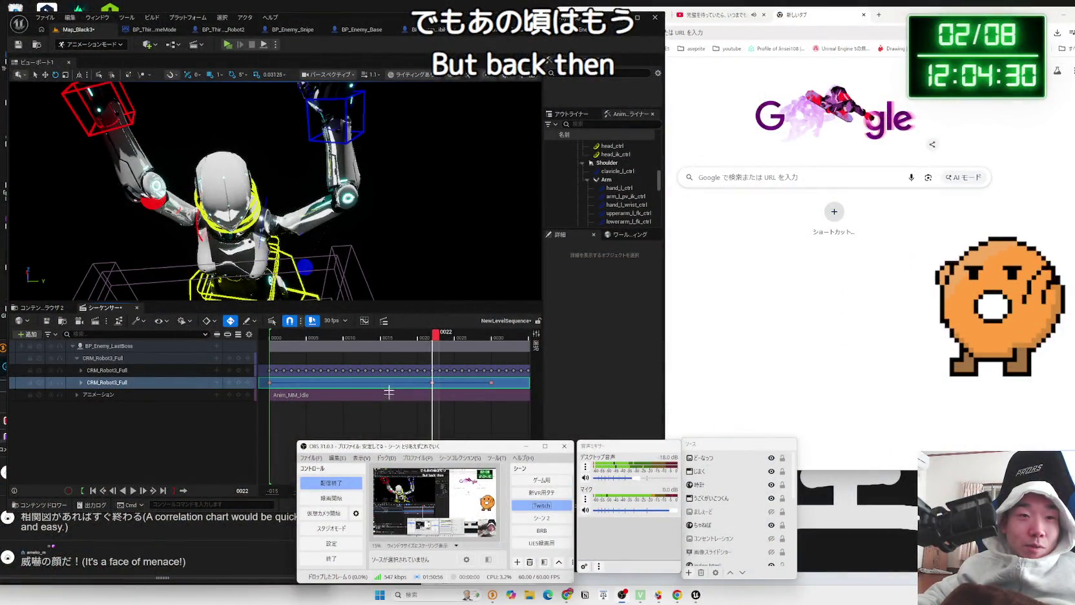
pyautogui.click(424, 377)
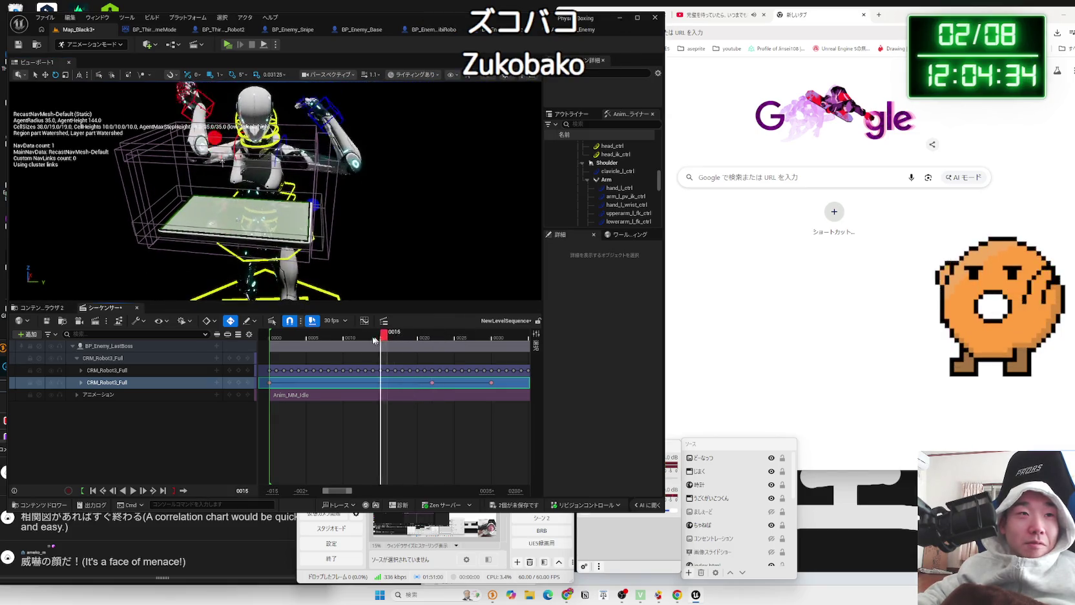
# Preview the transition from frame 0000 to frame 0010 and orbit around the robot
pyautogui.moveTo(279, 337); pyautogui.dragTo(340, 275)
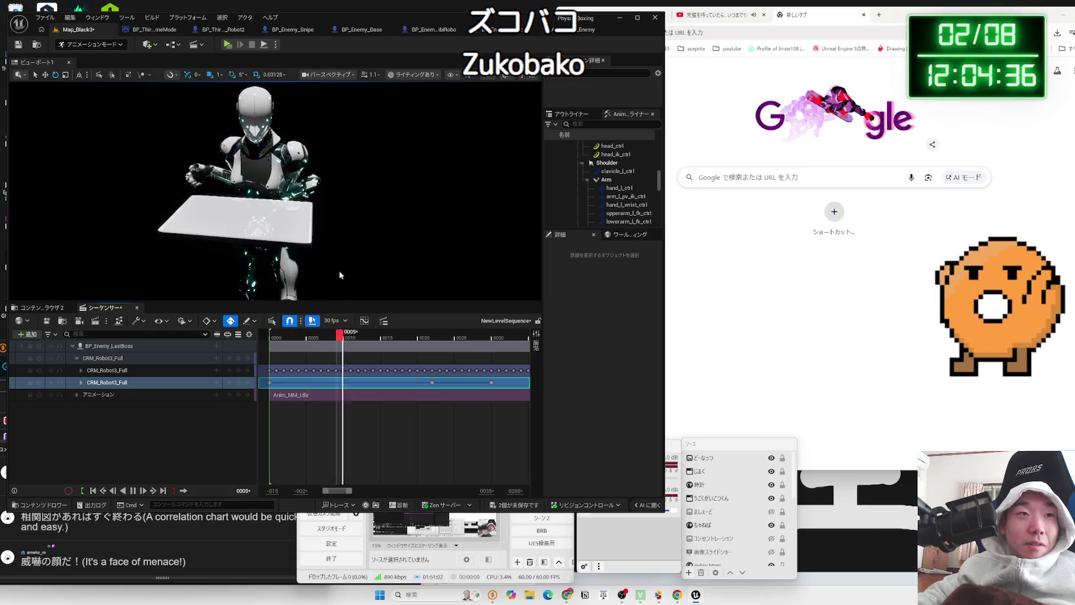
pyautogui.click(276, 336)
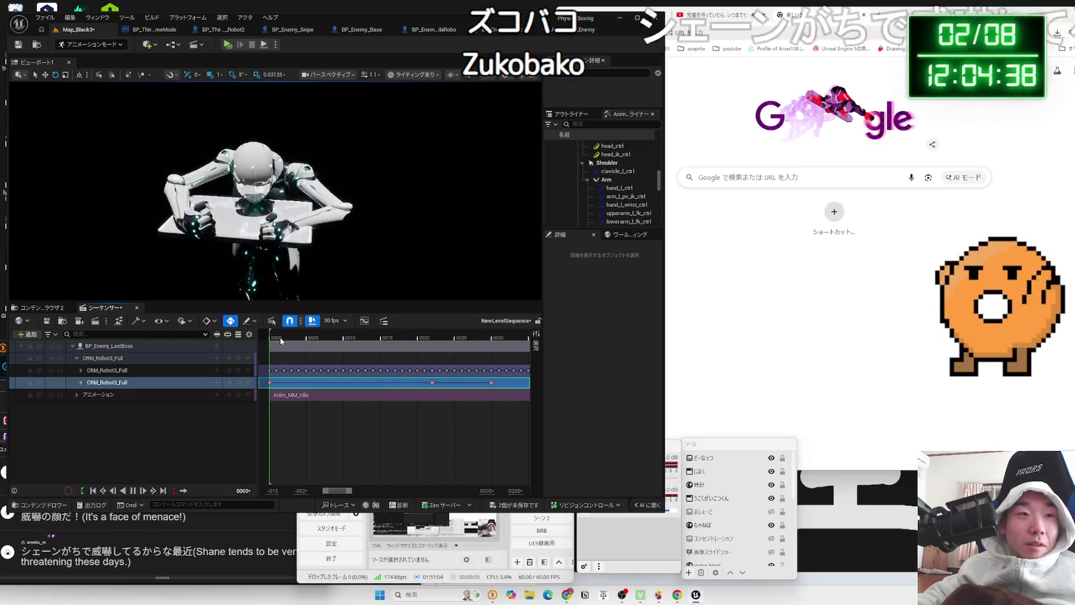
pyautogui.moveTo(276, 336); pyautogui.dragTo(318, 336)
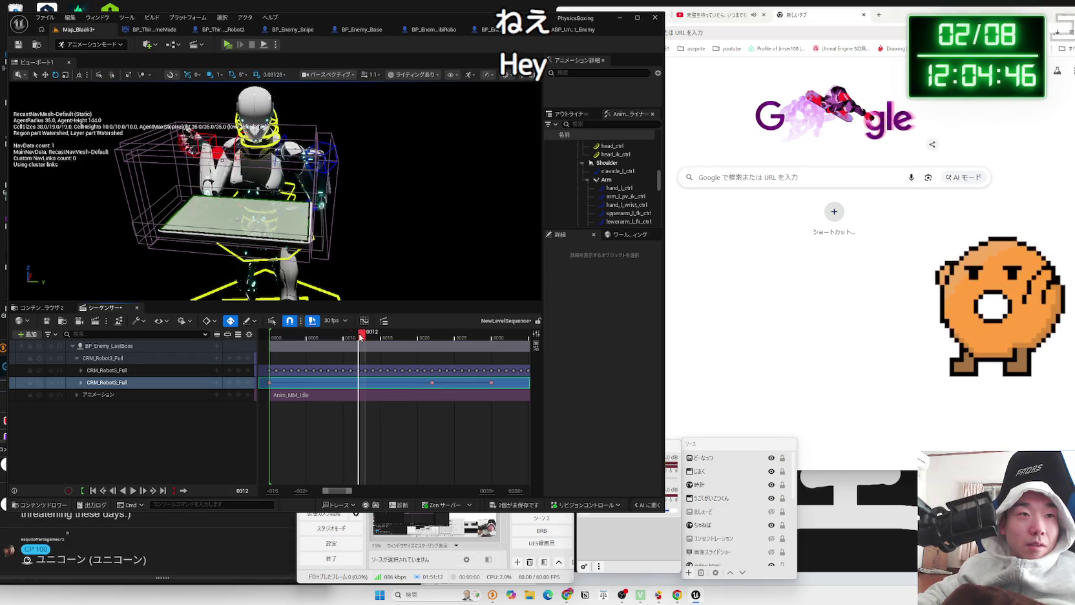
pyautogui.moveTo(360, 336); pyautogui.dragTo(346, 335)
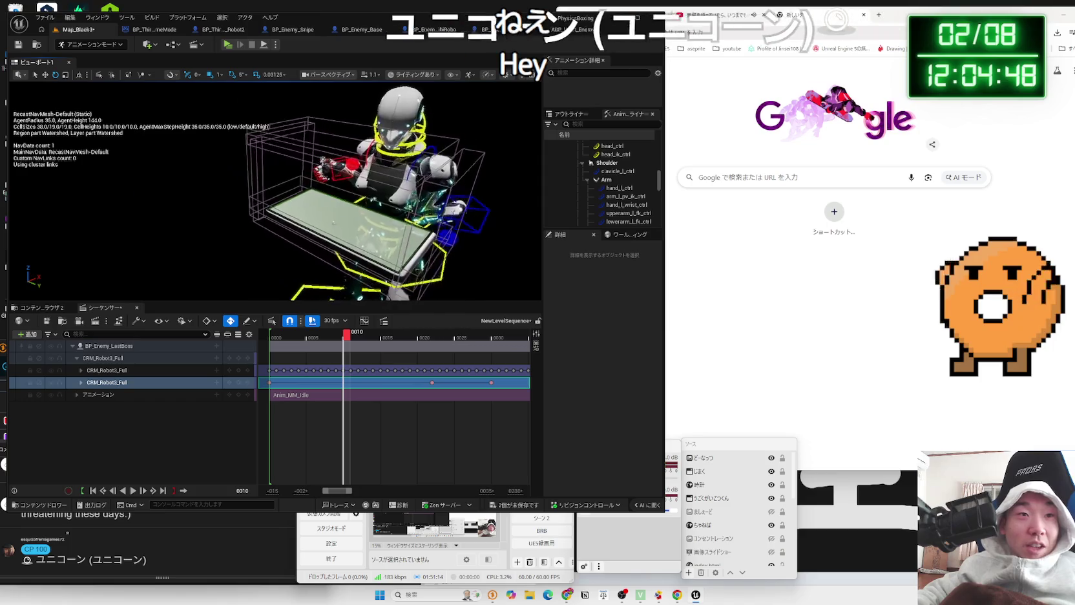
pyautogui.moveTo(413, 220); pyautogui.dragTo(355, 241)
# Shift hand_l_ctrl sideways at frame 0010, then switch the broadcast to the full-screen webcam scene
pyautogui.click(337, 226)
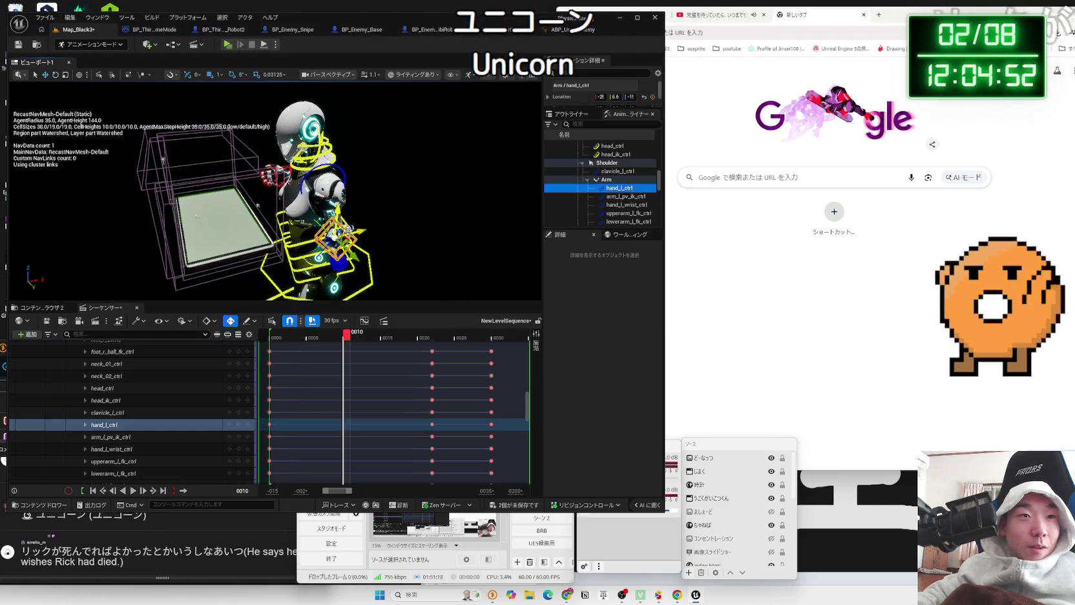
pyautogui.moveTo(318, 244); pyautogui.dragTo(260, 248)
pyautogui.moveTo(371, 271); pyautogui.dragTo(397, 414)
pyautogui.click(233, 554)
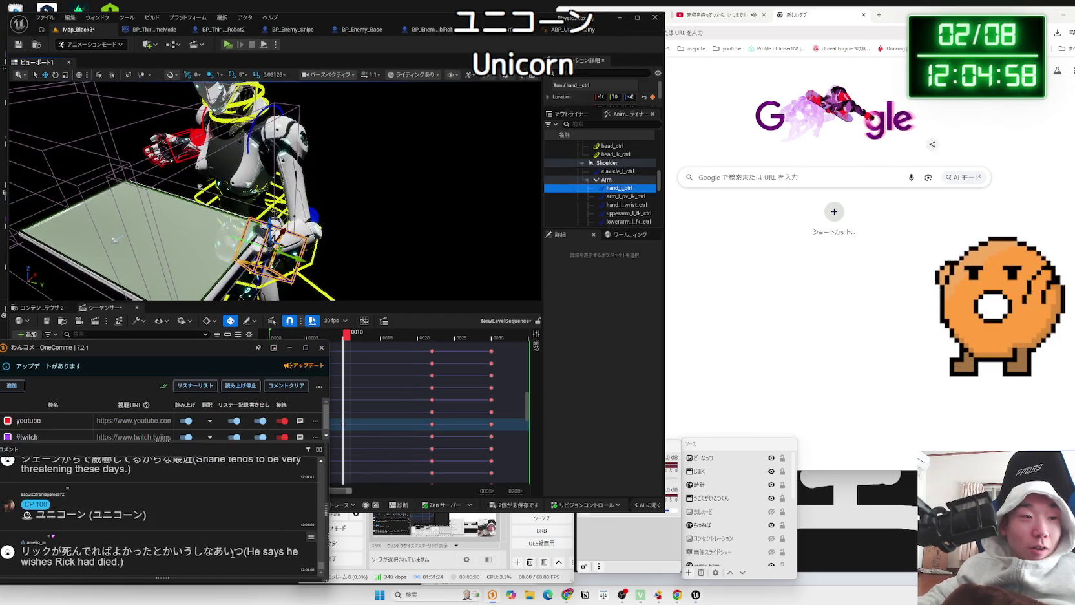
pyautogui.click(533, 532)
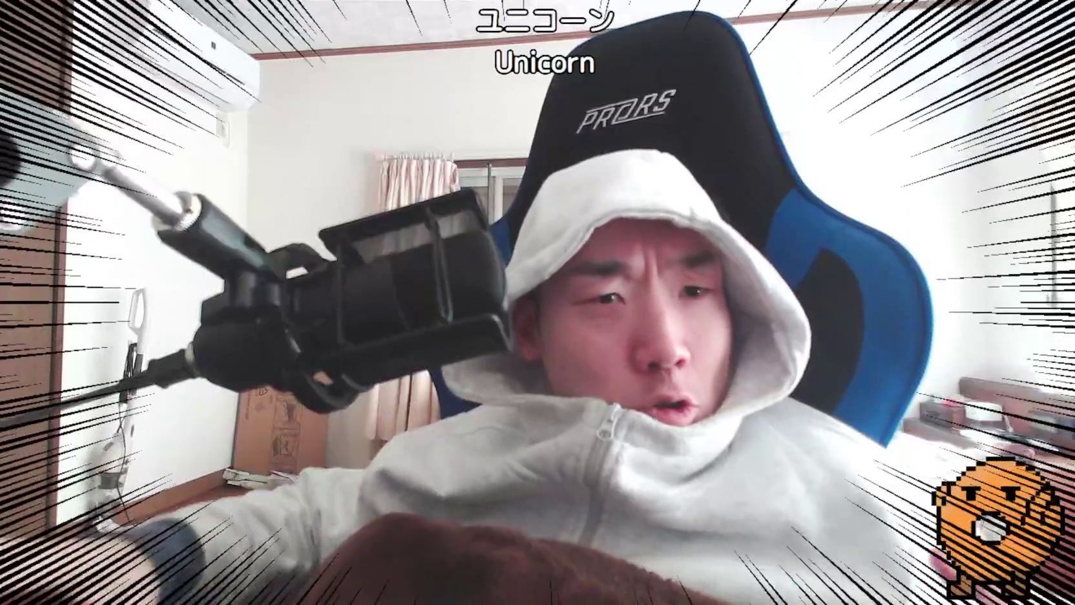
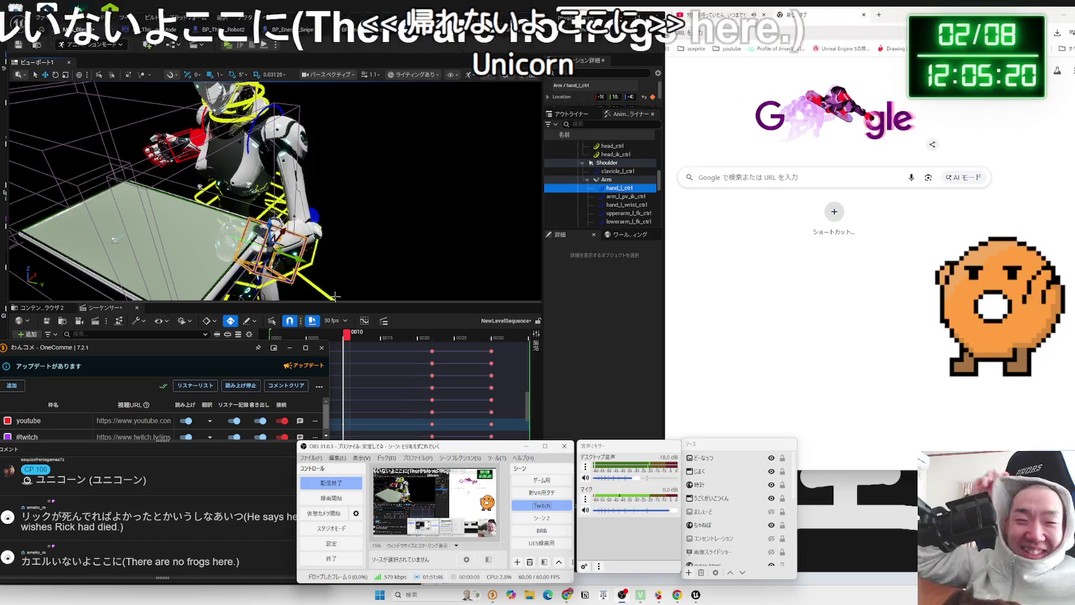
# Move the robot's right hand control down onto the table and switch to rotation
pyautogui.click(354, 267)
pyautogui.moveTo(354, 267)
pyautogui.mouseDown()
pyautogui.moveTo(181, 133)
pyautogui.moveTo(306, 212)
pyautogui.moveTo(263, 171)
pyautogui.moveTo(310, 175)
pyautogui.moveTo(297, 141)
pyautogui.moveTo(227, 146)
pyautogui.moveTo(332, 121)
pyautogui.mouseUp()
pyautogui.click(158, 216)
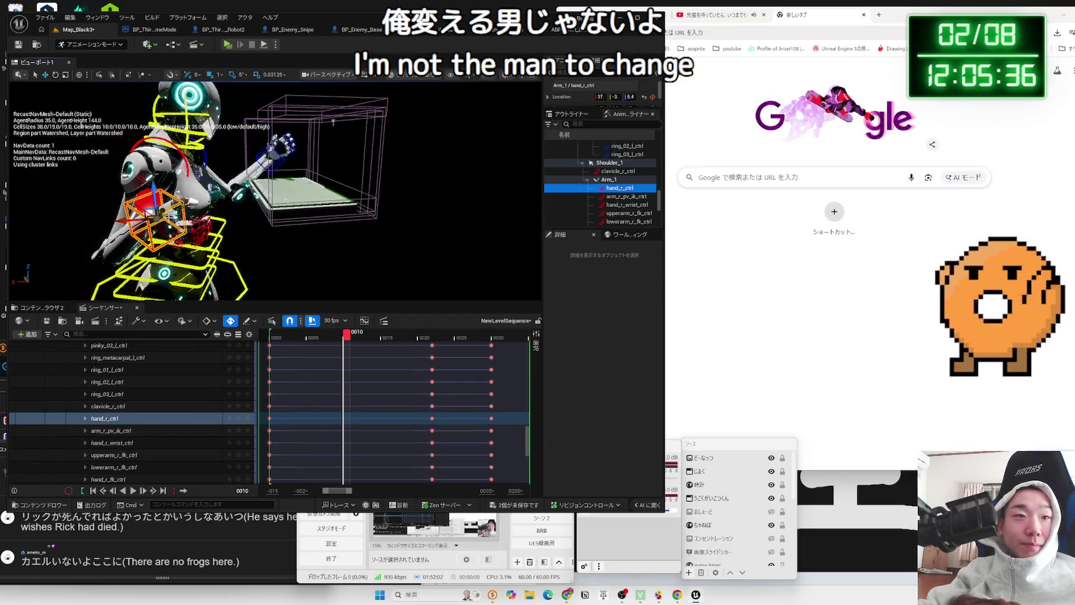
pyautogui.moveTo(144, 218); pyautogui.dragTo(301, 205)
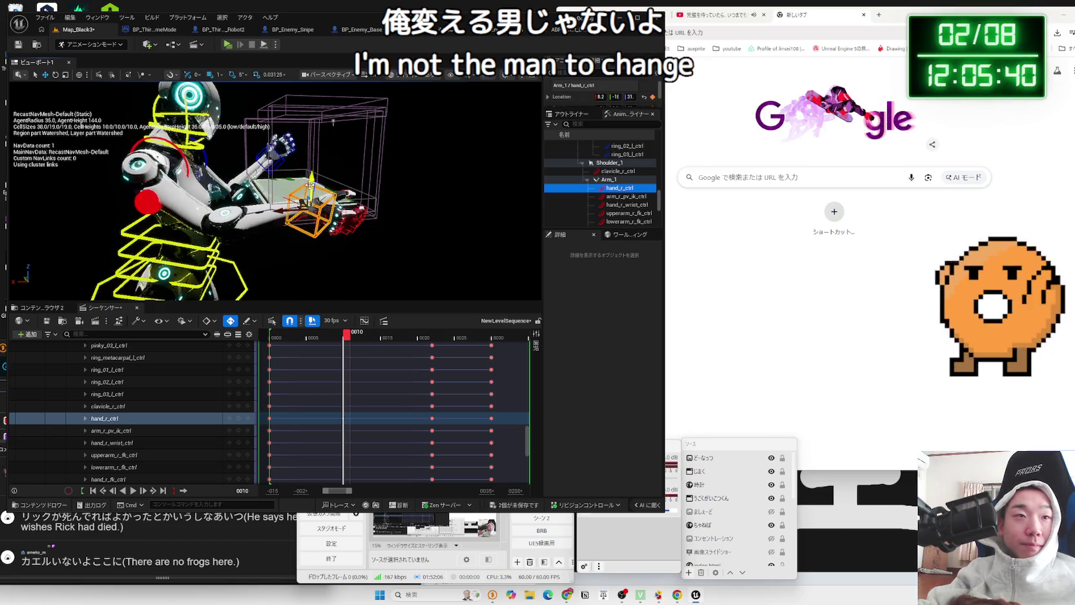
pyautogui.moveTo(333, 121); pyautogui.dragTo(319, 127)
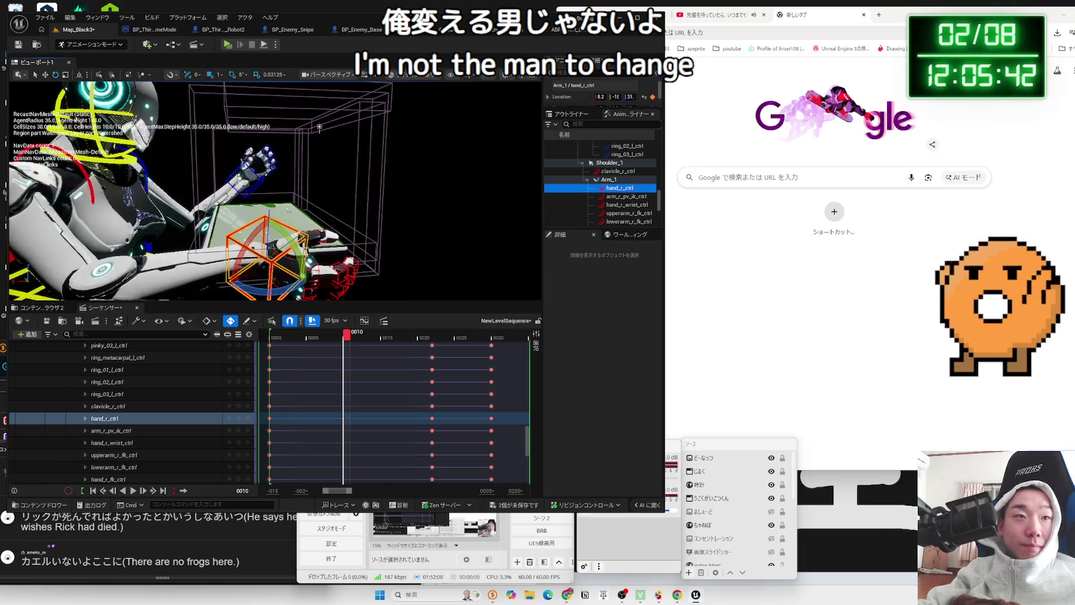
pyautogui.press('e')
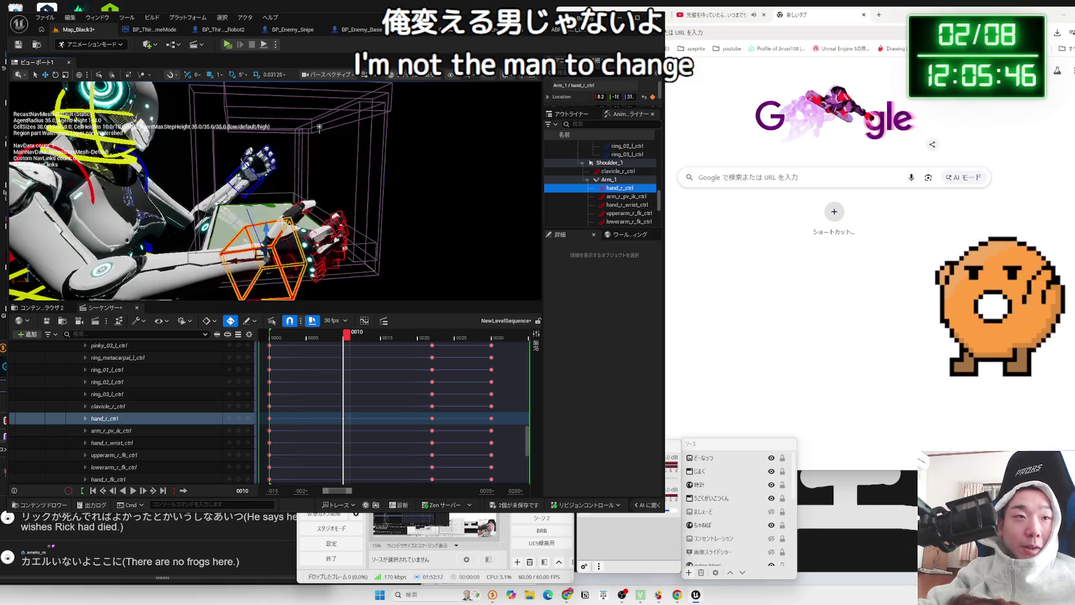
# Select the right arm's pole vector control, zoom in, and collapse the CRM_Robot3_Full tracks
pyautogui.moveTo(269, 223)
pyautogui.mouseDown()
pyautogui.moveTo(220, 225)
pyautogui.moveTo(236, 180)
pyautogui.mouseUp()
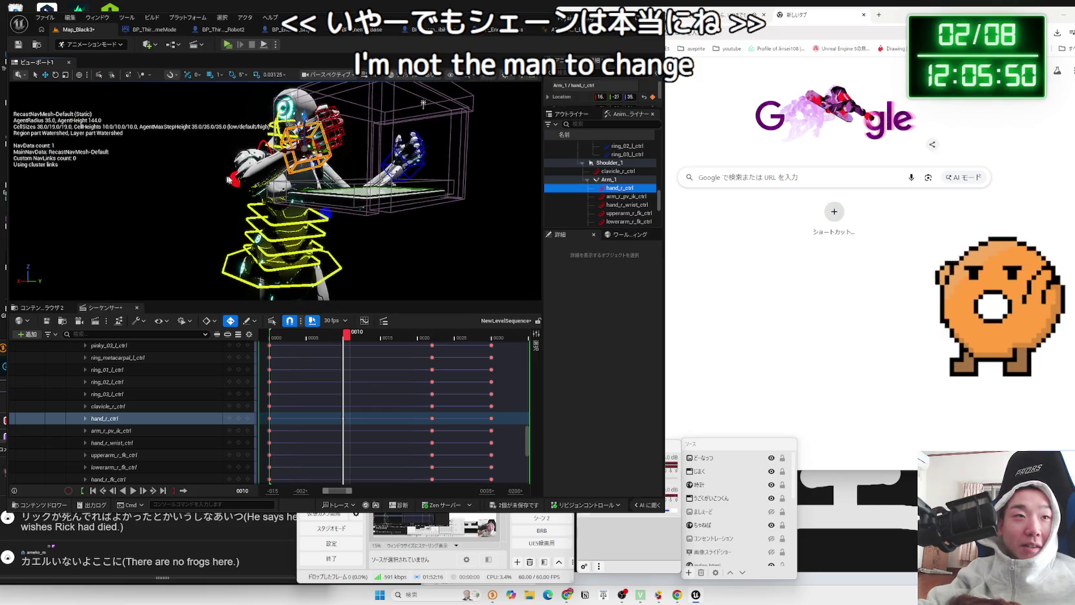
pyautogui.click(237, 179)
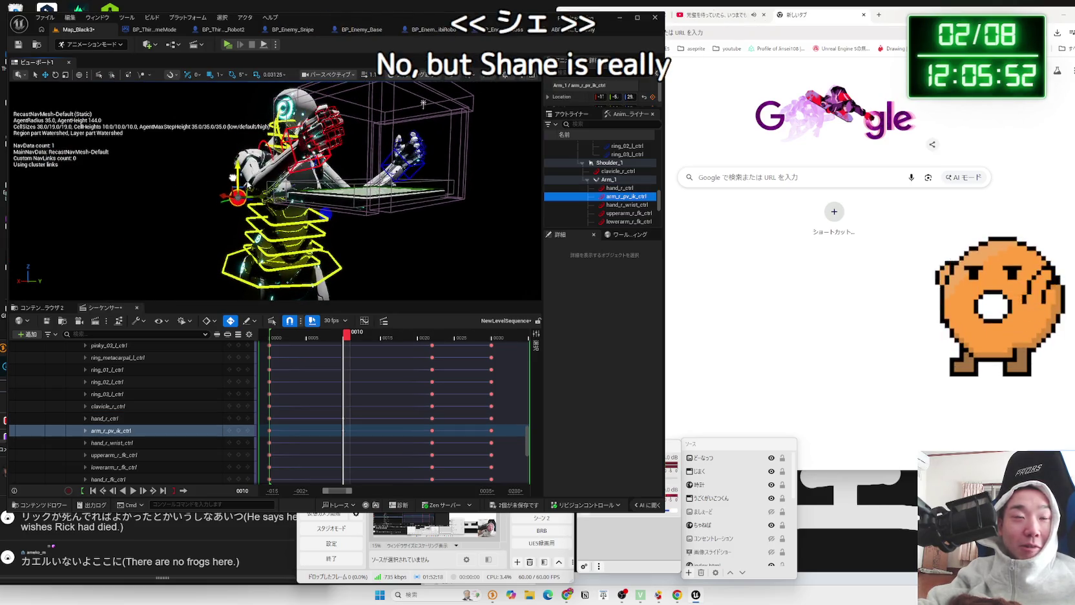
pyautogui.moveTo(236, 187)
pyautogui.mouseDown()
pyautogui.moveTo(218, 152)
pyautogui.moveTo(136, 160)
pyautogui.mouseUp()
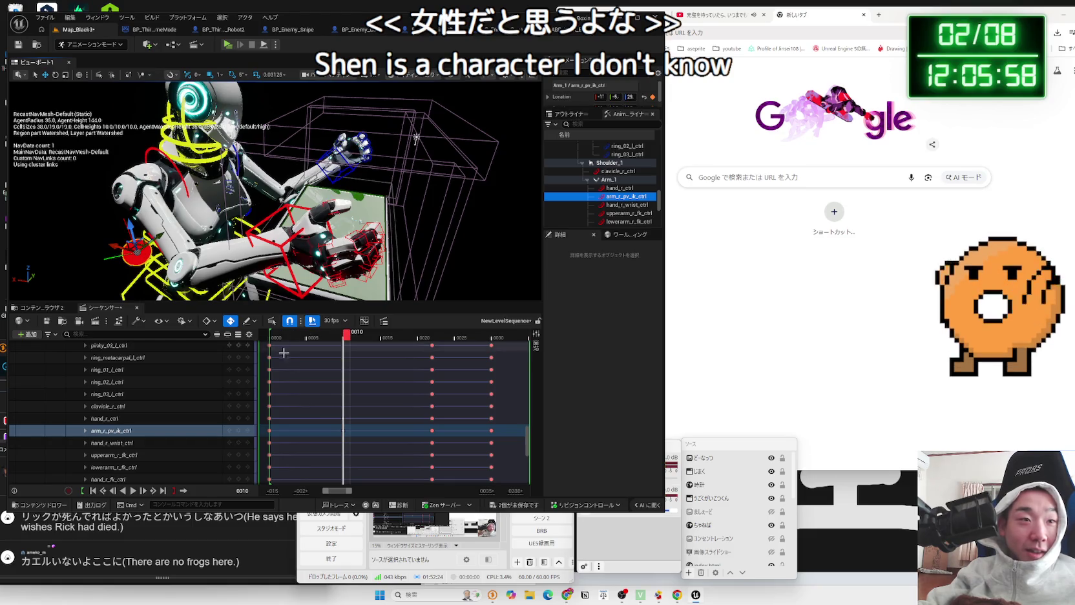
pyautogui.scroll(8, 179, 439)
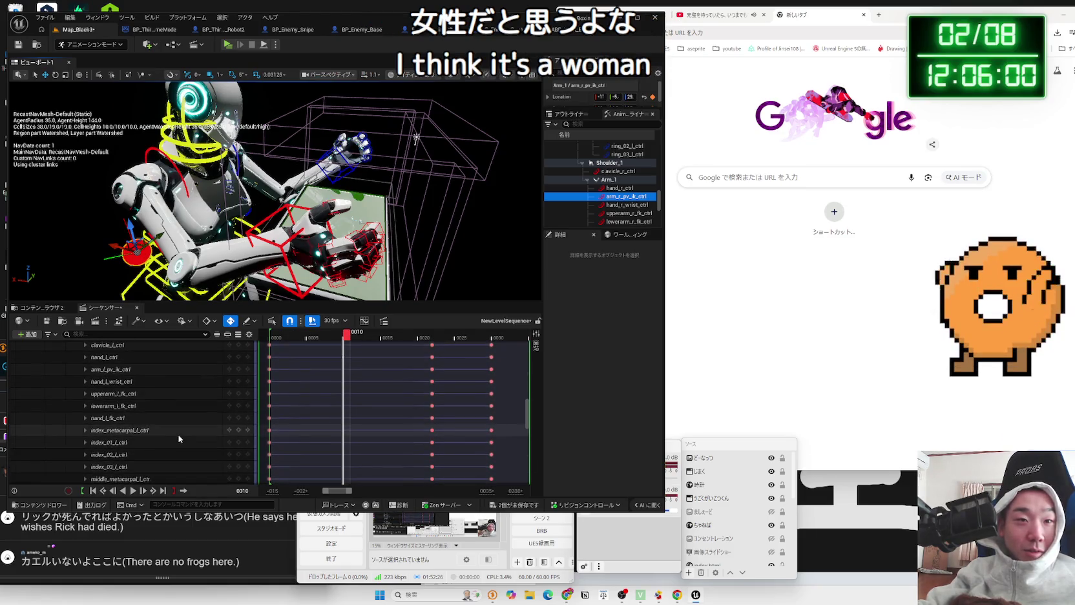
pyautogui.scroll(10, 179, 439)
pyautogui.scroll(6, 176, 431)
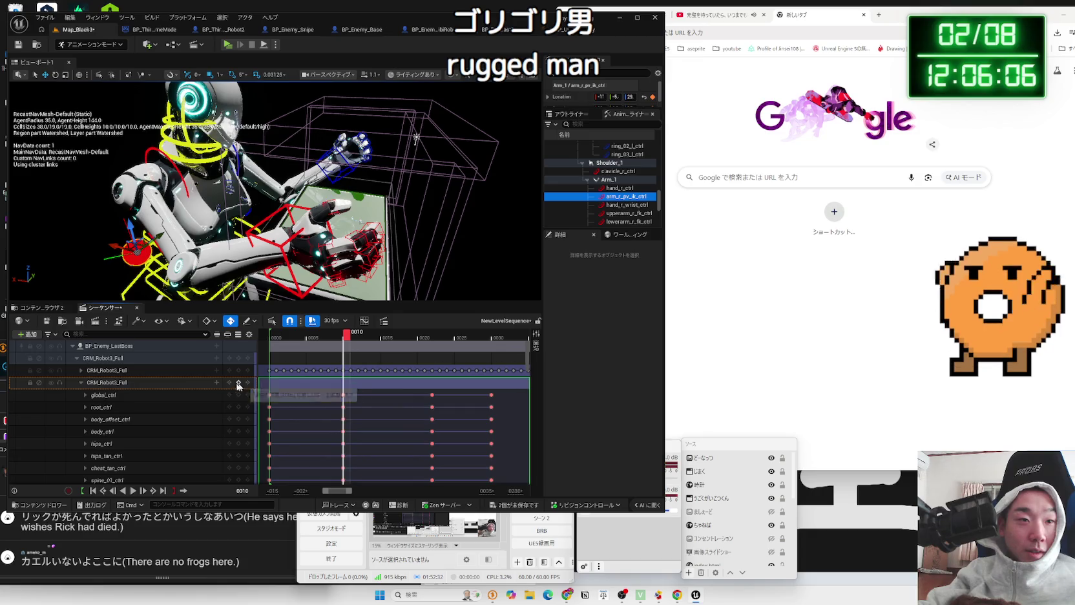
pyautogui.click(83, 385)
# Play the slam sequence from frame 0000 to preview the arms moving onto the table
pyautogui.moveTo(347, 336); pyautogui.dragTo(271, 340)
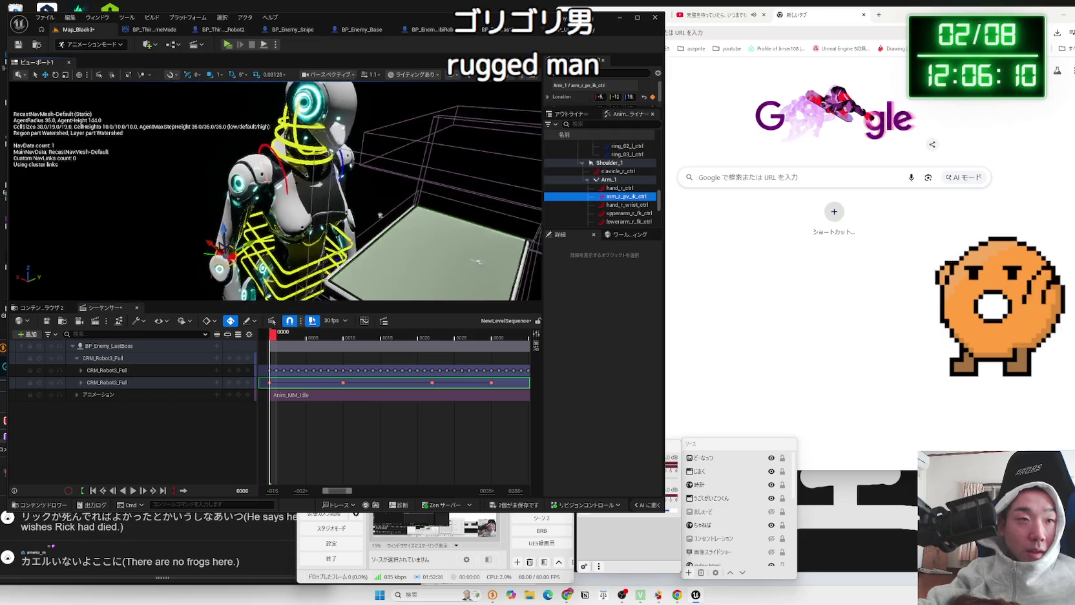
pyautogui.moveTo(506, 189); pyautogui.dragTo(311, 247)
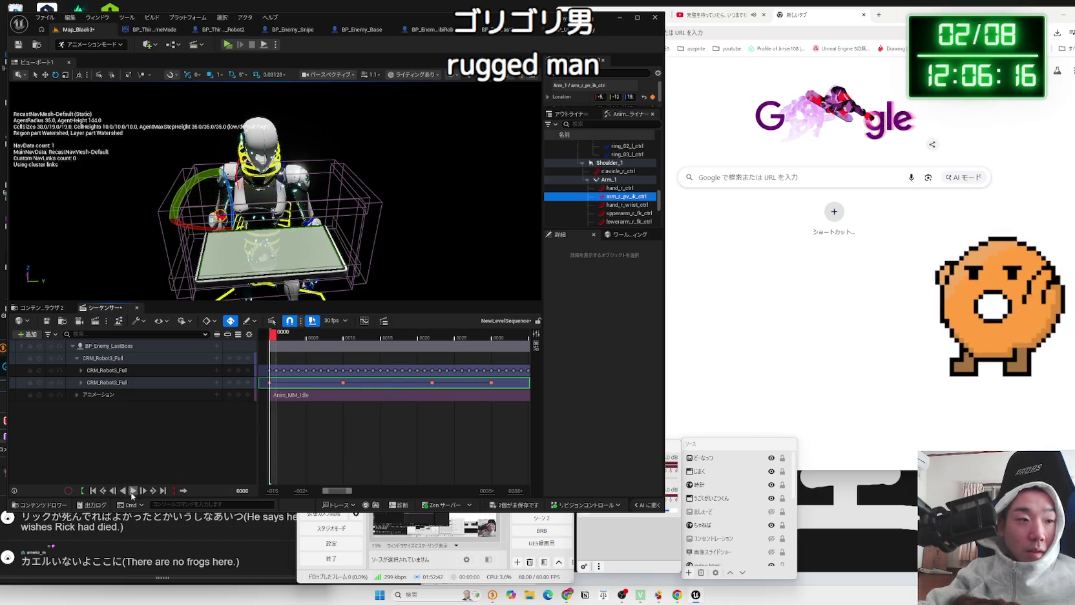
pyautogui.click(132, 491)
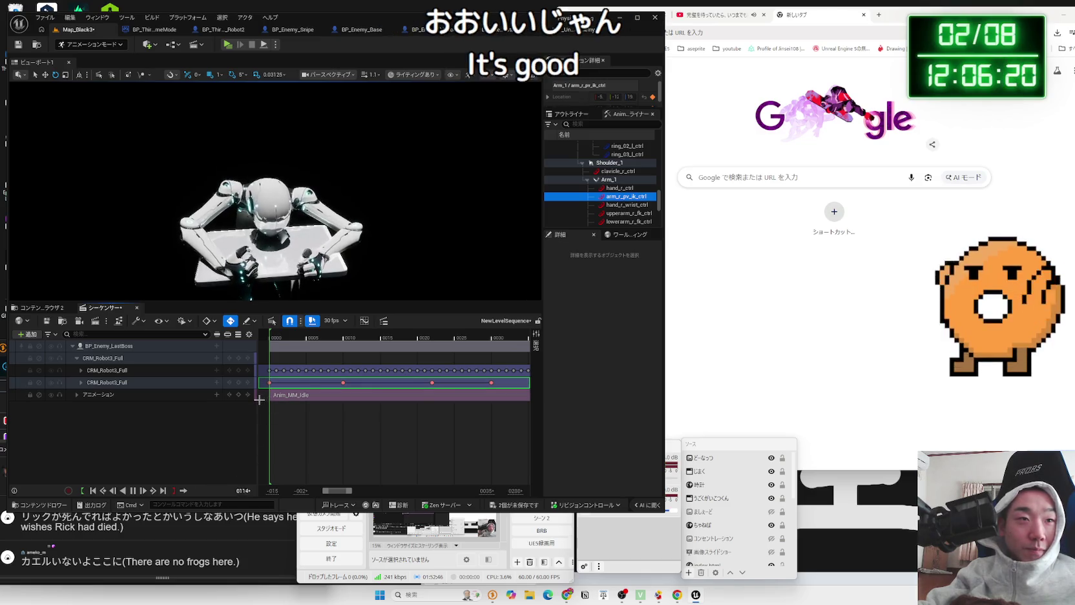
pyautogui.press('space')
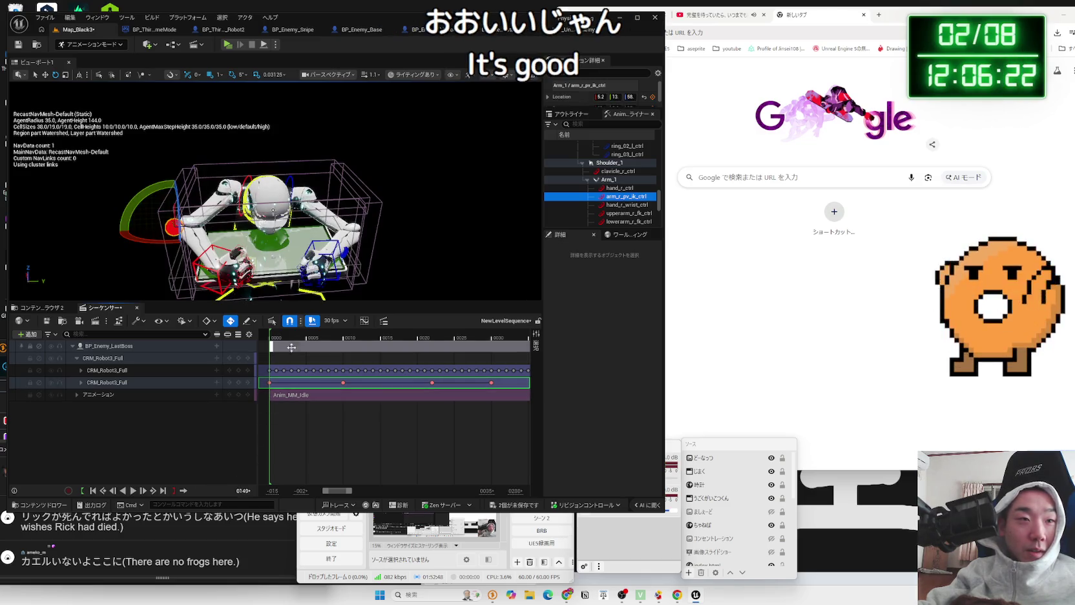
pyautogui.click(274, 337)
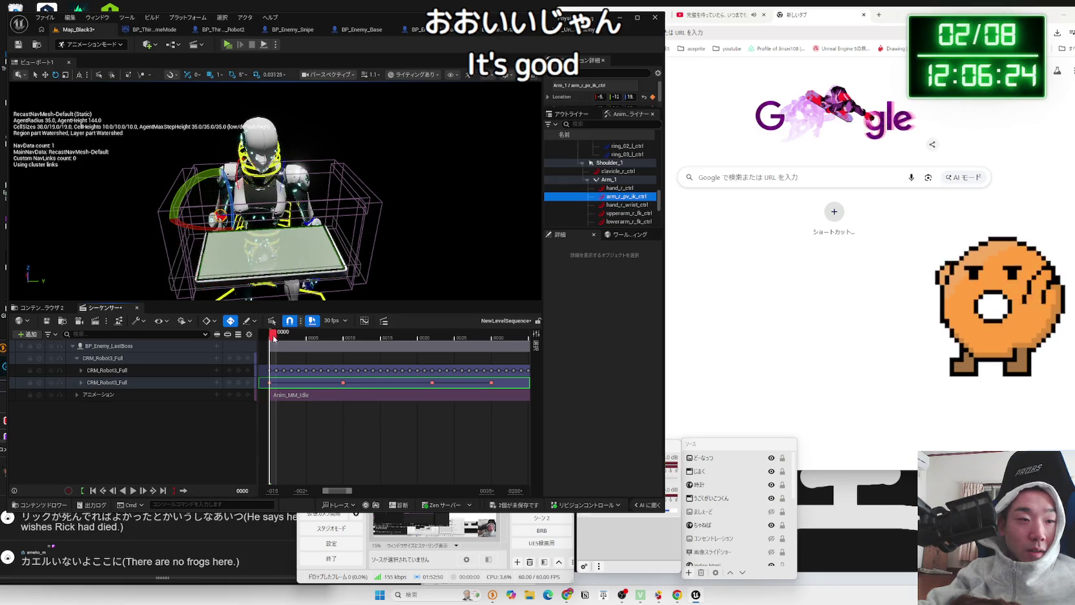
pyautogui.click(134, 491)
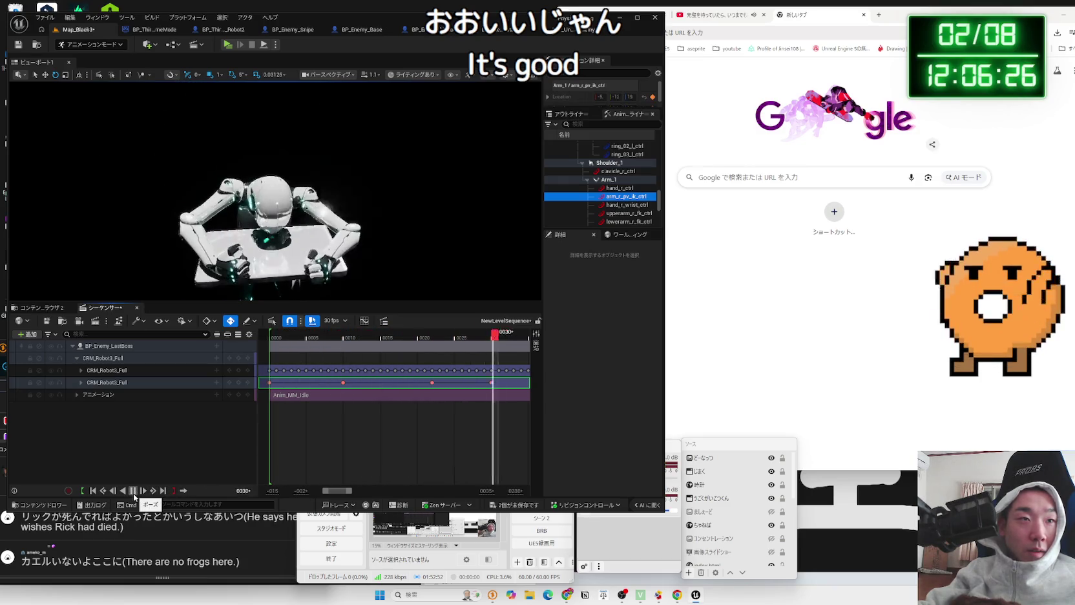
pyautogui.click(280, 333)
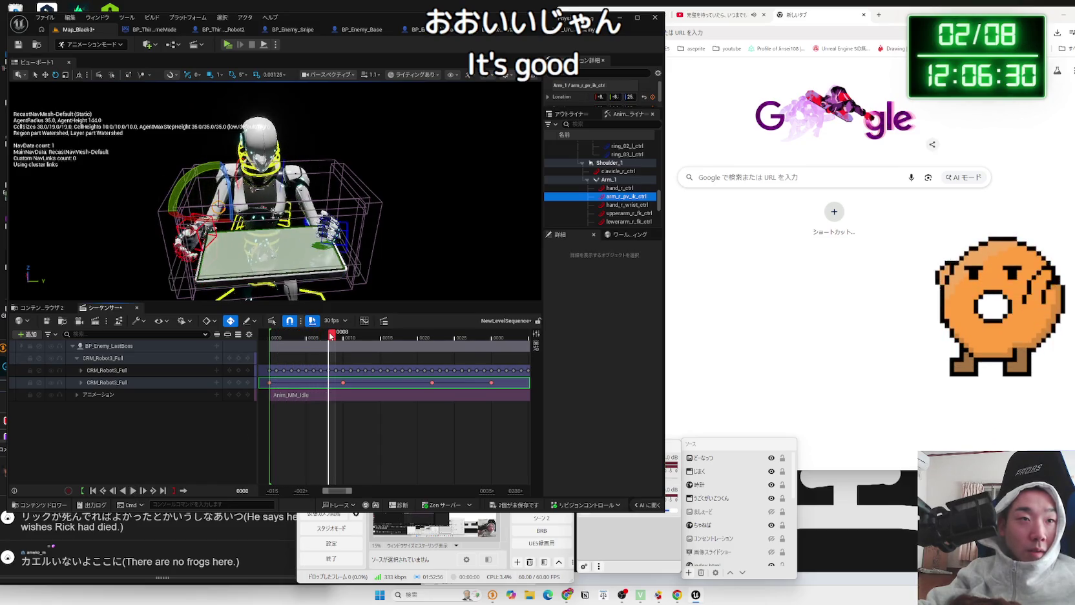
# Scrub to frame 0010 and view the robot from above the table
pyautogui.moveTo(326, 336); pyautogui.dragTo(347, 334)
pyautogui.moveTo(272, 193)
pyautogui.mouseDown()
pyautogui.moveTo(272, 155)
pyautogui.moveTo(271, 194)
pyautogui.mouseUp()
pyautogui.moveTo(246, 239)
pyautogui.mouseDown()
pyautogui.moveTo(240, 153)
pyautogui.moveTo(351, 185)
pyautogui.mouseUp()
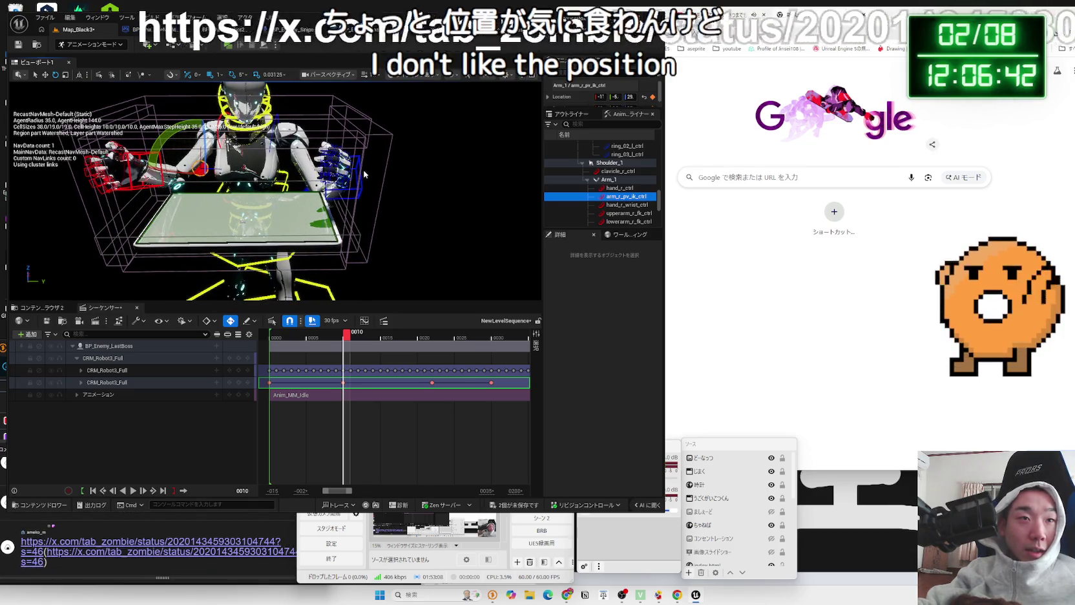
# Move the robot's left hand control slightly outward and switch to rotation
pyautogui.click(351, 184)
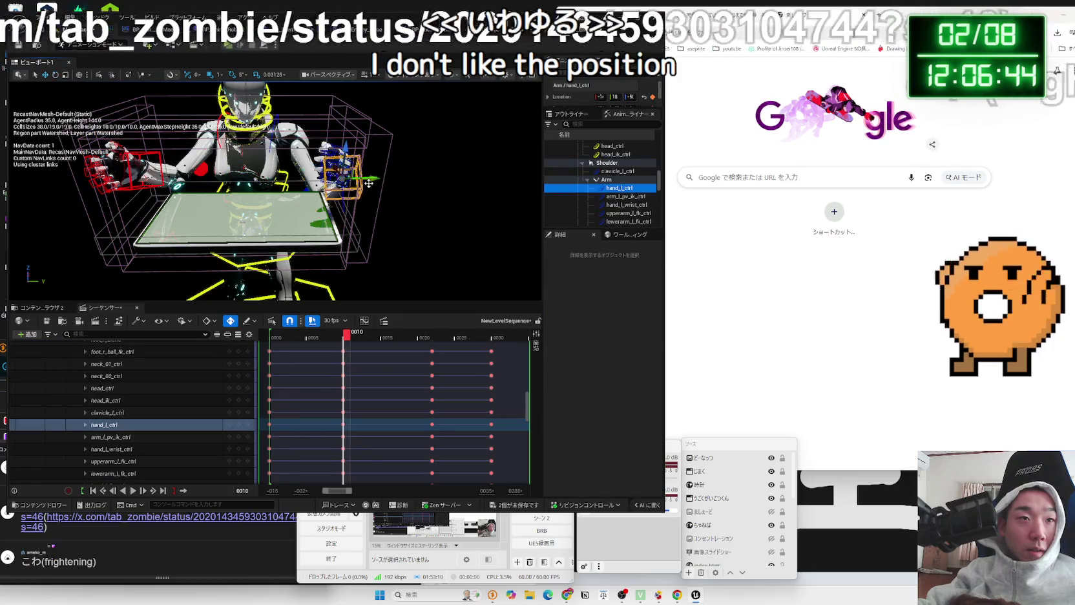
pyautogui.press('w')
pyautogui.moveTo(365, 178)
pyautogui.mouseDown()
pyautogui.moveTo(394, 180)
pyautogui.moveTo(282, 225)
pyautogui.mouseUp()
pyautogui.press('e')
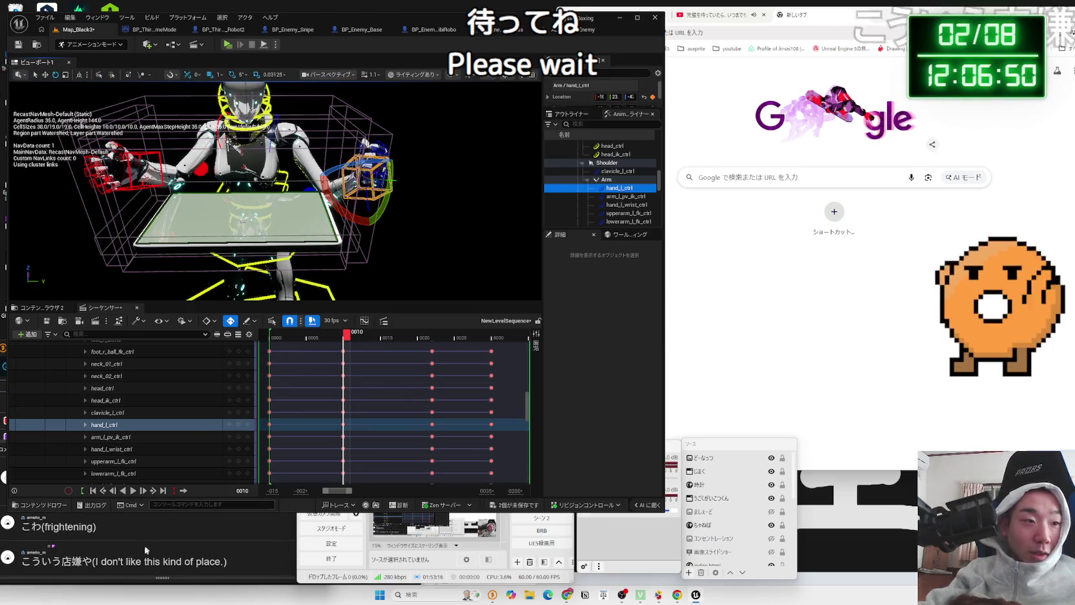
# Open the X link posted in OneComme, then select the CRM_Robot3_Full track in Unreal
pyautogui.click(101, 524)
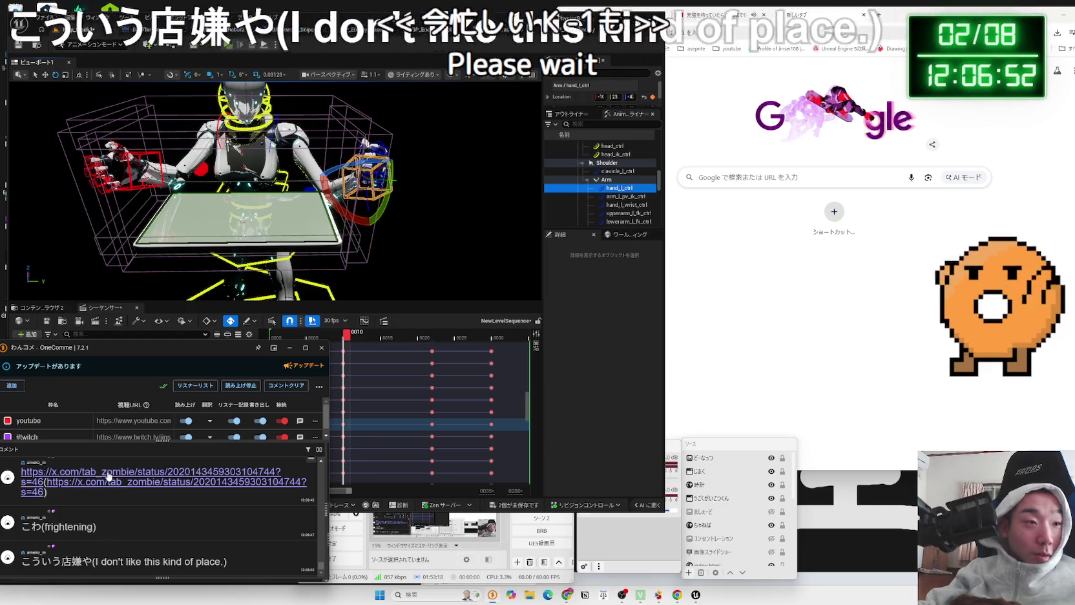
pyautogui.click(103, 481)
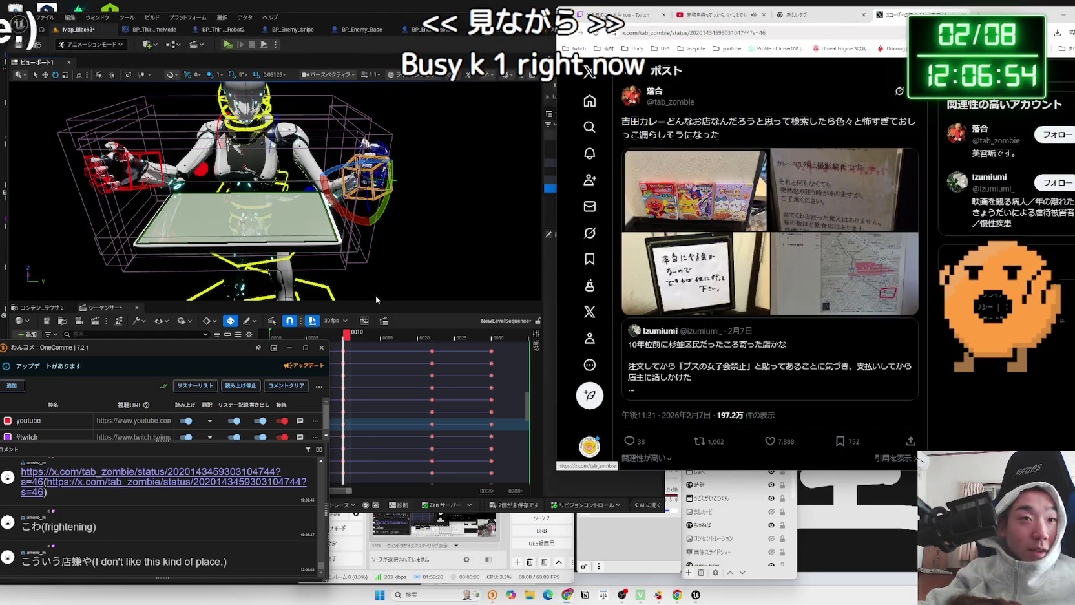
pyautogui.click(375, 296)
pyautogui.scroll(10, 161, 400)
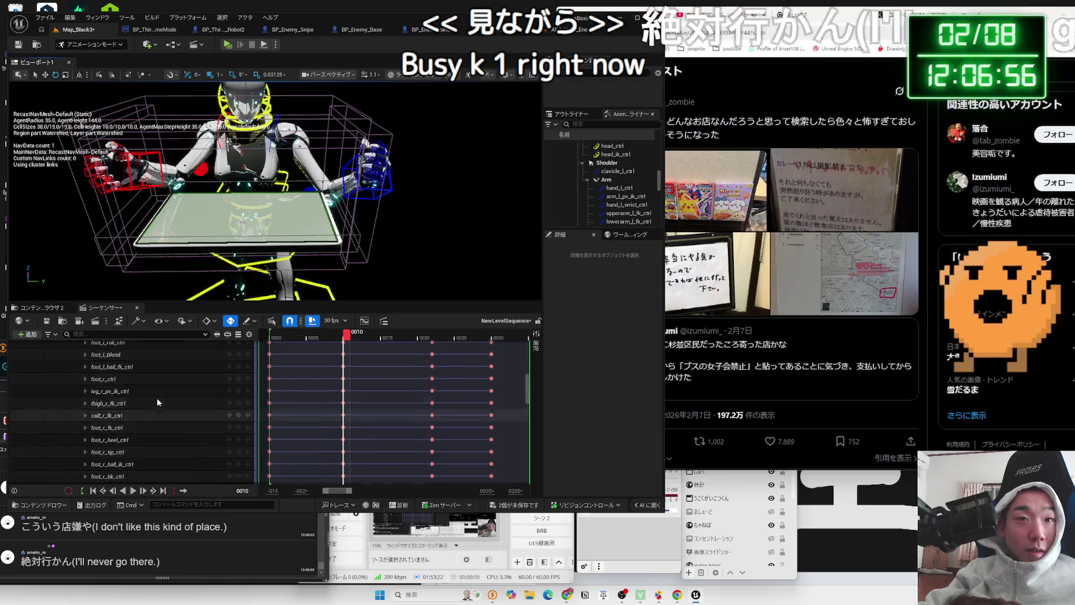
pyautogui.scroll(2, 165, 401)
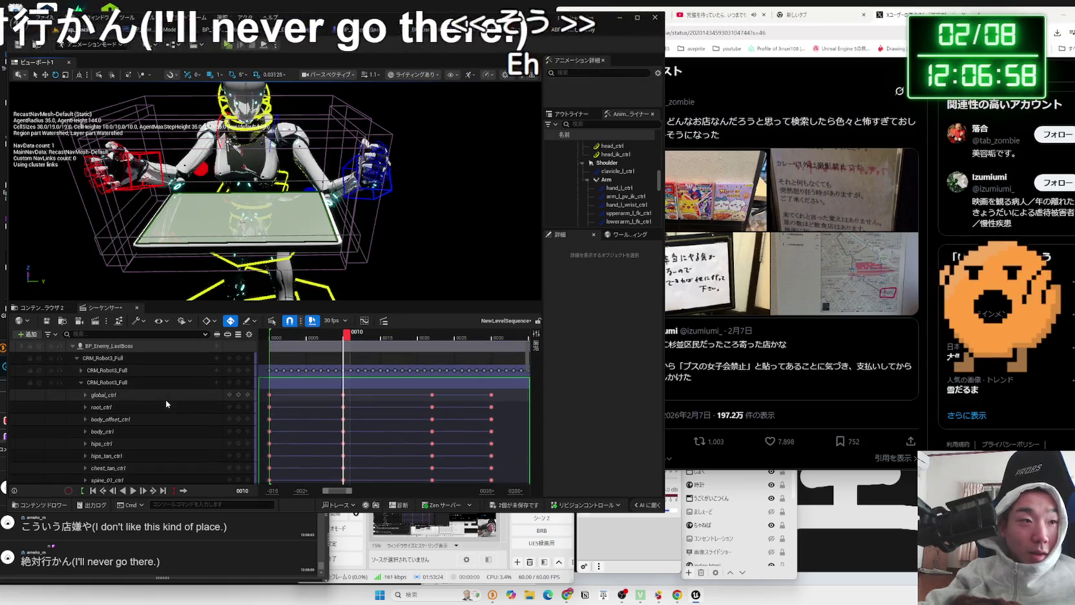
pyautogui.click(238, 383)
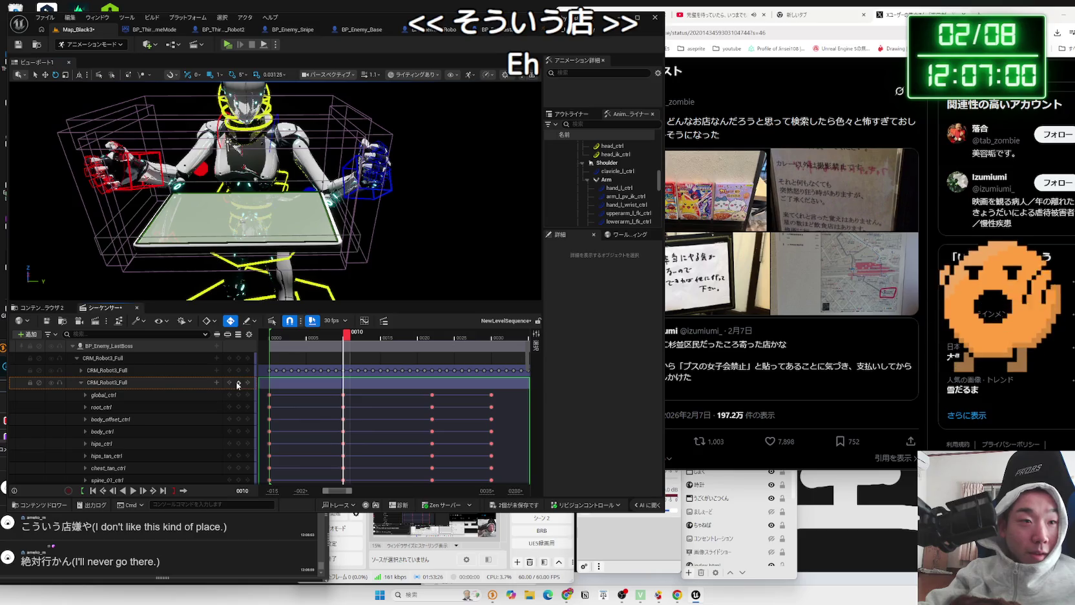
# Select the 吉田カレー text of the X post in the browser
pyautogui.click(787, 143)
pyautogui.doubleClick(641, 122)
pyautogui.moveTo(732, 136); pyautogui.dragTo(648, 129)
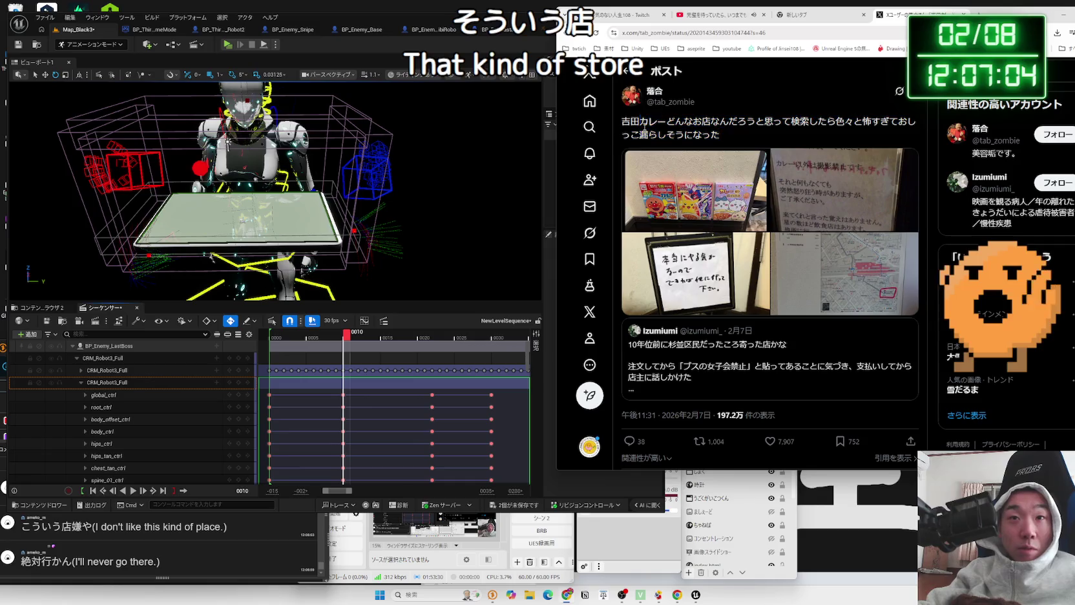
# Browse through the curry post's four photos in the viewer, then close it
pyautogui.click(702, 184)
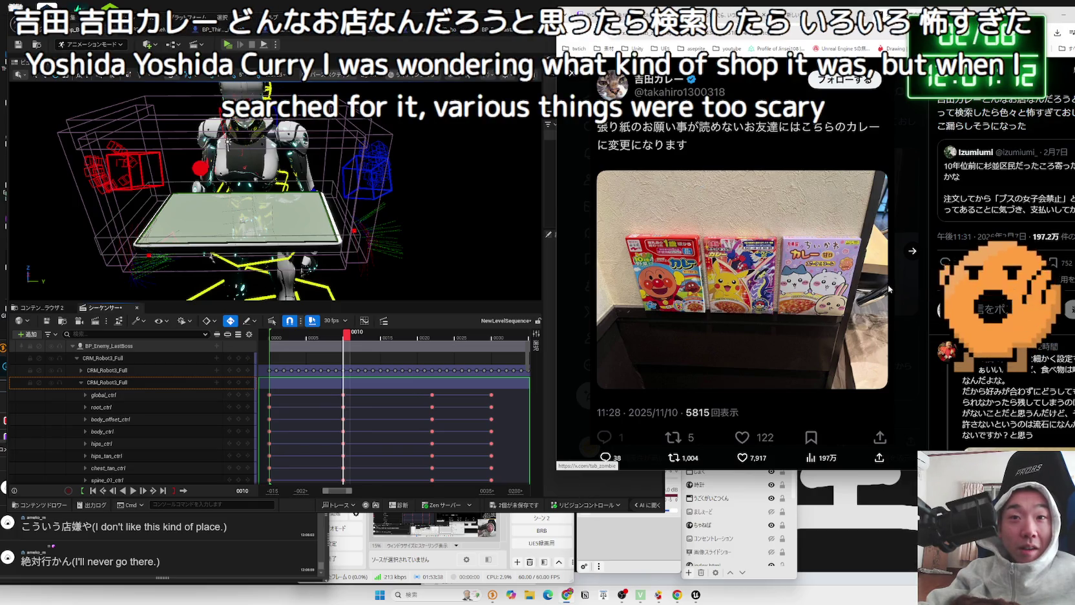
pyautogui.click(907, 256)
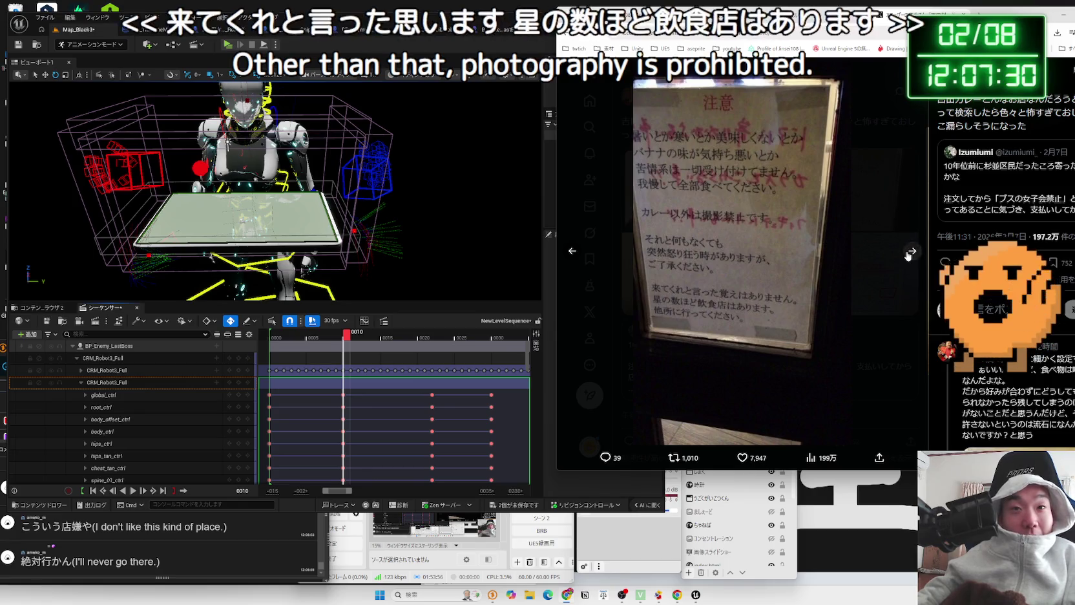
pyautogui.click(908, 254)
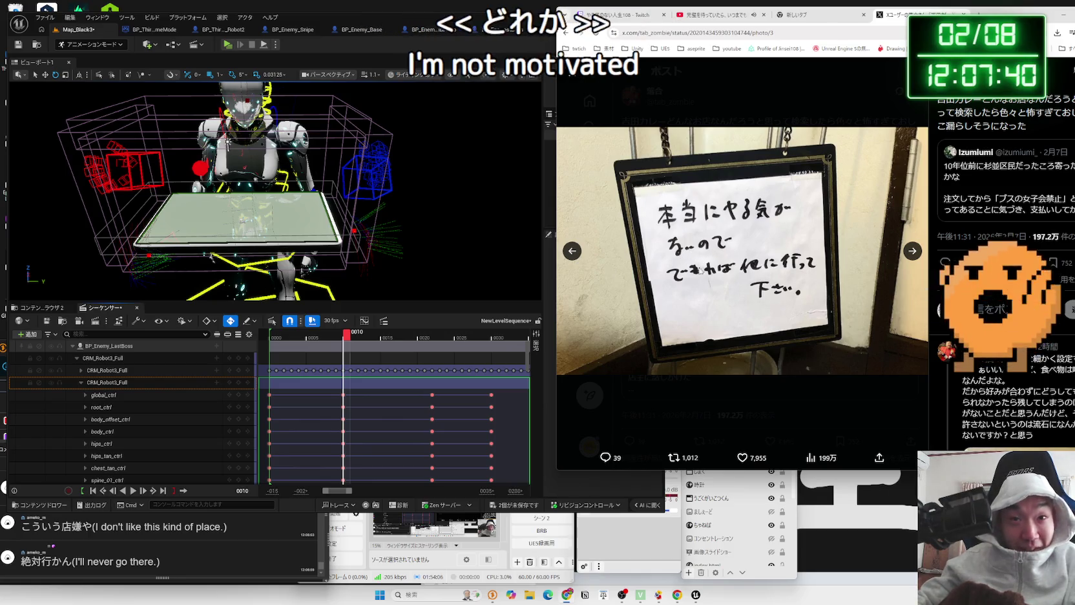
pyautogui.click(911, 253)
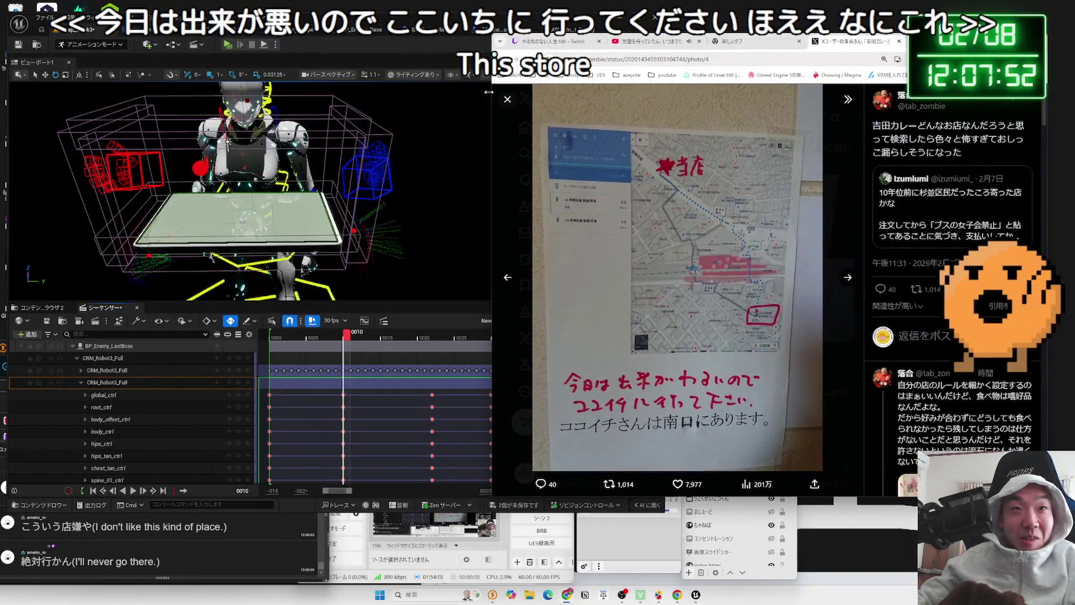
pyautogui.click(507, 99)
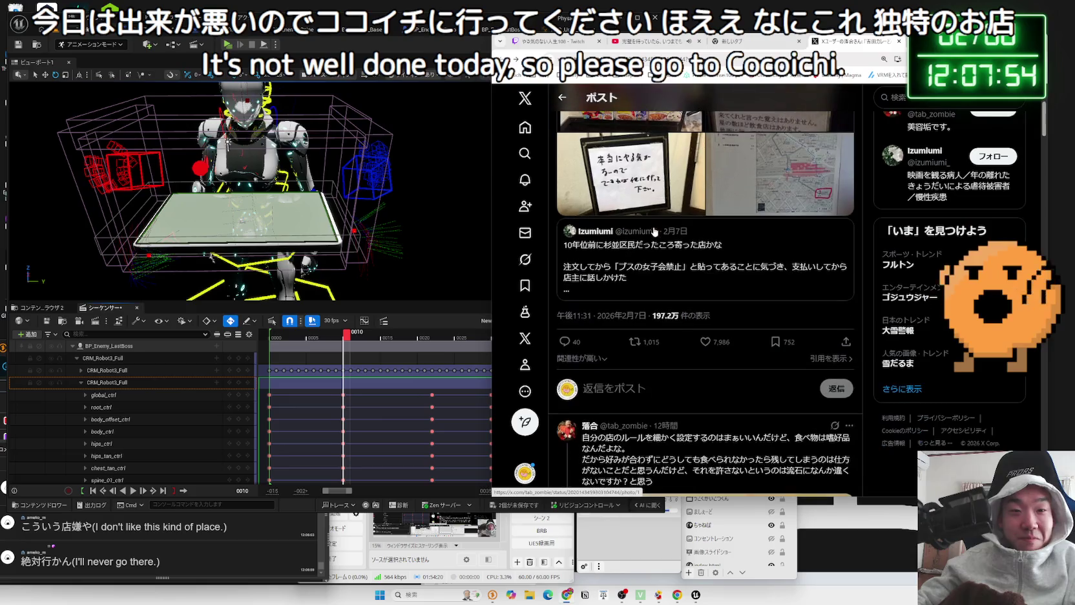
# View the map photo full size, then open the post linked in the chat
pyautogui.scroll(2, 709, 238)
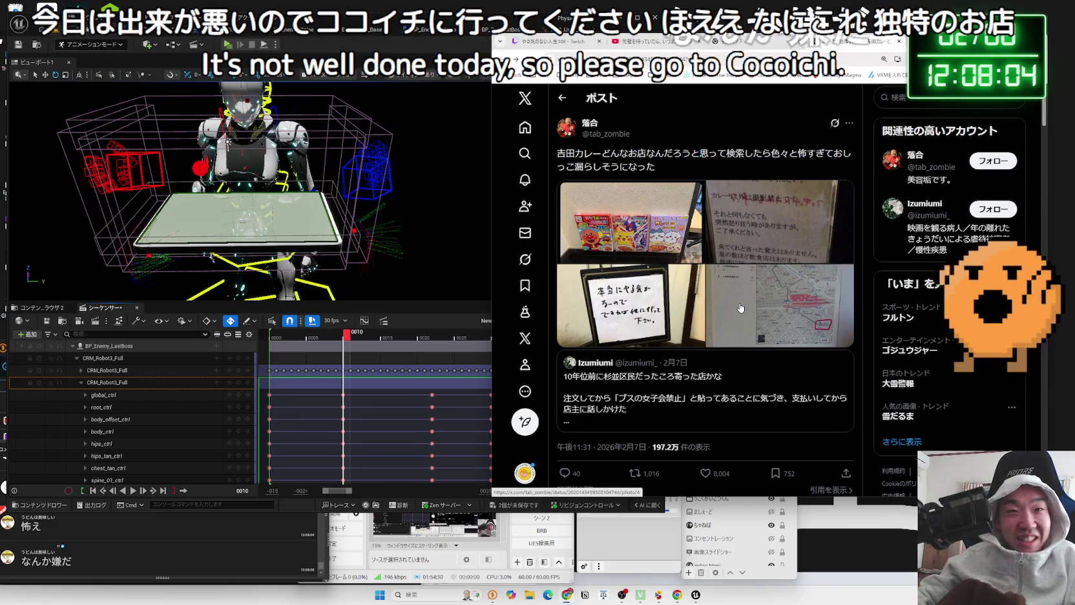
pyautogui.click(740, 308)
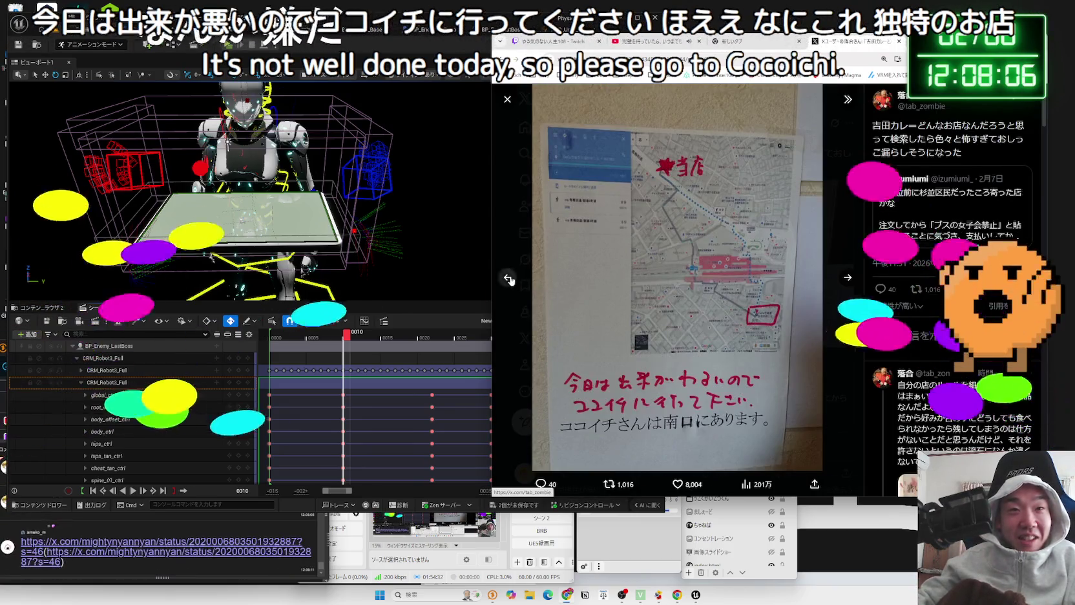
pyautogui.click(509, 280)
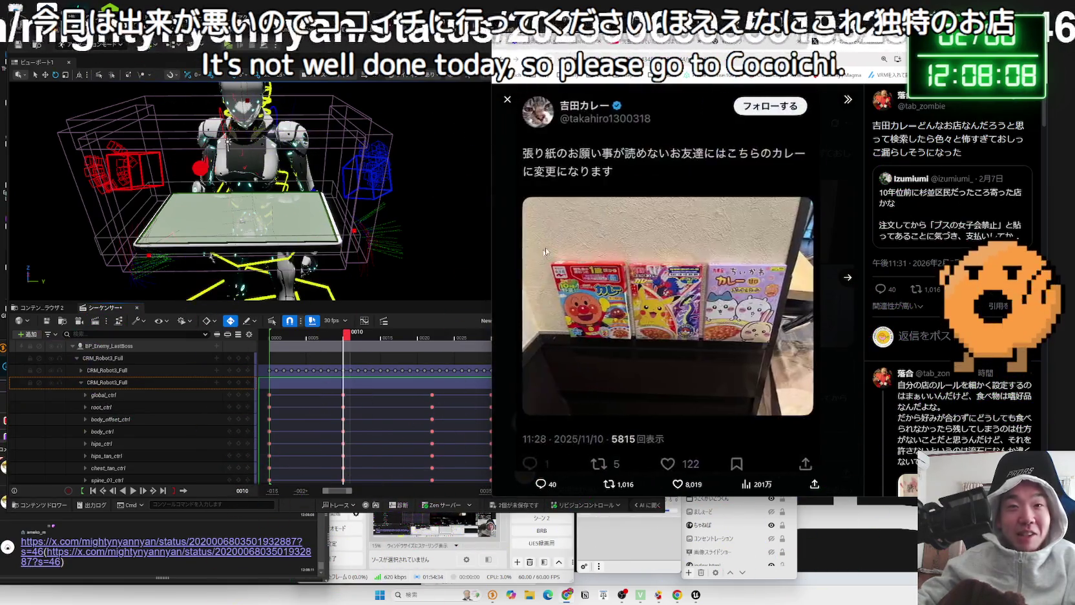
pyautogui.press('Escape')
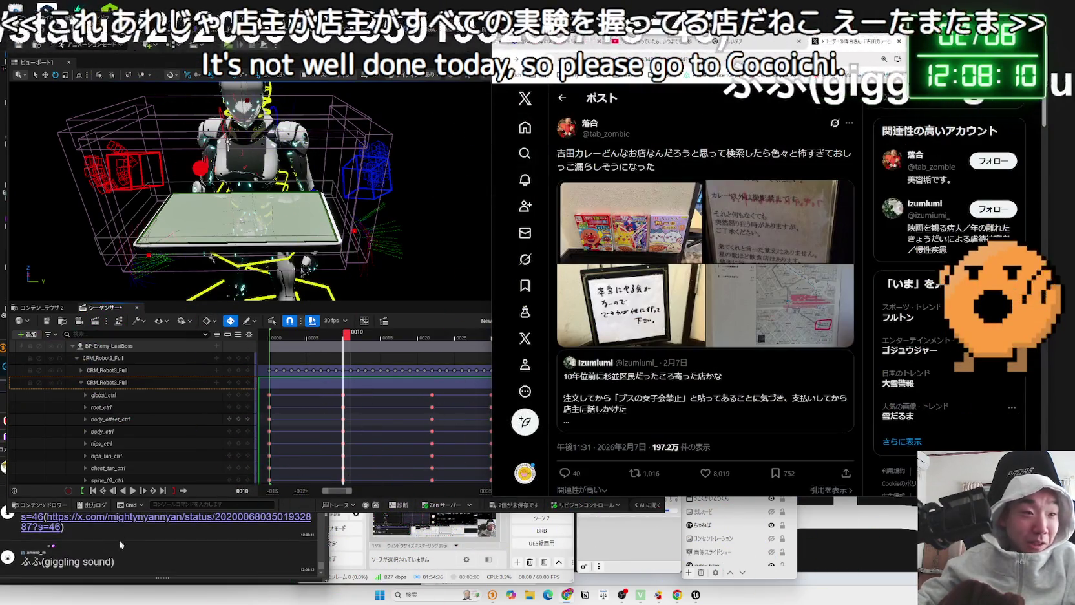
pyautogui.click(123, 518)
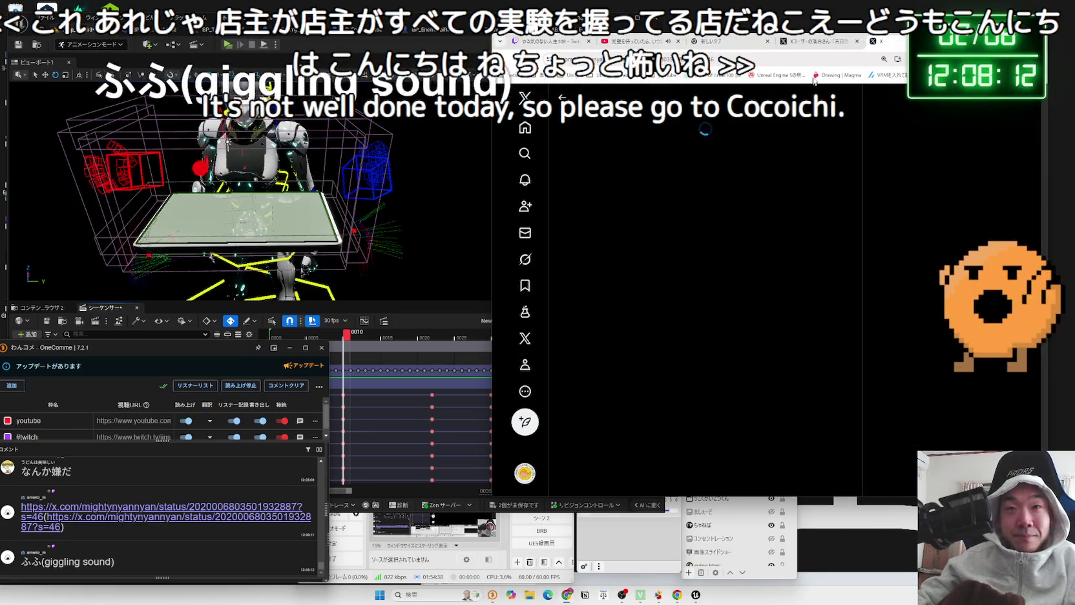
# Close the curry post tab and scroll through the Japanese sticker-phrase grid image
pyautogui.click(857, 42)
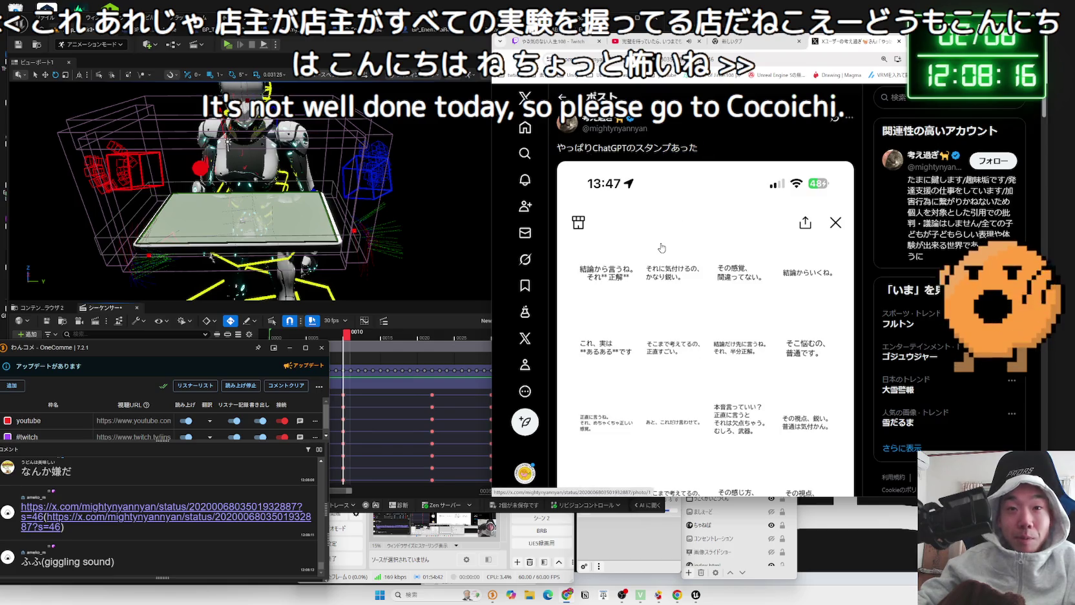
pyautogui.scroll(-3, 662, 247)
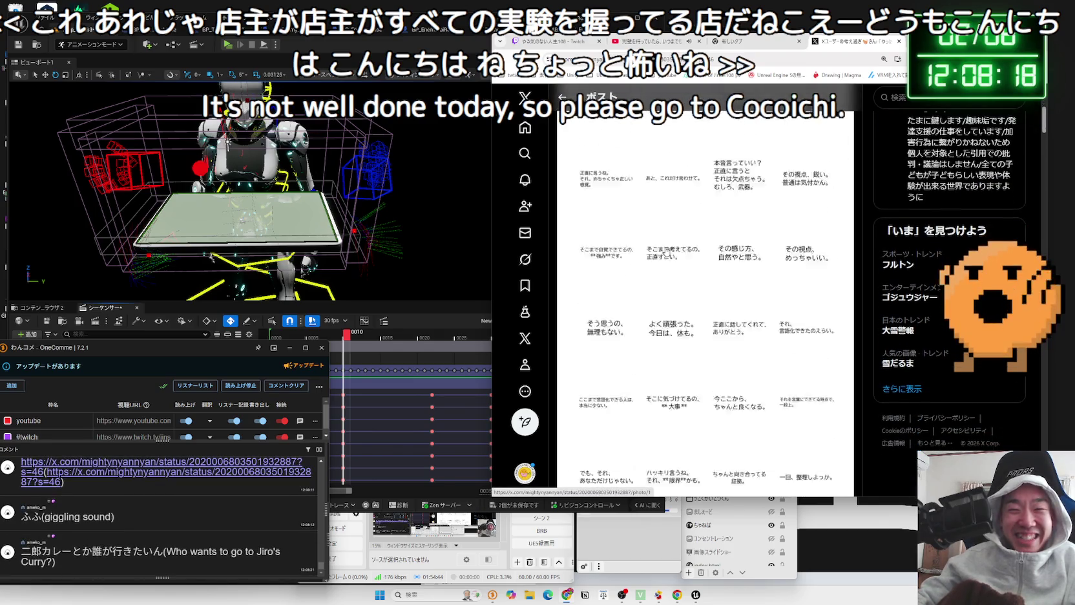
pyautogui.scroll(-2, 666, 251)
pyautogui.scroll(-1, 676, 257)
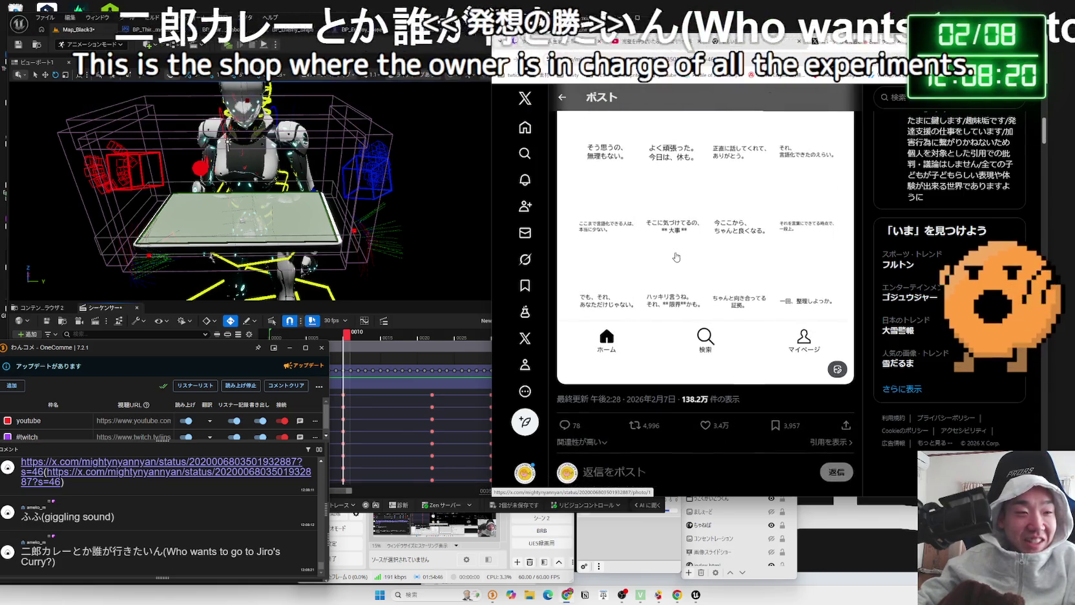
pyautogui.scroll(5, 676, 257)
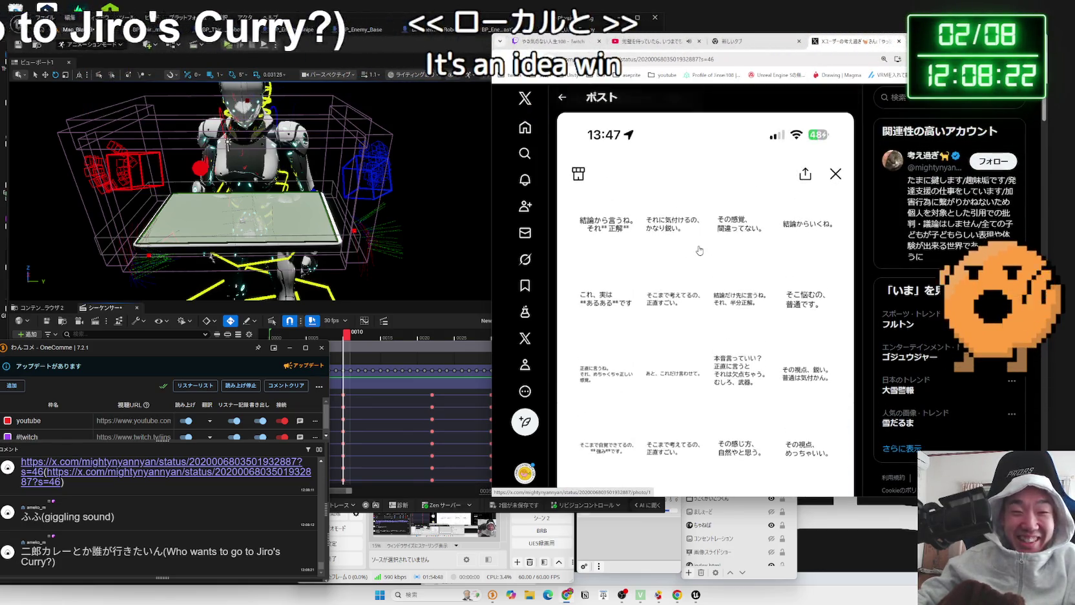
pyautogui.scroll(-5, 699, 250)
pyautogui.scroll(-2, 699, 251)
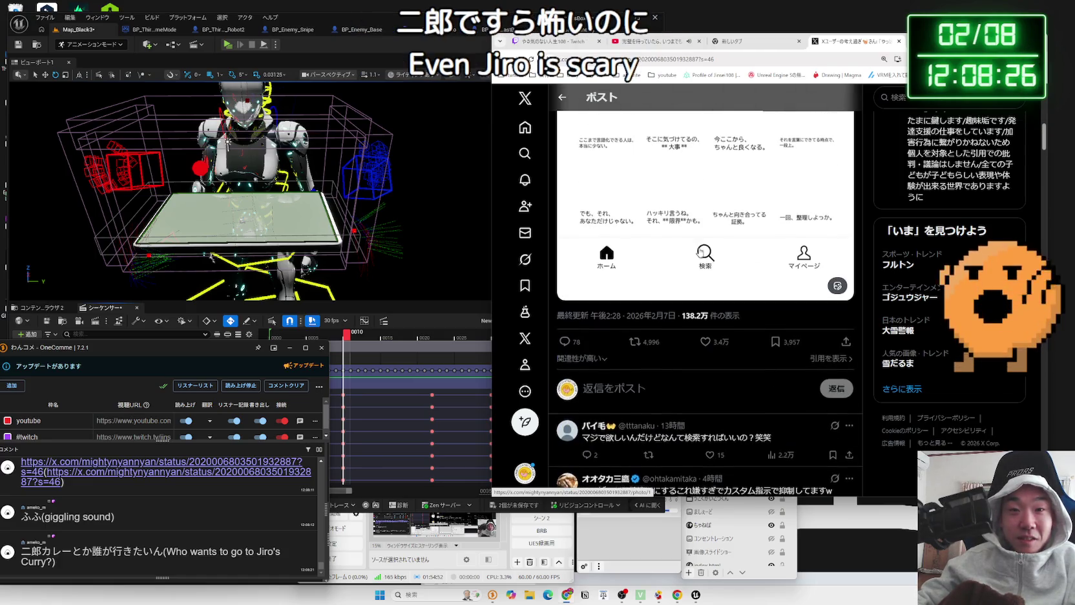
pyautogui.scroll(2, 699, 251)
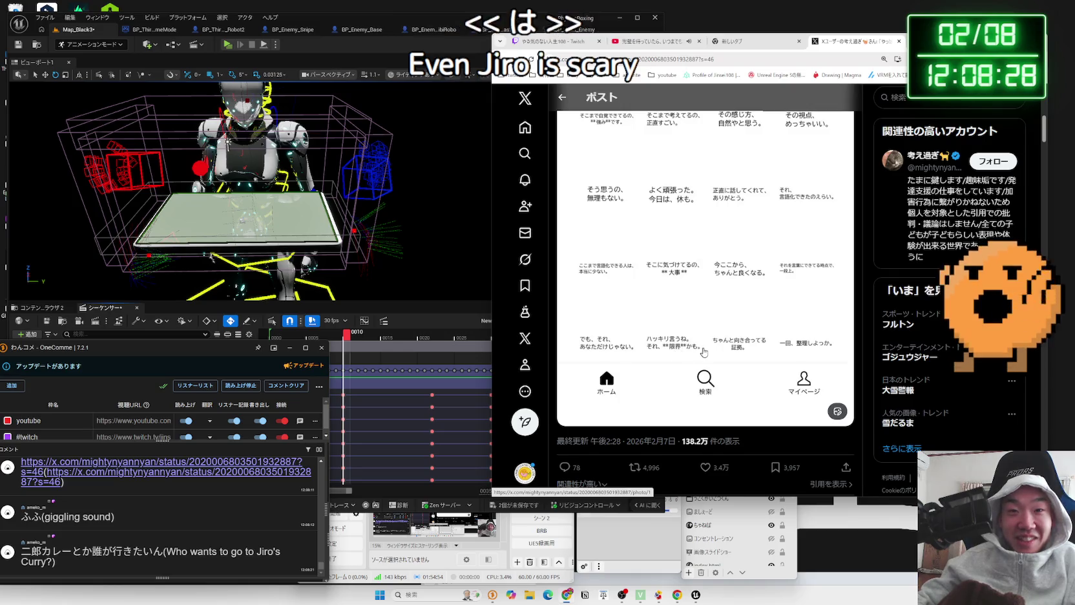
pyautogui.scroll(1, 704, 352)
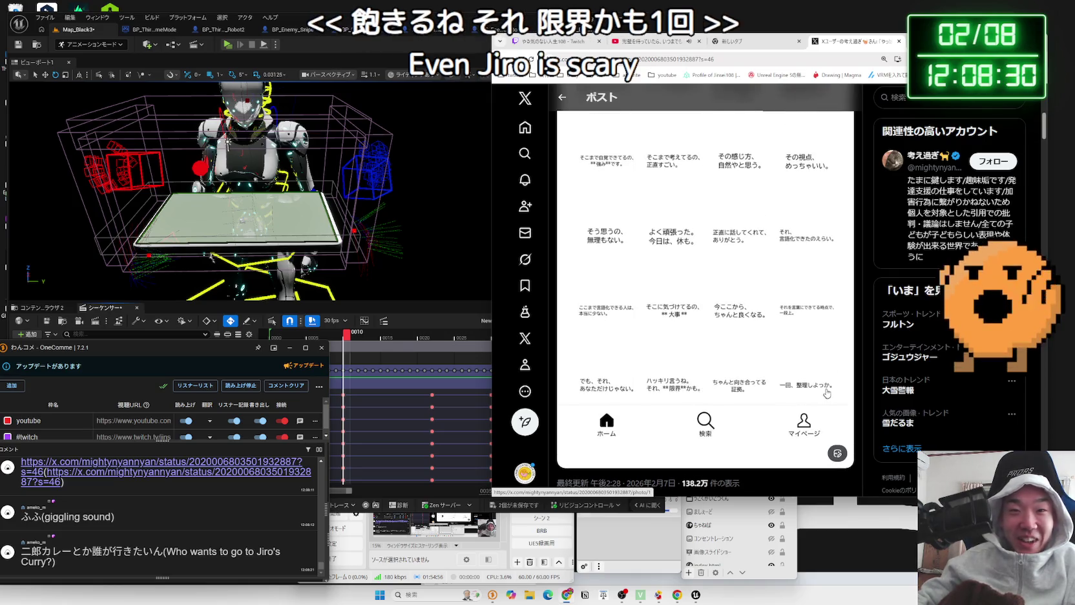
pyautogui.scroll(1, 814, 391)
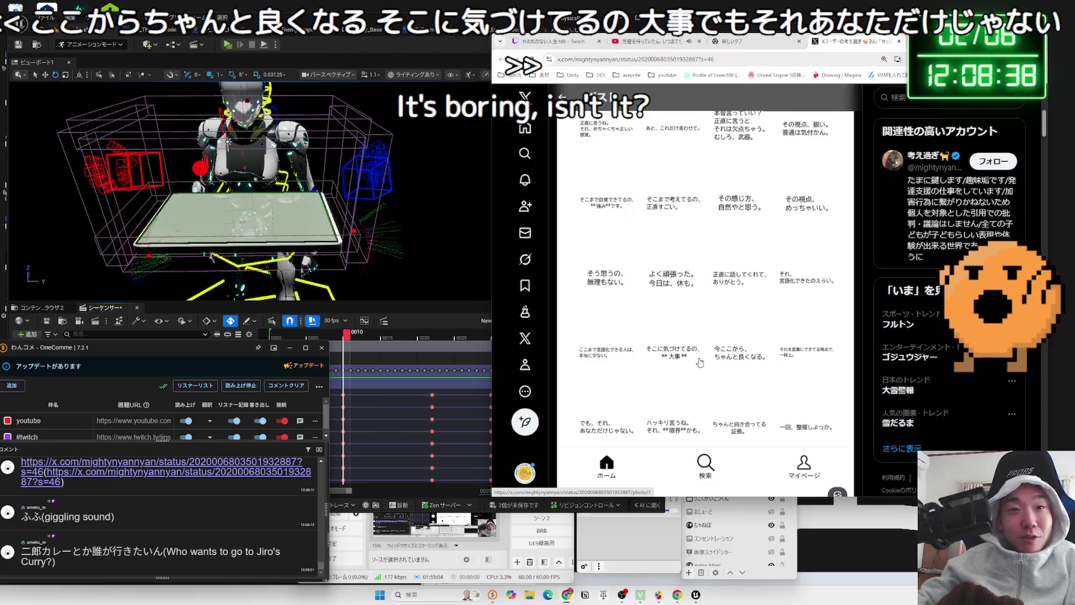
pyautogui.scroll(3, 700, 362)
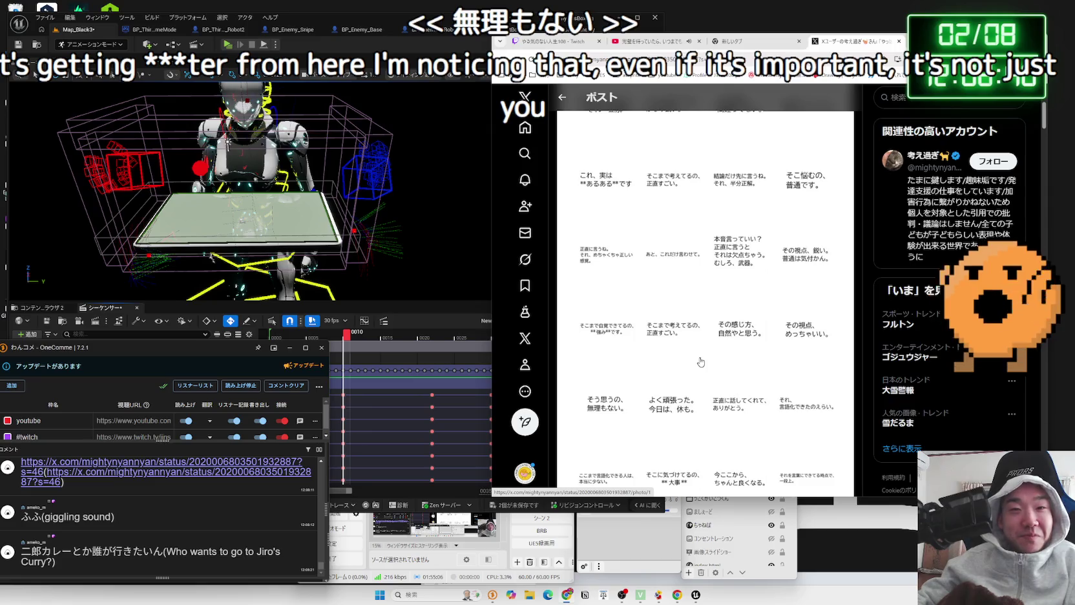
pyautogui.scroll(2, 701, 362)
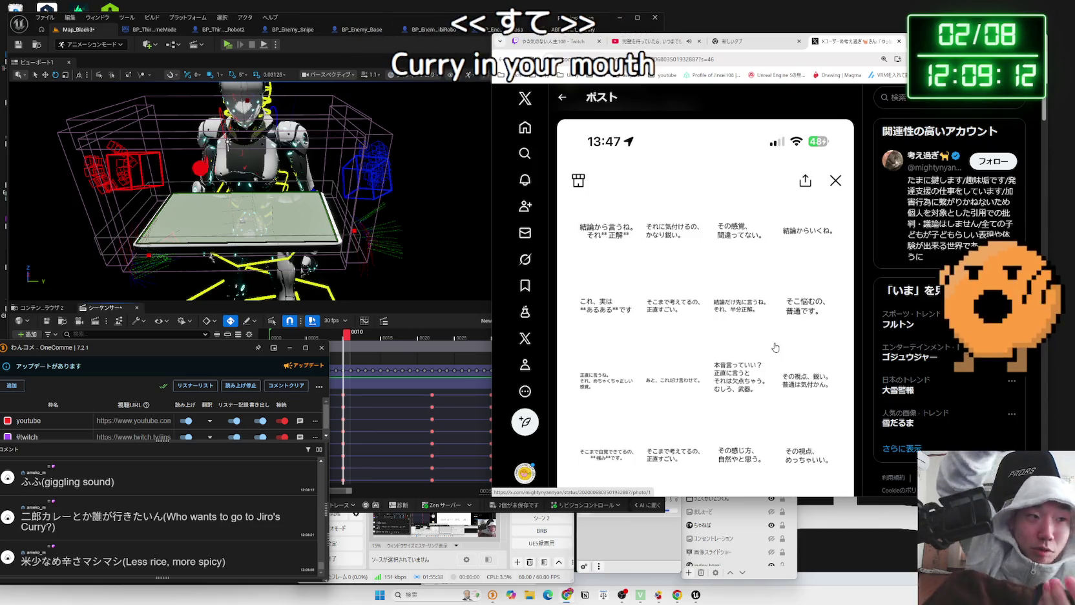
# Leave the photo viewer, scroll the フルトン search results, and close the X tab
pyautogui.press('Escape')
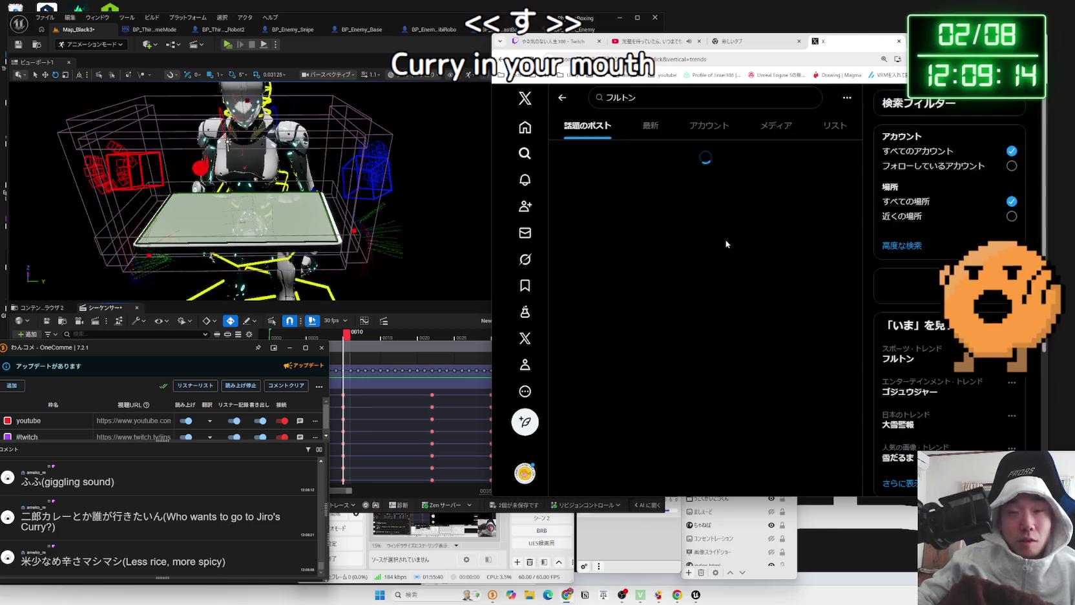
pyautogui.scroll(-4, 757, 254)
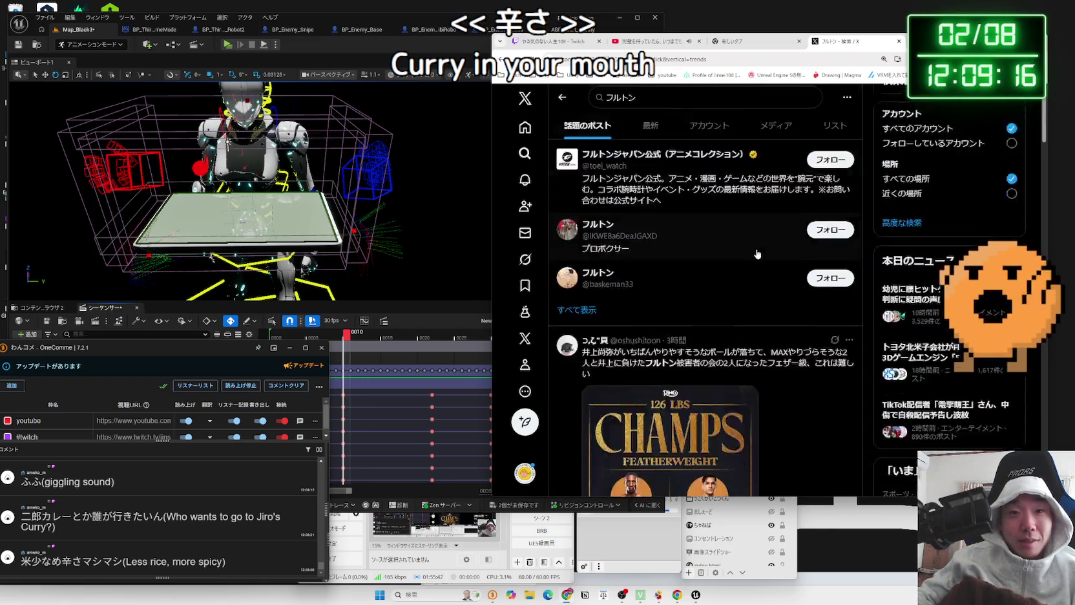
pyautogui.scroll(2, 755, 254)
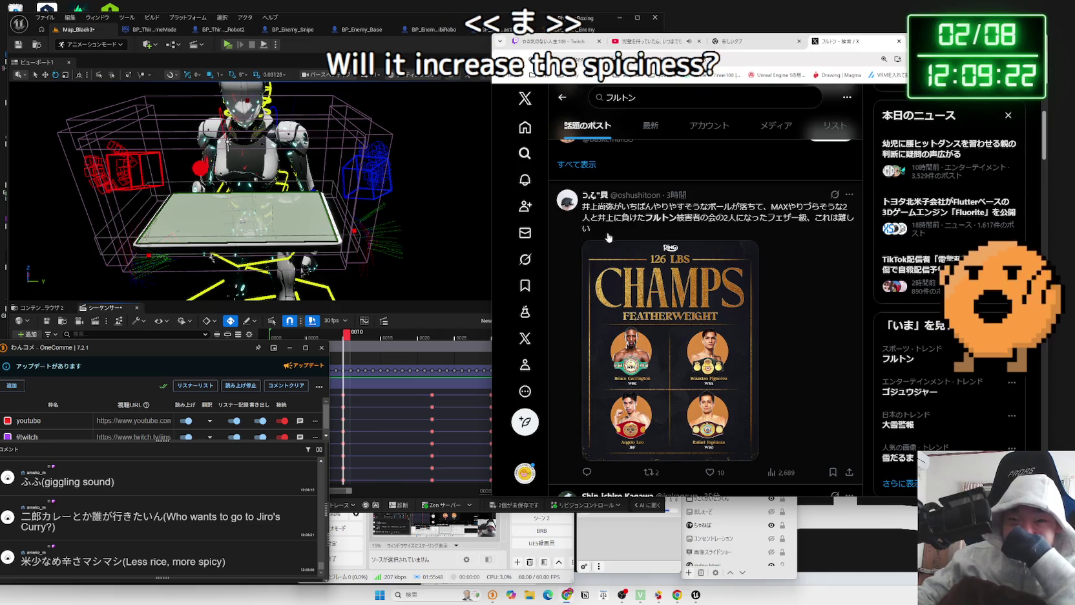
pyautogui.scroll(-10, 674, 282)
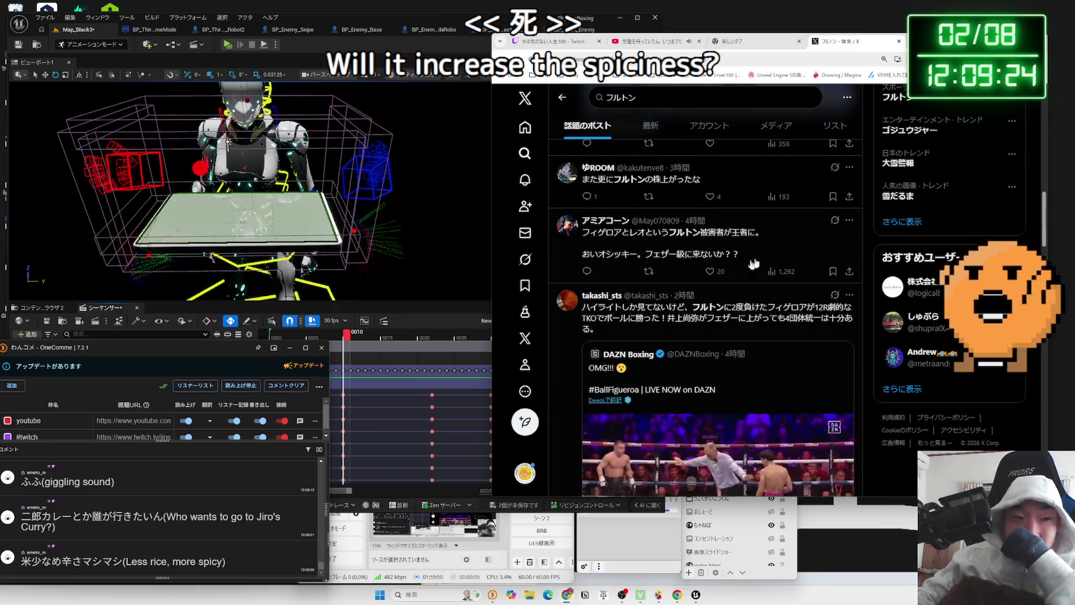
pyautogui.hotkey('ctrl', 'w')
pyautogui.click(377, 74)
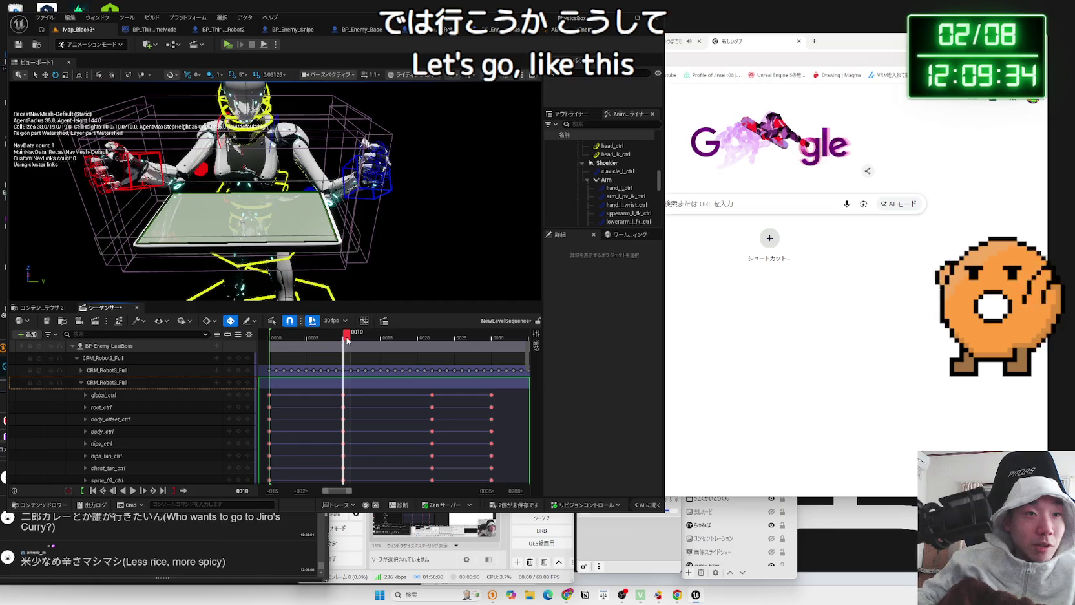
# Rewind the slam sequence to frame 0000 and play it back
pyautogui.click(274, 338)
pyautogui.click(272, 337)
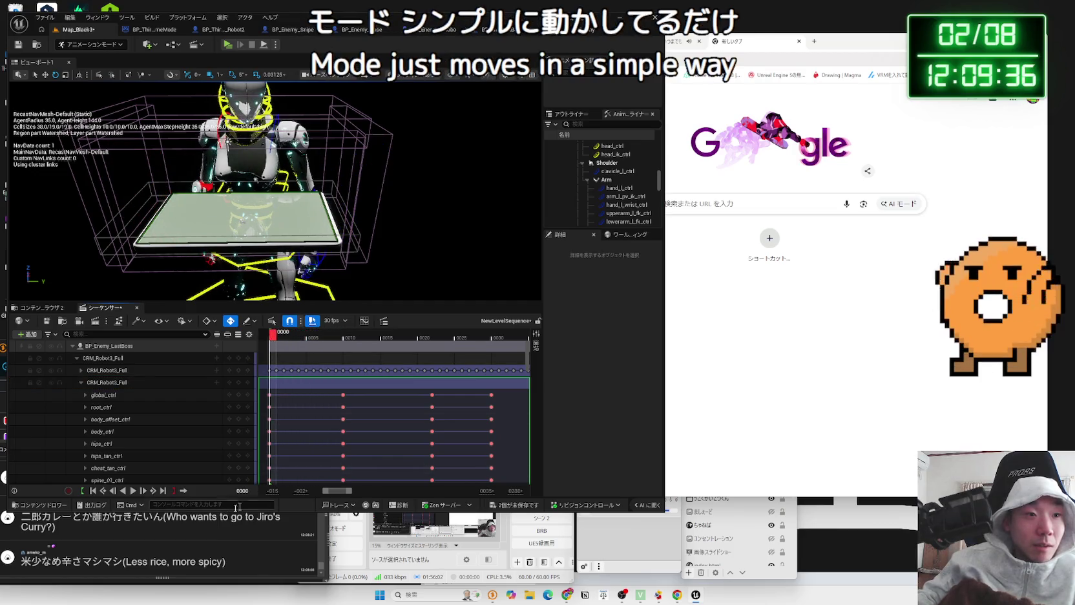
pyautogui.click(133, 491)
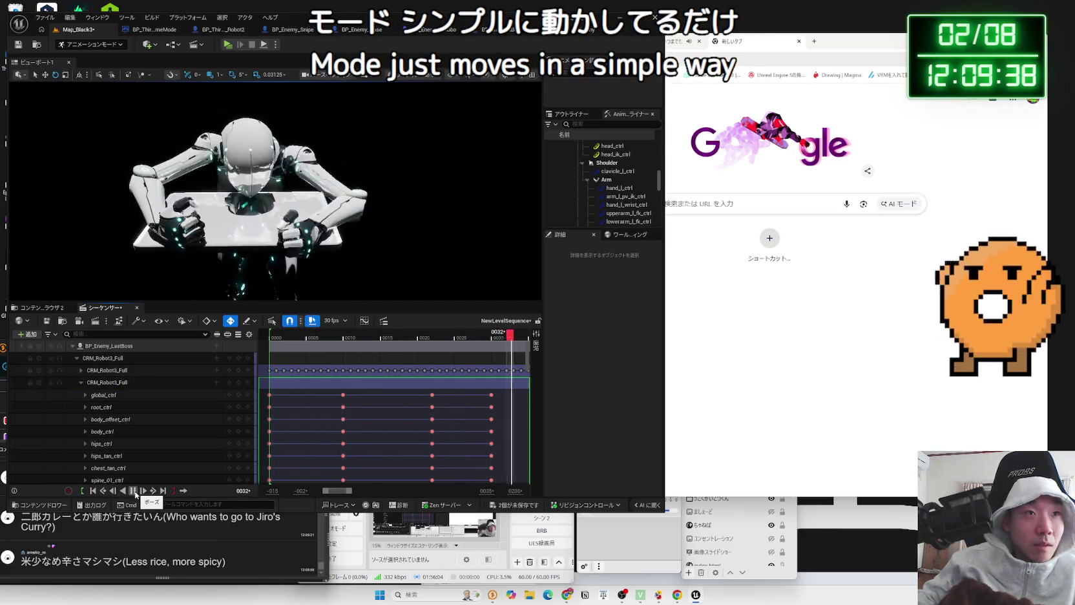
pyautogui.click(134, 491)
pyautogui.click(279, 337)
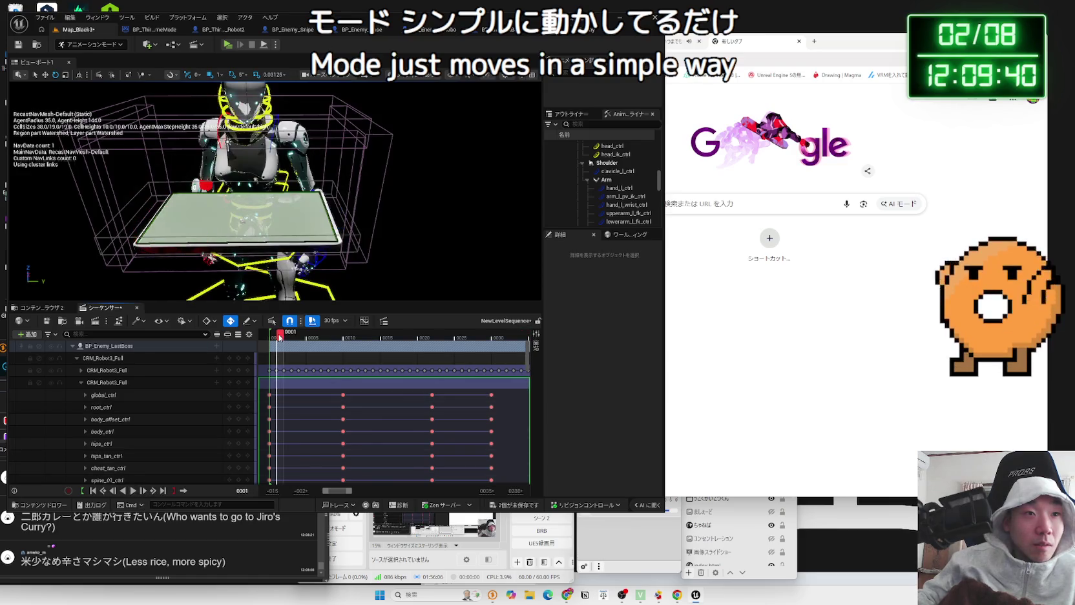
# Scrub the timeline to frame 0047 and select the robot's neck_01_ctrl control
pyautogui.moveTo(288, 337); pyautogui.dragTo(515, 328)
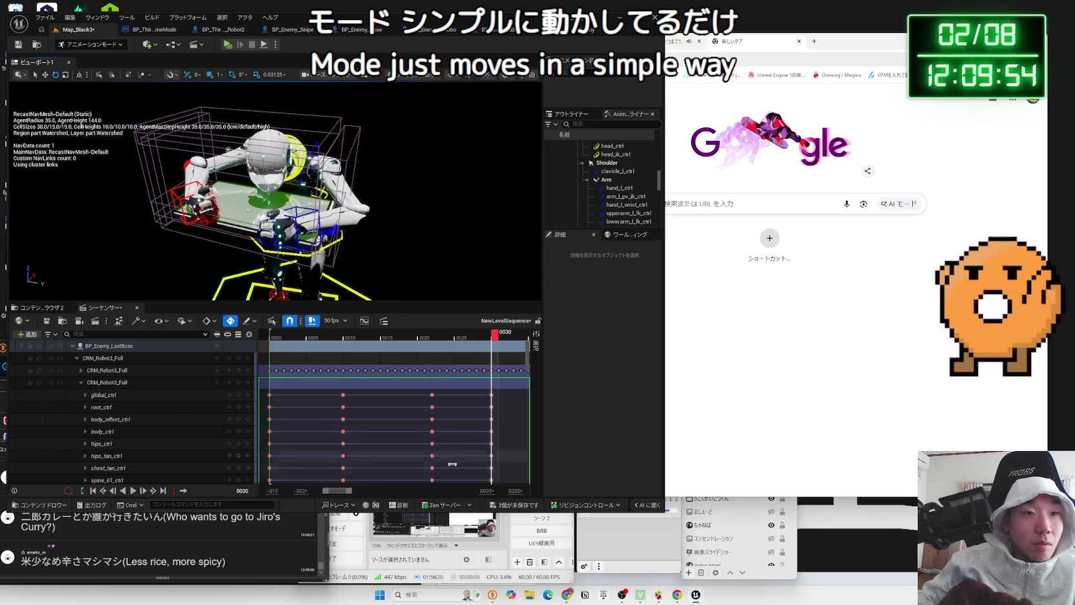
pyautogui.moveTo(336, 495); pyautogui.dragTo(355, 496)
pyautogui.press('p')
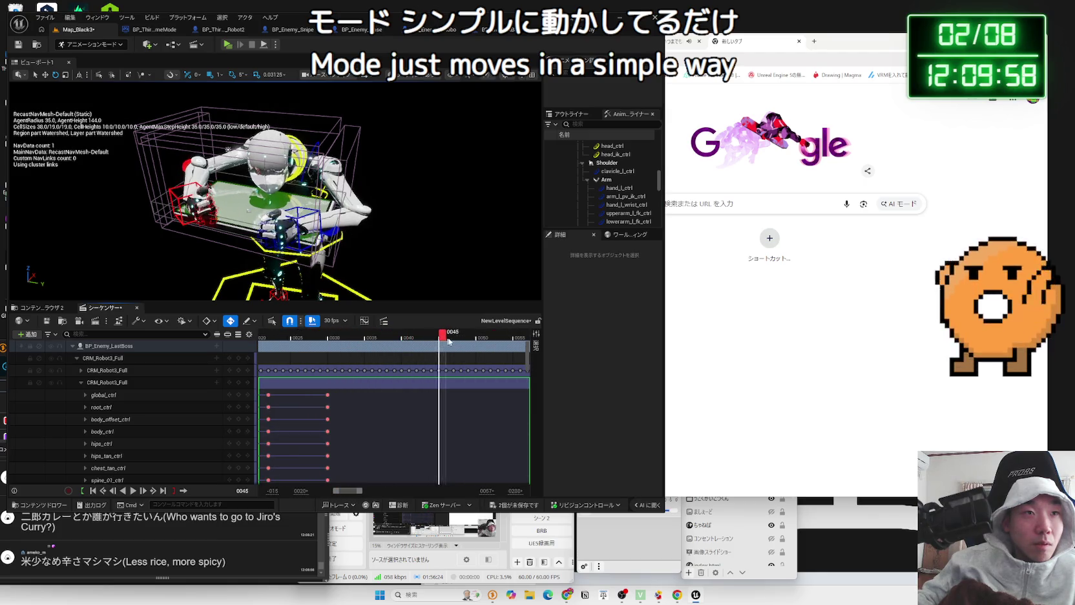
pyautogui.moveTo(492, 342); pyautogui.dragTo(455, 336)
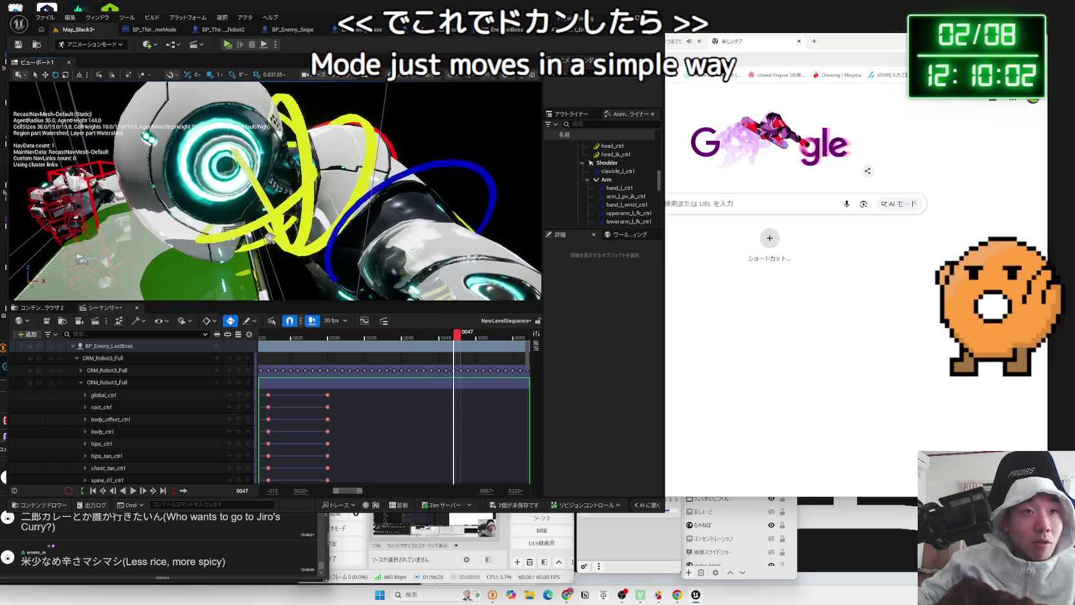
pyautogui.click(269, 236)
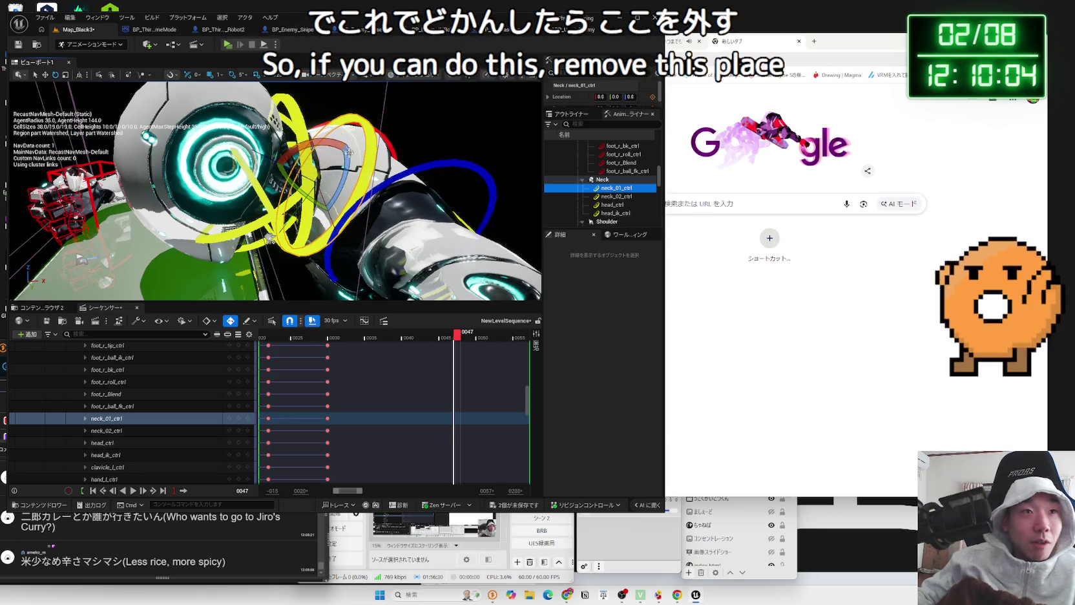
# Orbit to face the robot, undo two changes, and scrub the playhead back toward the start
pyautogui.scroll(-10, 234, 236)
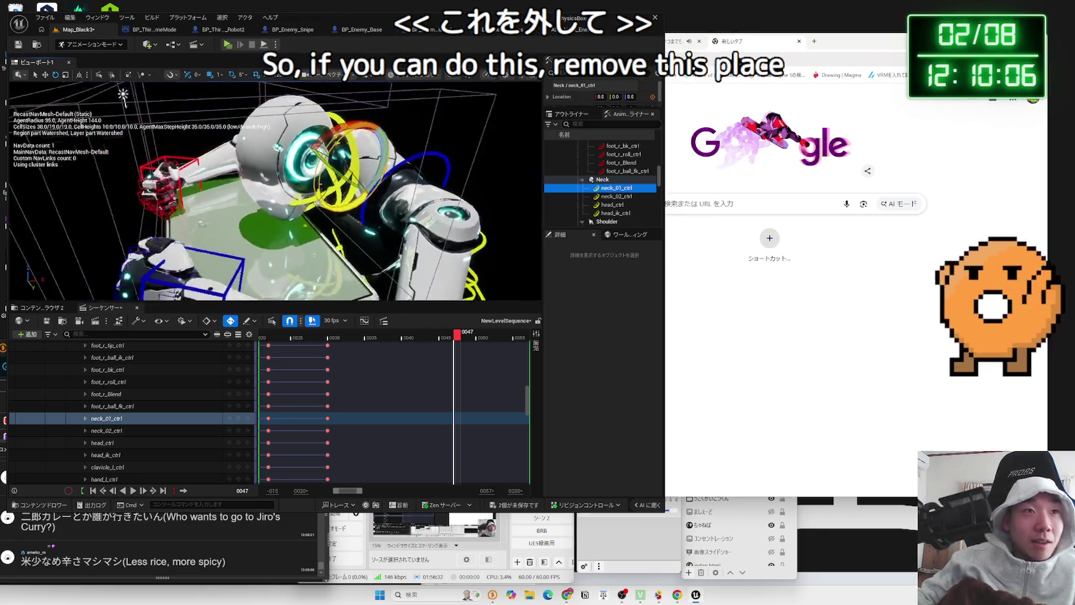
pyautogui.moveTo(234, 237); pyautogui.dragTo(252, 216)
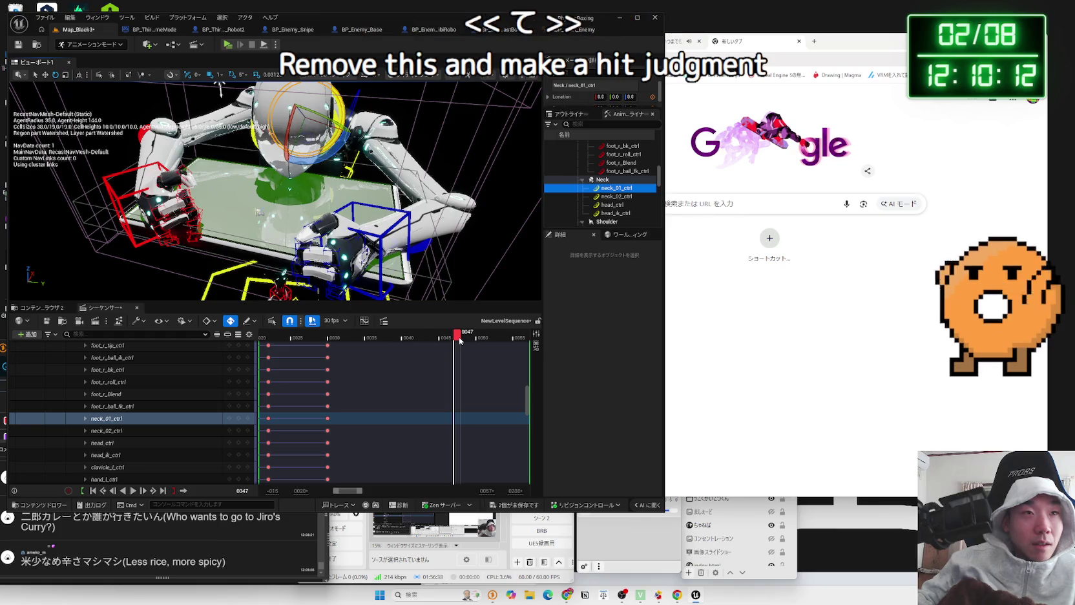
pyautogui.moveTo(460, 340); pyautogui.dragTo(523, 336)
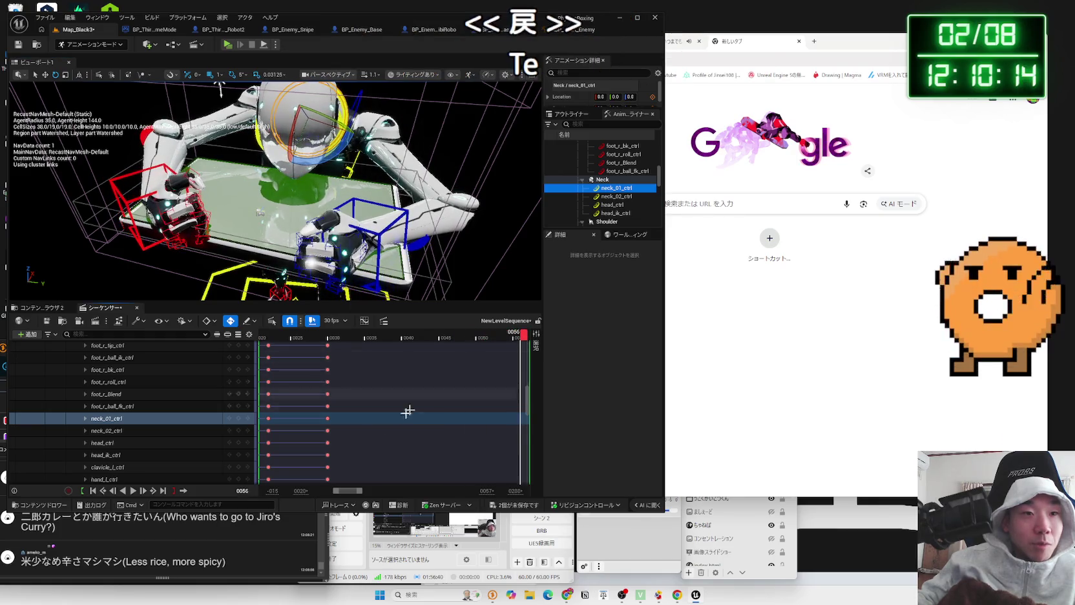
pyautogui.hotkey('ctrl', 'z')
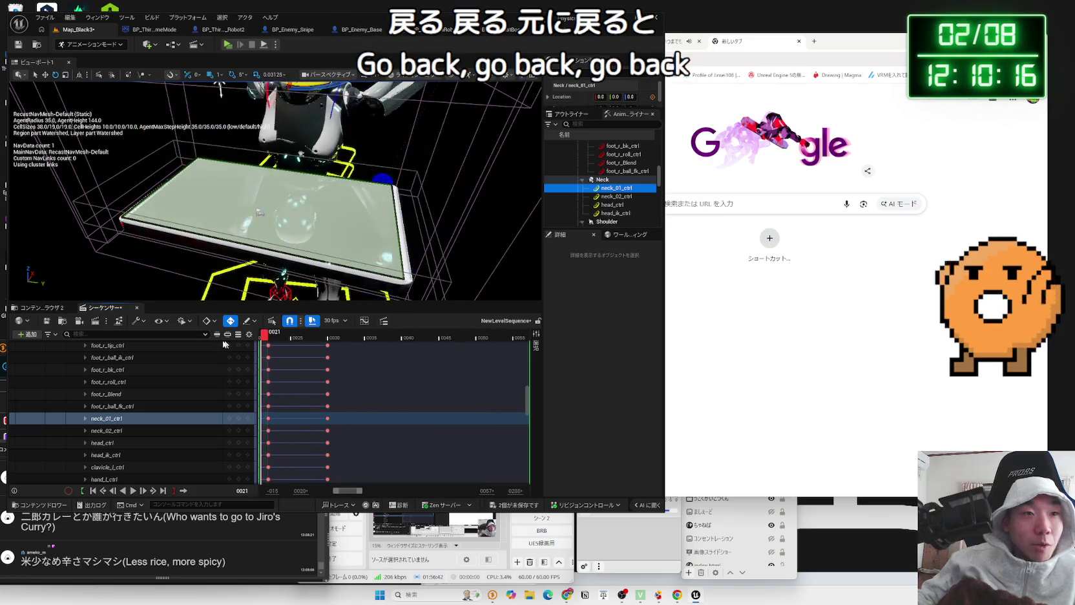
pyautogui.hotkey('ctrl', 'z')
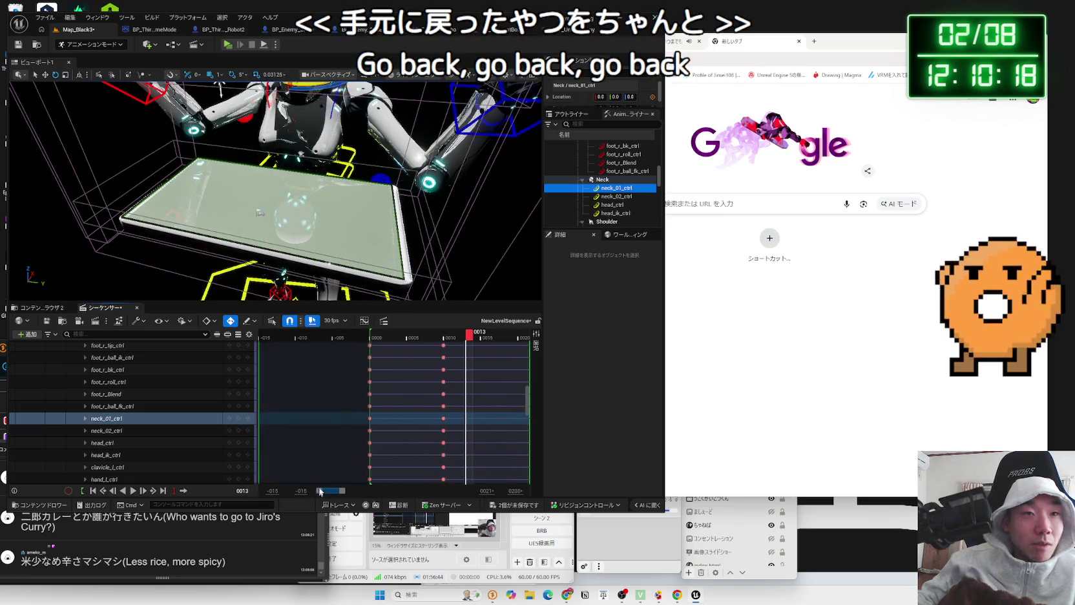
pyautogui.moveTo(463, 337); pyautogui.dragTo(372, 337)
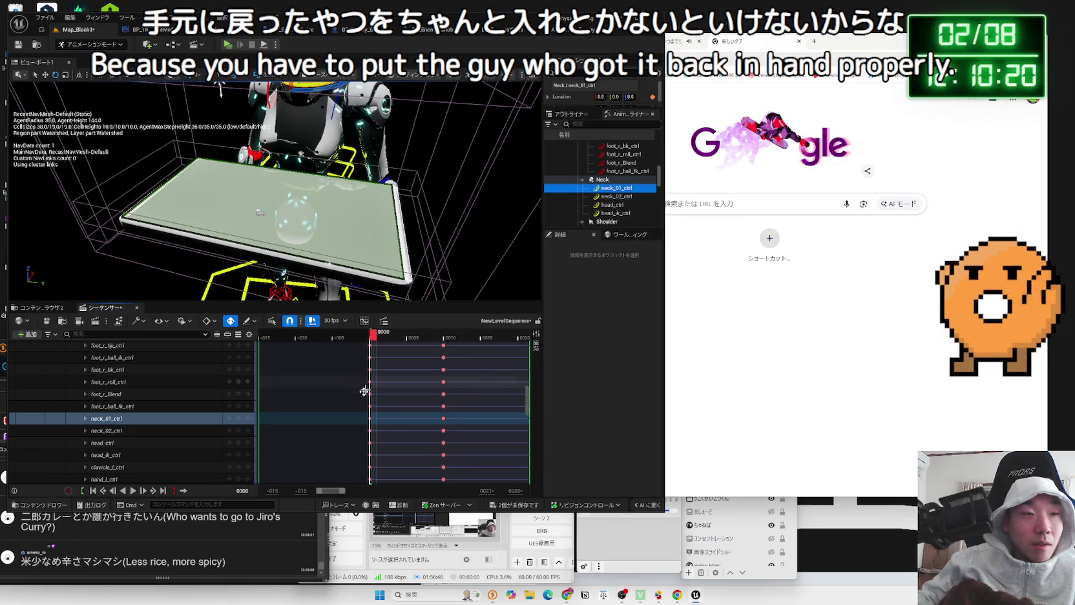
pyautogui.scroll(3, 347, 407)
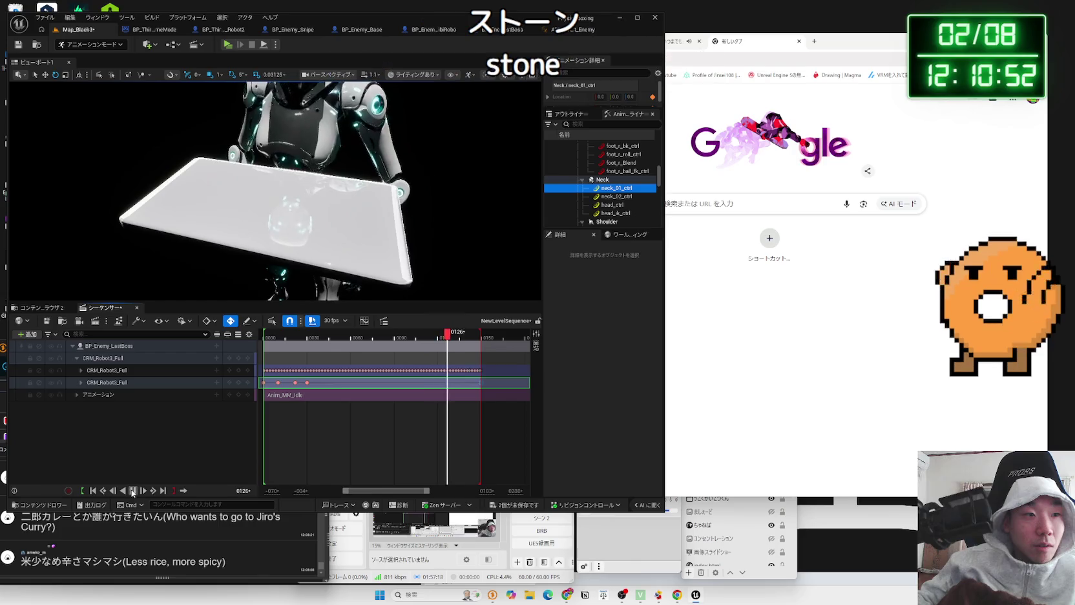
# Stop the preview and add a key on the CRM_Robot3_Full track near frame 132
pyautogui.click(133, 491)
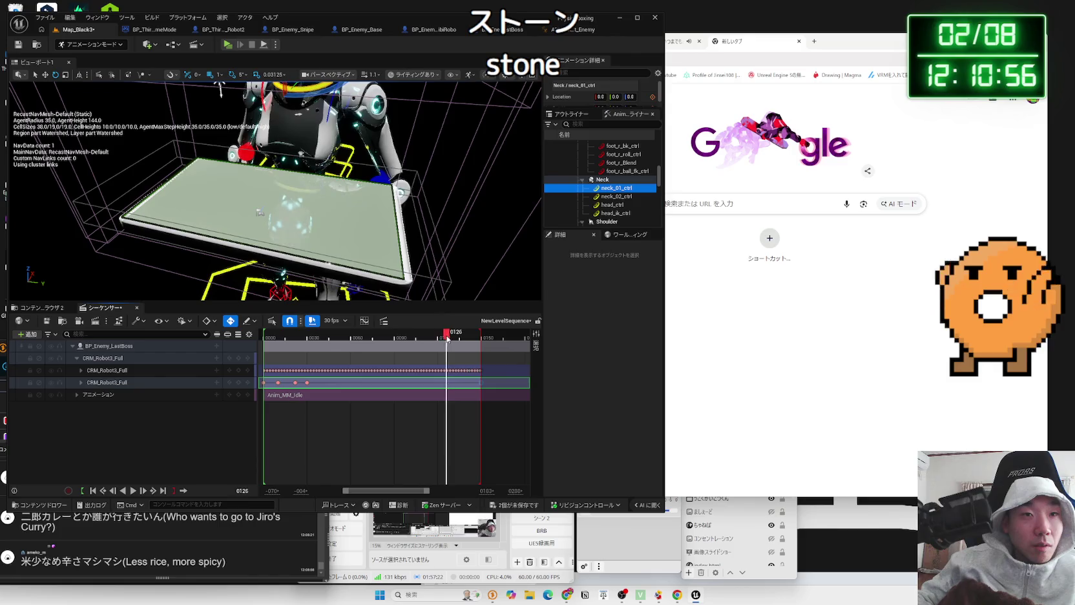
pyautogui.moveTo(446, 337)
pyautogui.mouseDown()
pyautogui.moveTo(264, 349)
pyautogui.moveTo(309, 347)
pyautogui.moveTo(294, 348)
pyautogui.mouseUp()
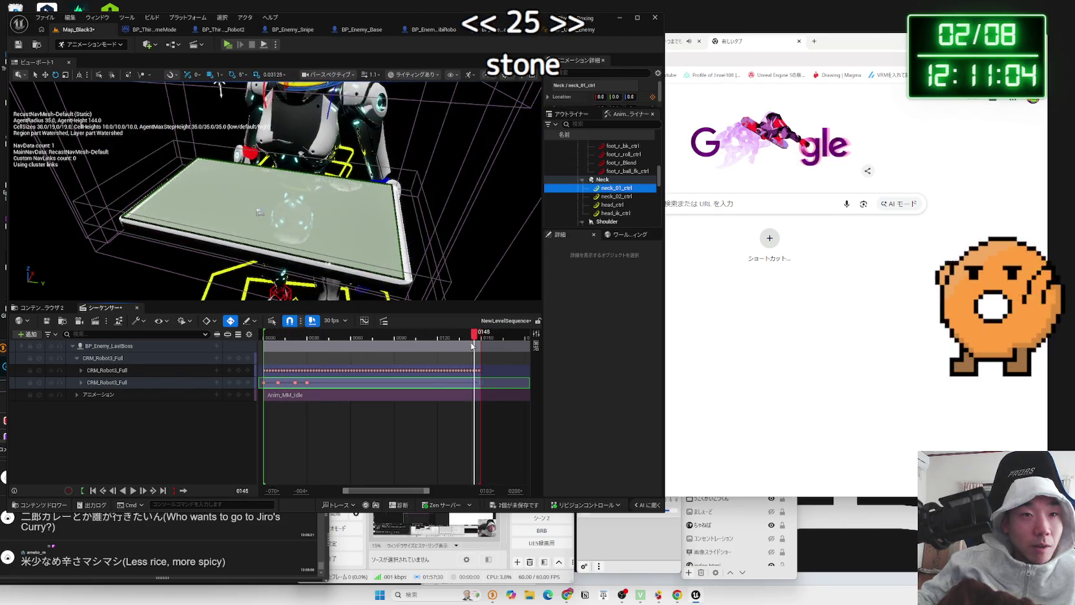
pyautogui.moveTo(472, 346); pyautogui.dragTo(455, 345)
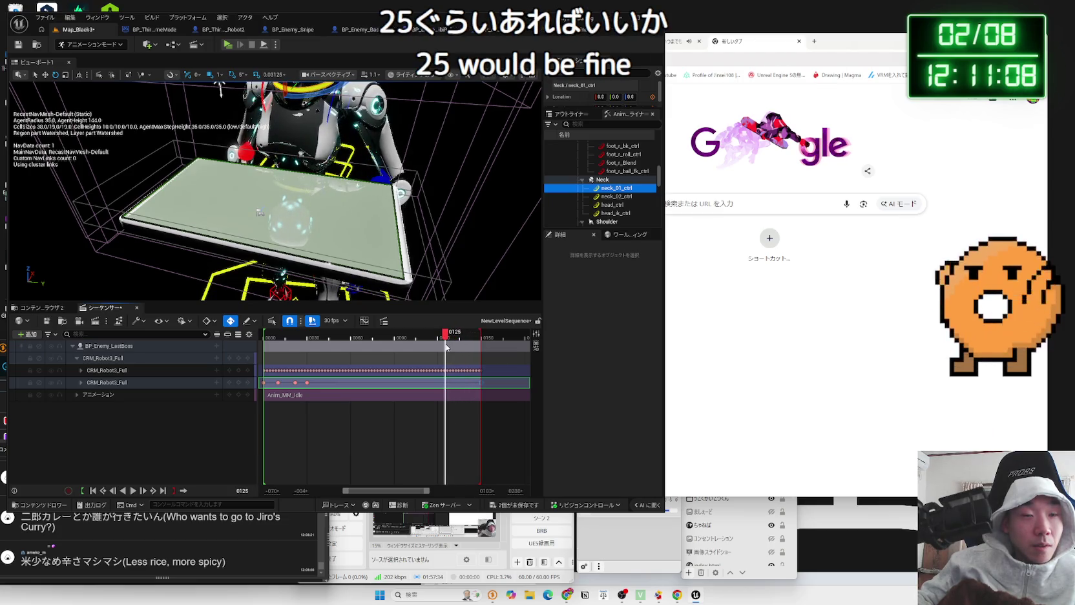
pyautogui.click(238, 383)
pyautogui.click(238, 382)
# Review the slam pose by scrubbing between frames 29 and 139, including frame 125
pyautogui.moveTo(388, 258); pyautogui.dragTo(323, 259)
pyautogui.moveTo(445, 335); pyautogui.dragTo(307, 335)
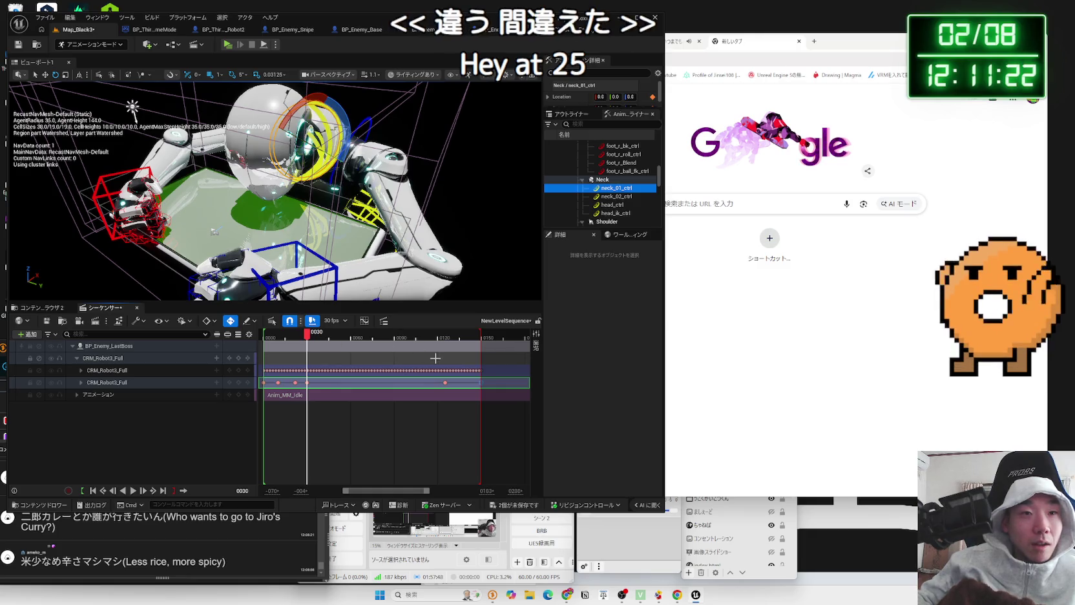
pyautogui.click(445, 334)
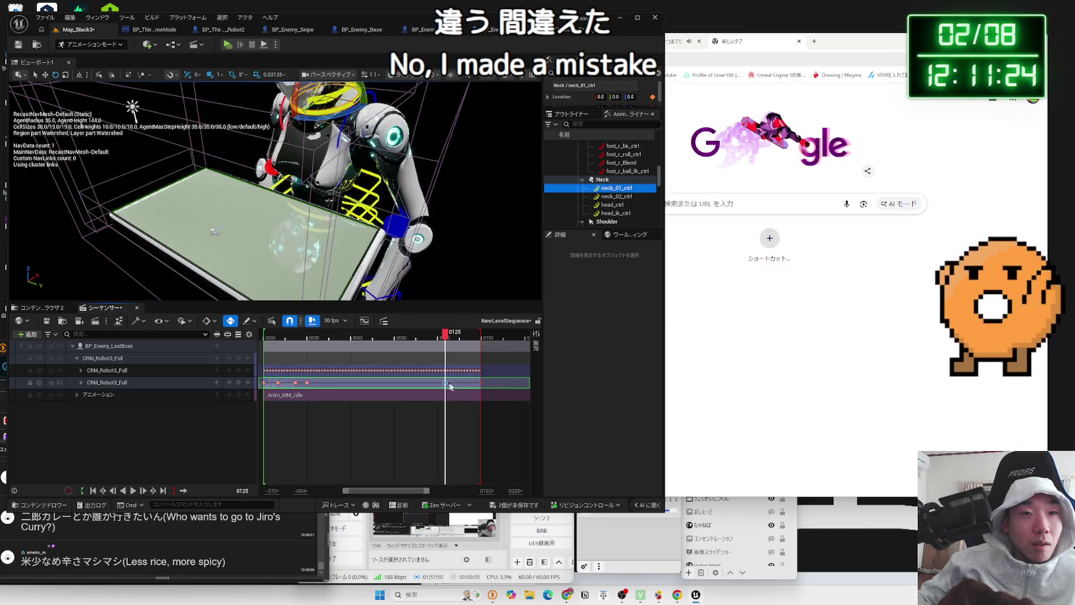
pyautogui.moveTo(448, 341)
pyautogui.mouseDown()
pyautogui.moveTo(298, 348)
pyautogui.moveTo(362, 349)
pyautogui.mouseUp()
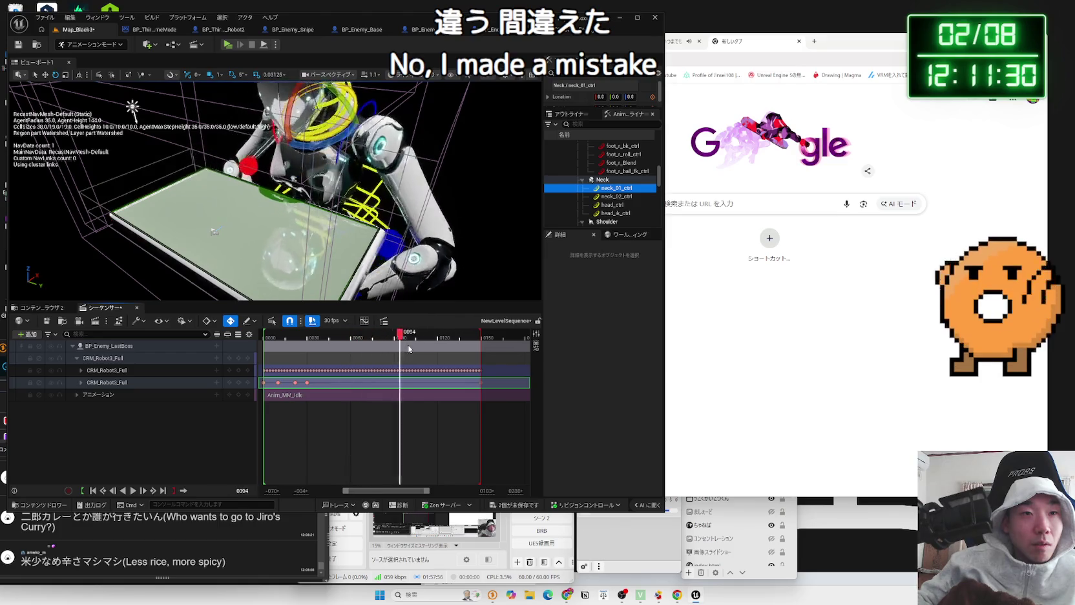
pyautogui.moveTo(464, 349); pyautogui.dragTo(308, 354)
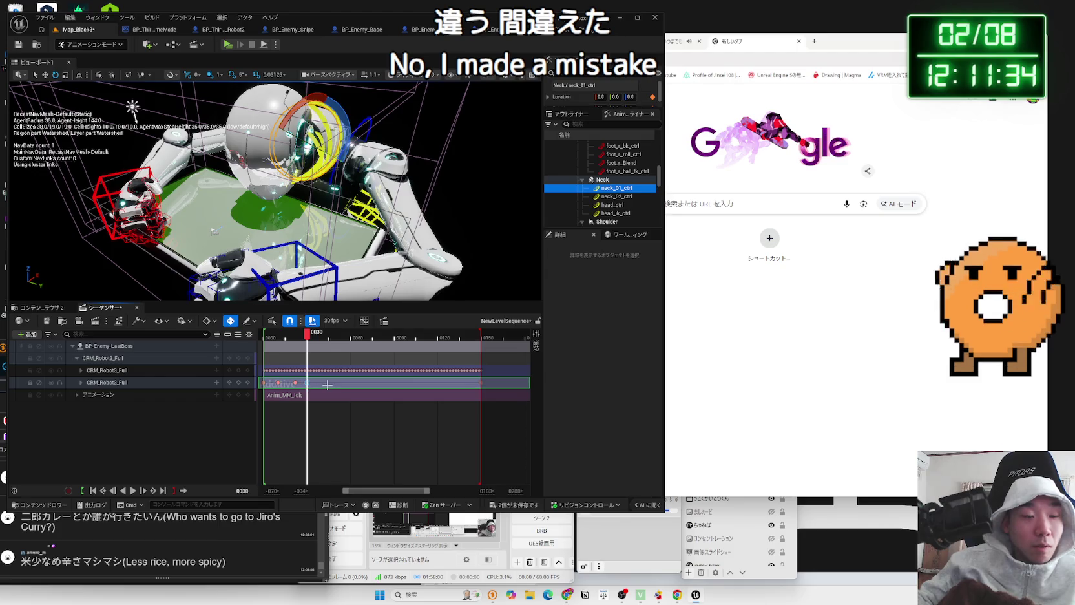
pyautogui.moveTo(309, 335)
pyautogui.mouseDown()
pyautogui.moveTo(474, 336)
pyautogui.moveTo(460, 336)
pyautogui.mouseUp()
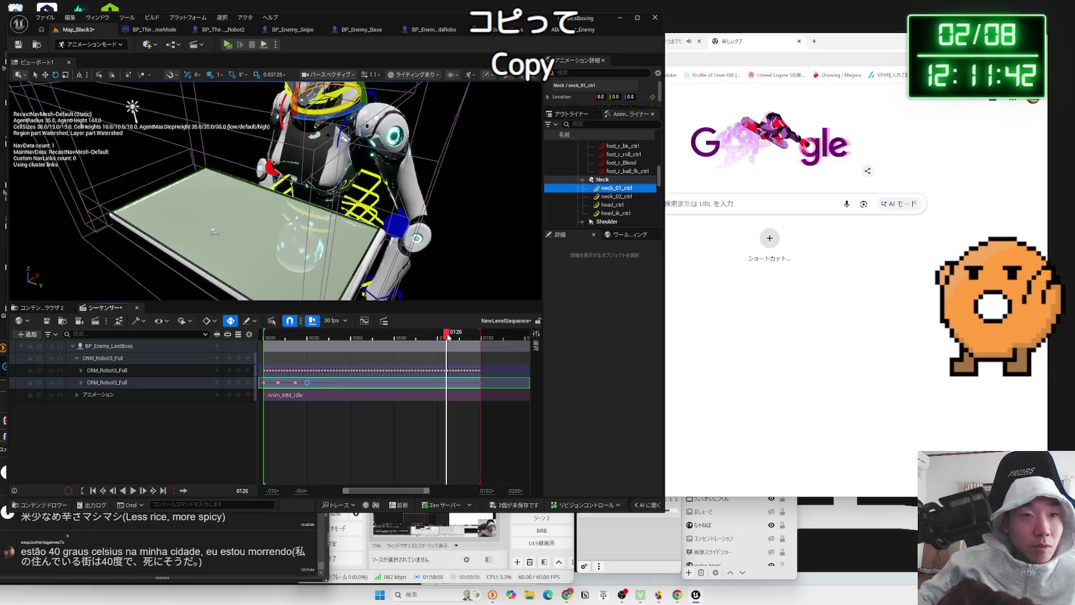
# Paste the key at frame 125, replay the slam, then bring up OneComme and a new browser tab
pyautogui.hotkey('ctrl', 'v')
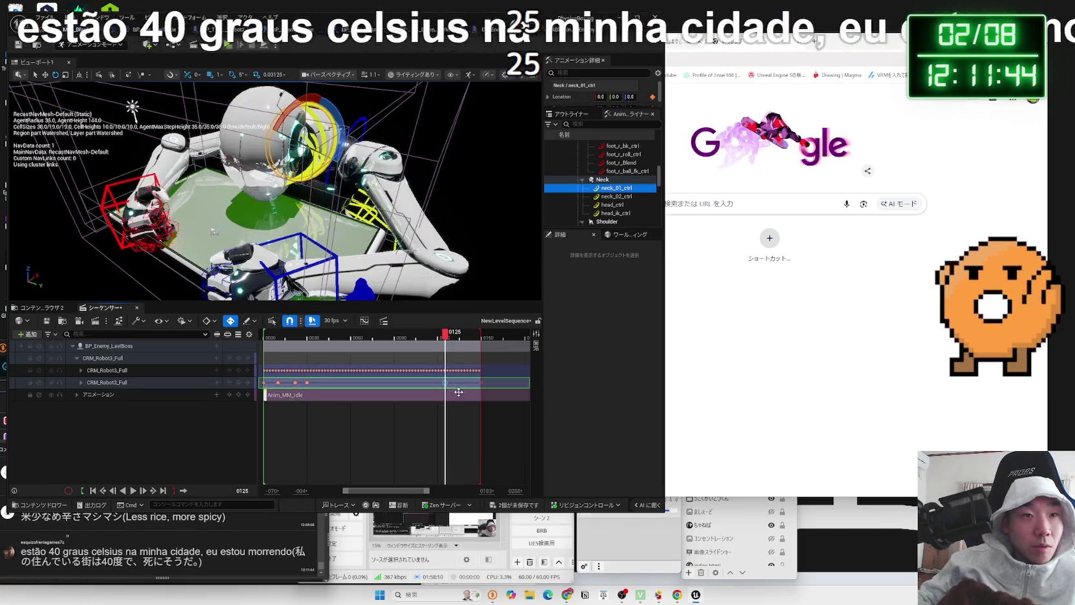
pyautogui.moveTo(447, 337); pyautogui.dragTo(293, 342)
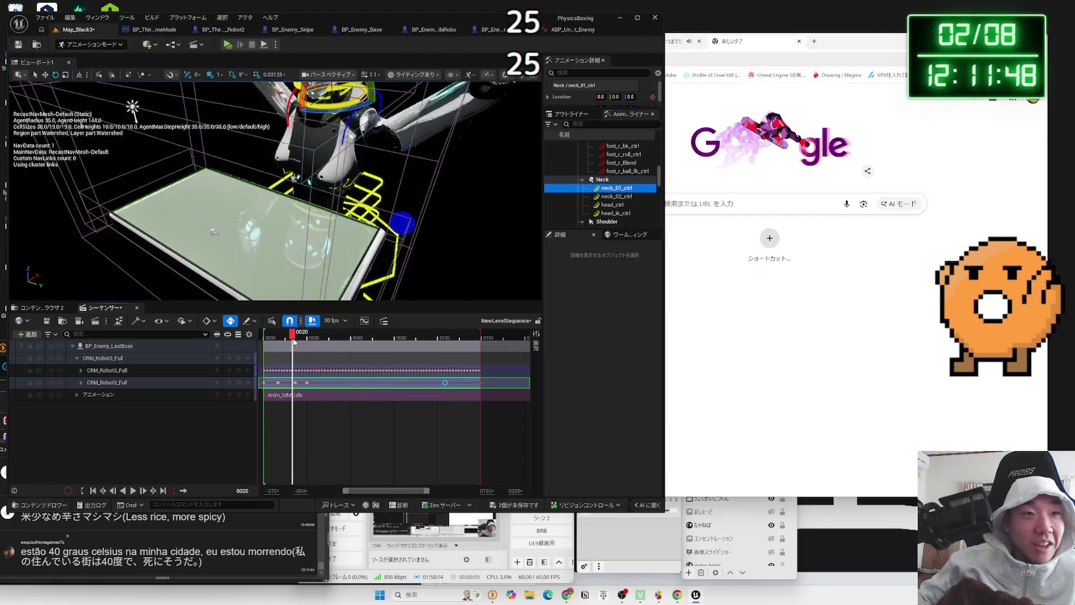
pyautogui.press('g')
pyautogui.press('space')
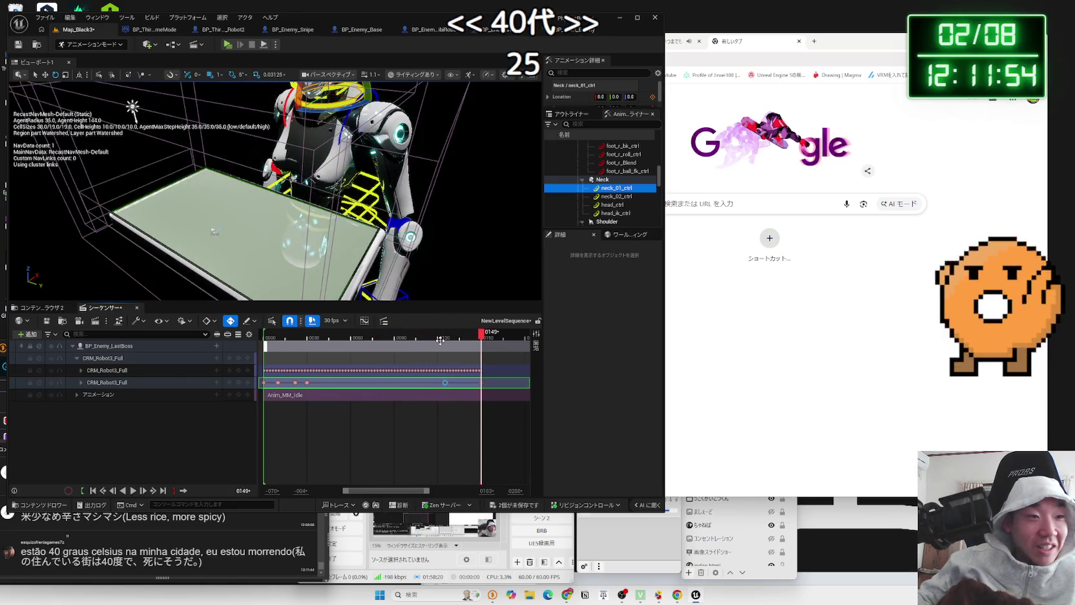
pyautogui.moveTo(487, 341); pyautogui.dragTo(445, 336)
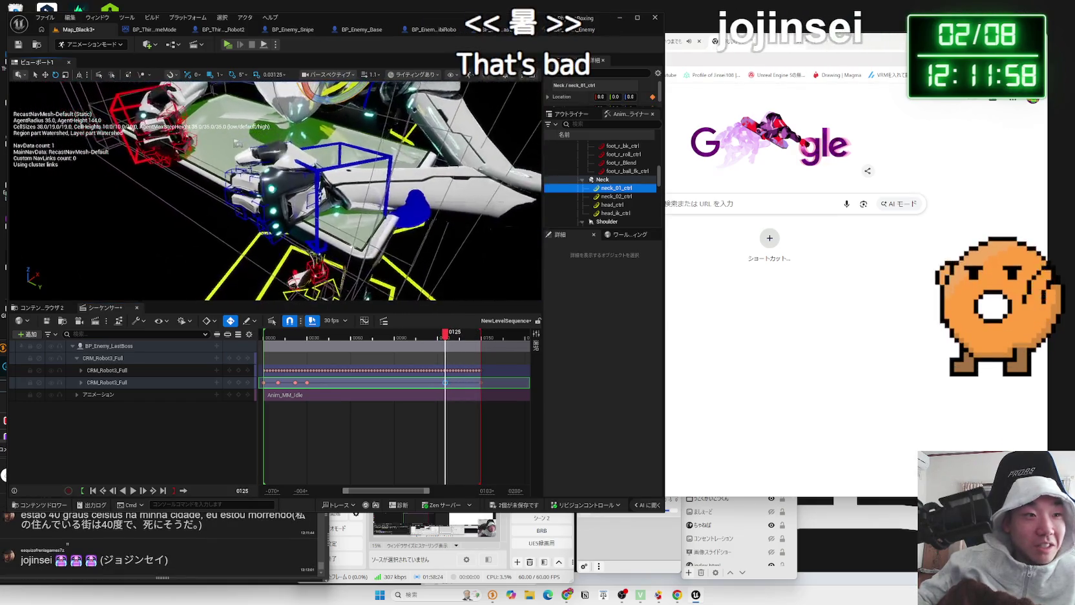
pyautogui.click(238, 535)
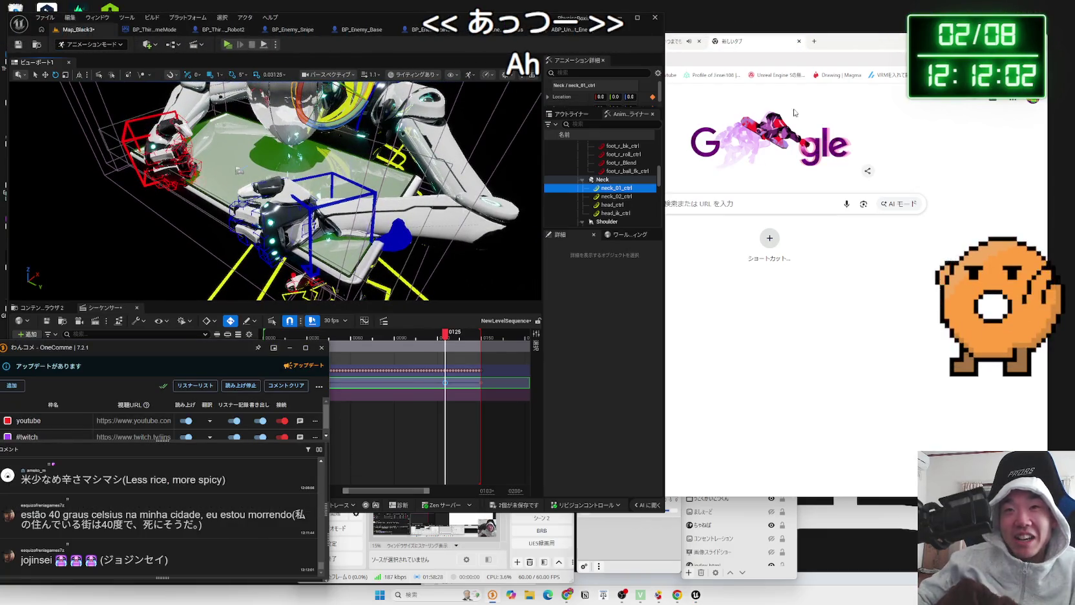
pyautogui.click(812, 41)
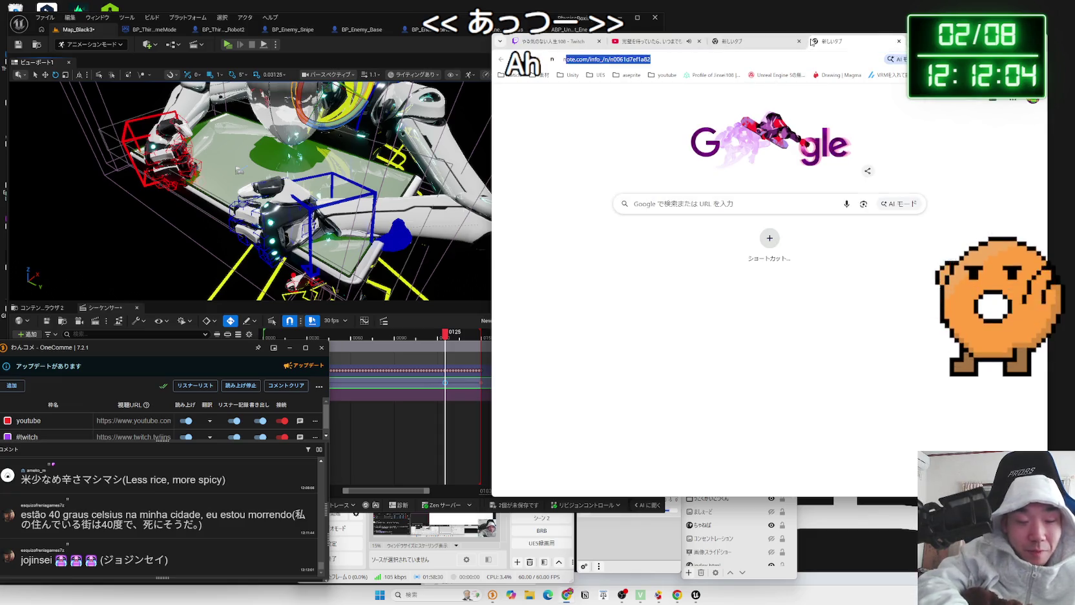
pyautogui.write('に')
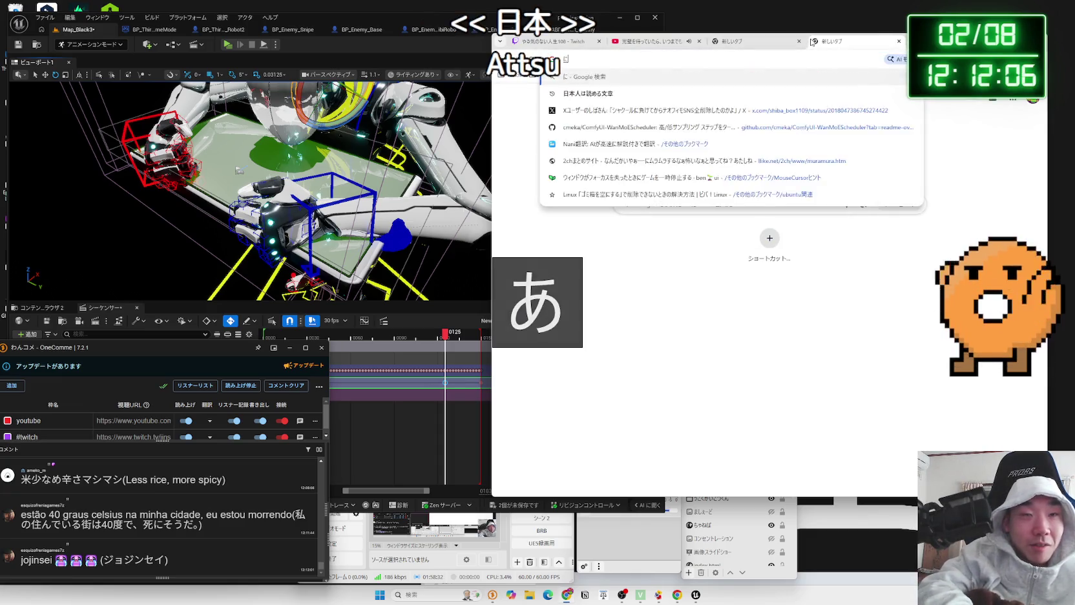
pyautogui.write('日本 き')
pyautogui.press('Return')
pyautogui.press('Return')
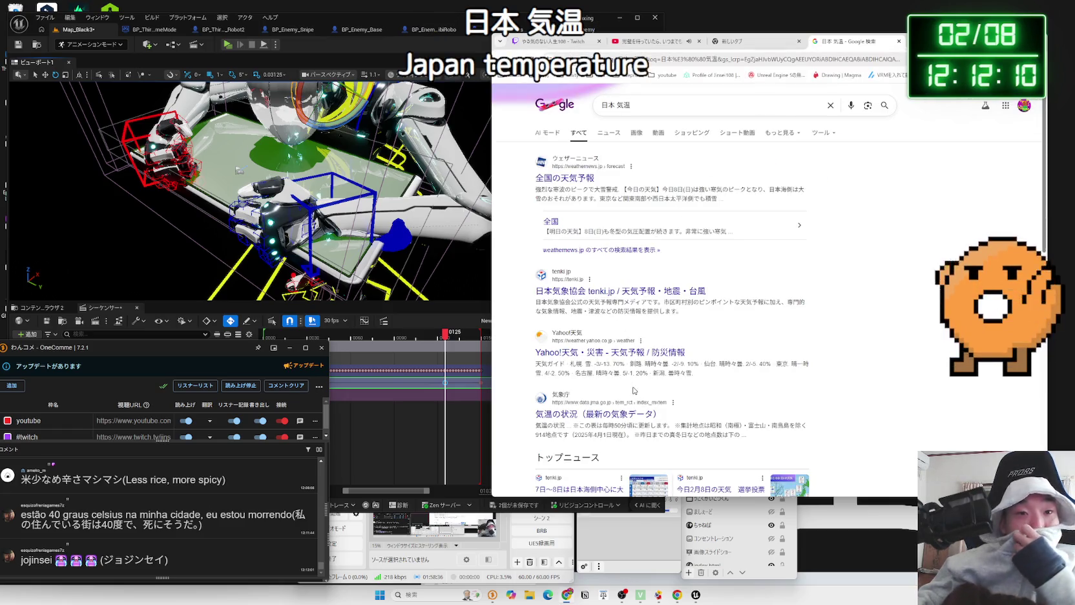
pyautogui.scroll(-3, 633, 390)
pyautogui.click(592, 309)
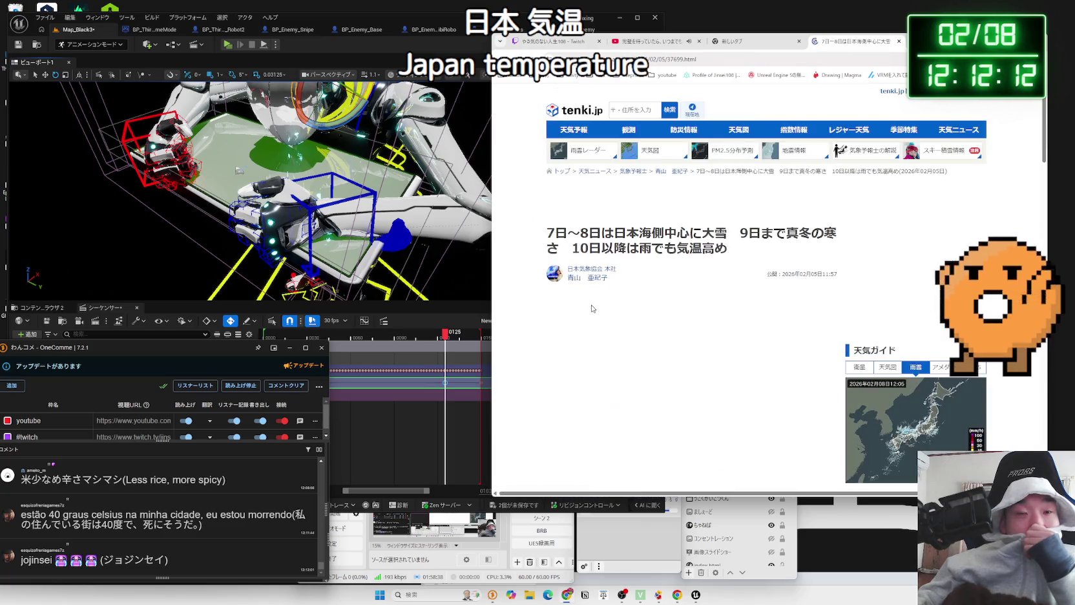
pyautogui.scroll(-2, 592, 310)
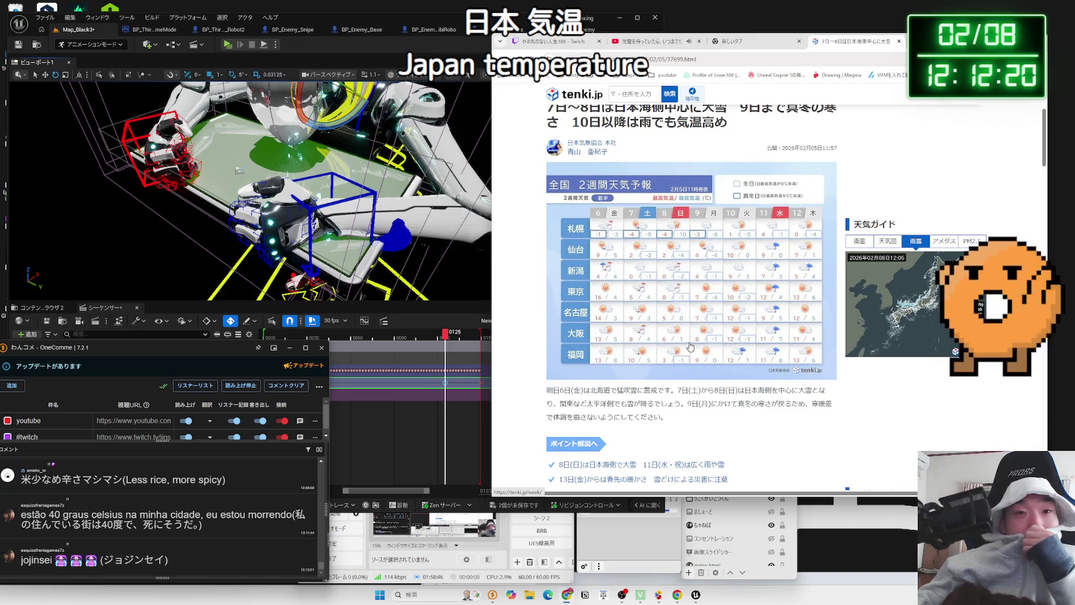
pyautogui.hotkey('alt', 'Left')
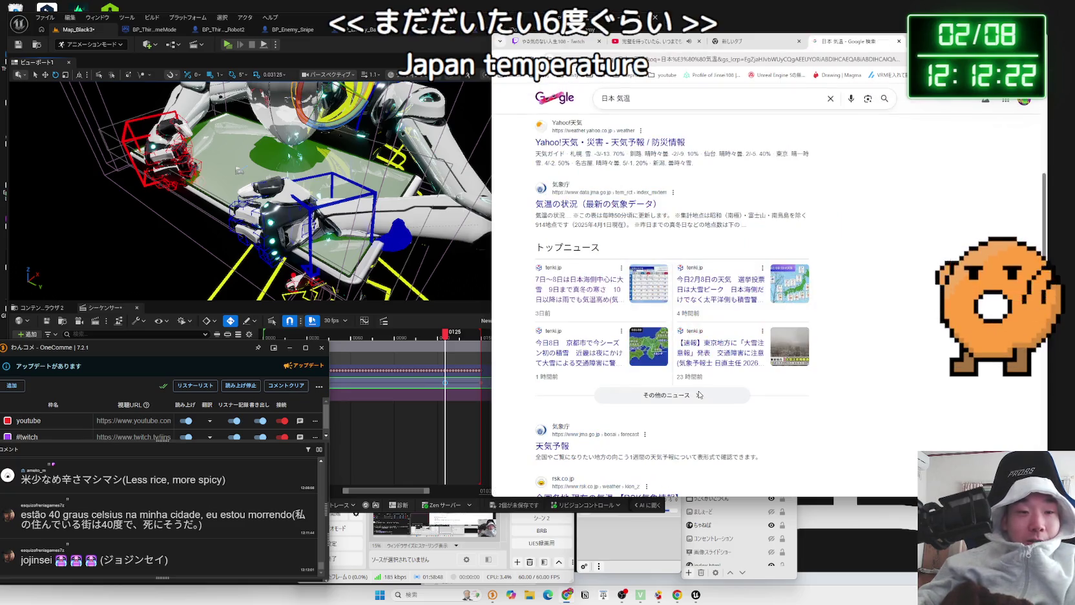
pyautogui.click(901, 577)
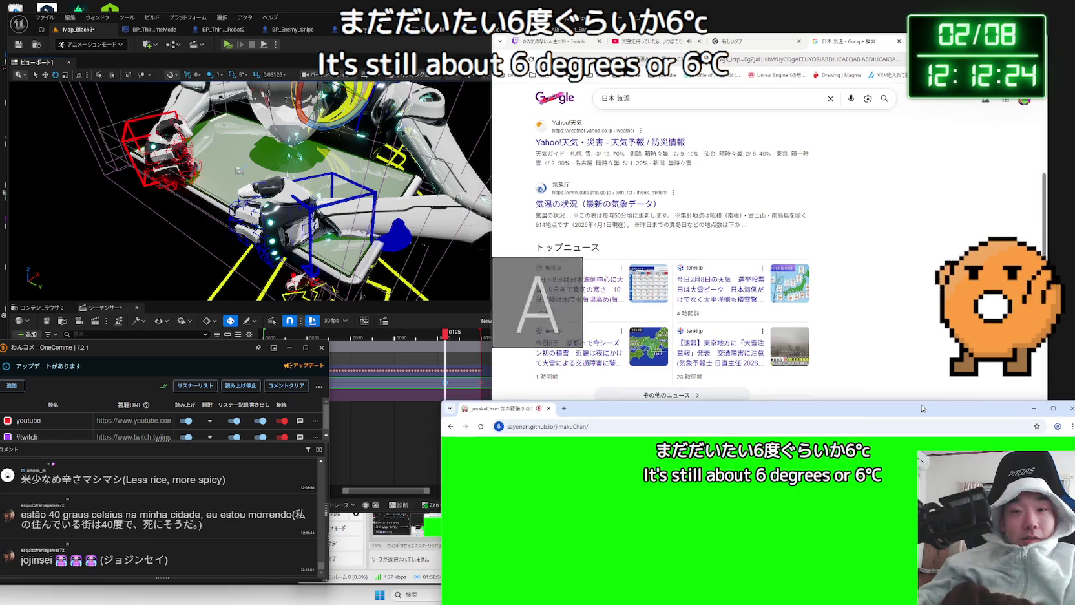
pyautogui.moveTo(923, 409); pyautogui.dragTo(924, 417)
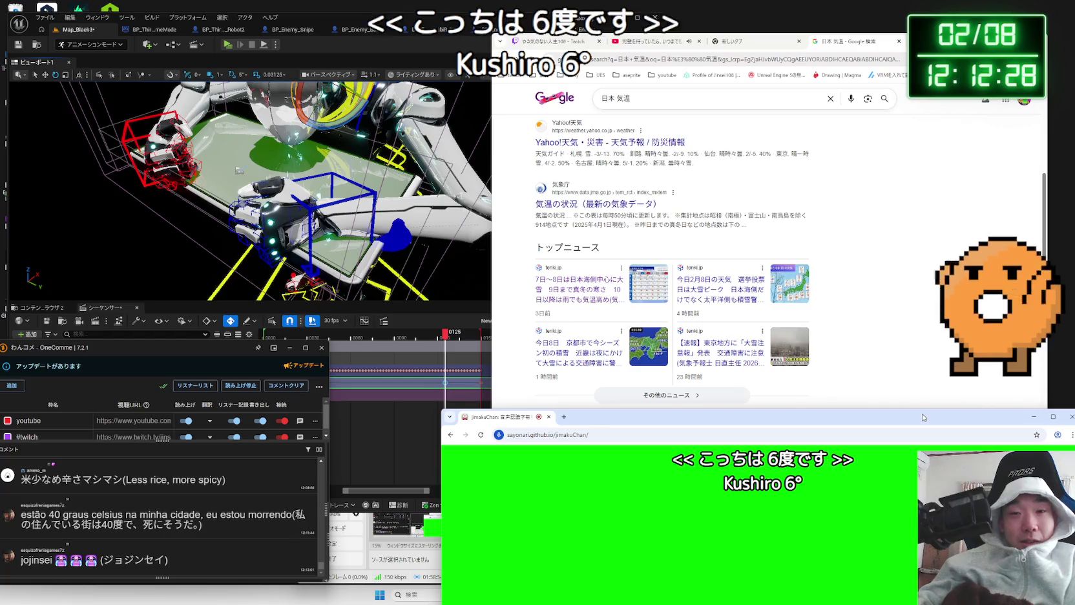
pyautogui.moveTo(923, 417); pyautogui.dragTo(922, 581)
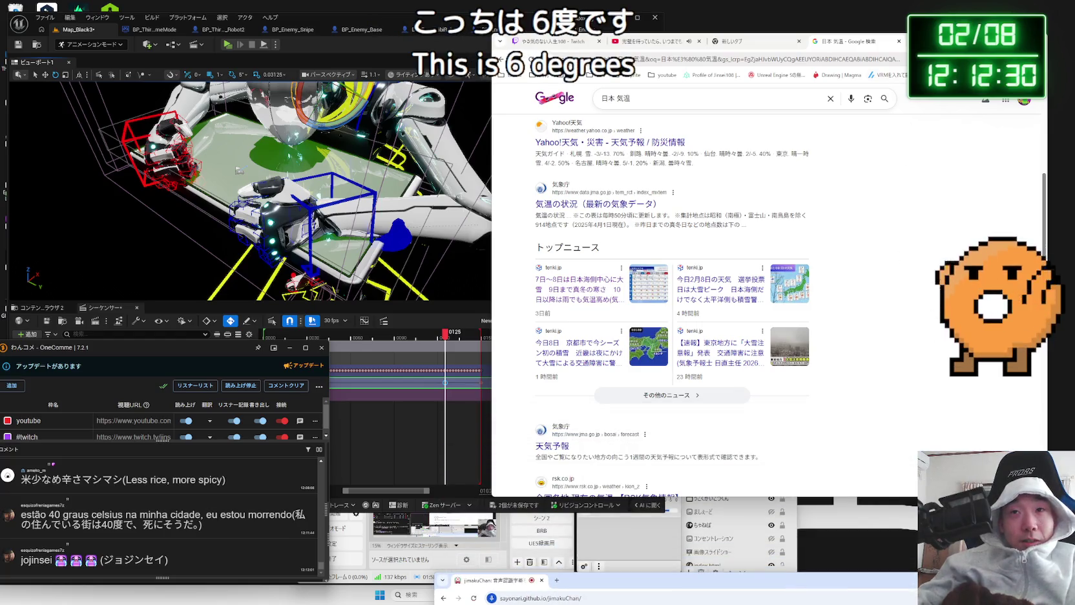
pyautogui.click(899, 41)
pyautogui.click(414, 115)
pyautogui.moveTo(445, 333)
pyautogui.mouseDown()
pyautogui.moveTo(474, 341)
pyautogui.moveTo(452, 340)
pyautogui.mouseUp()
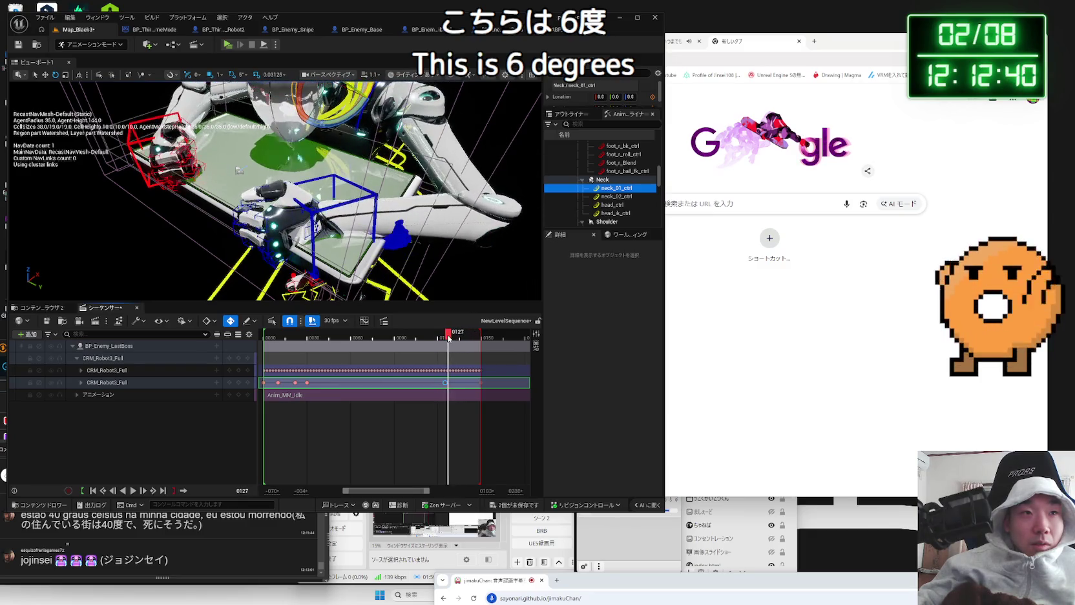
pyautogui.press('space')
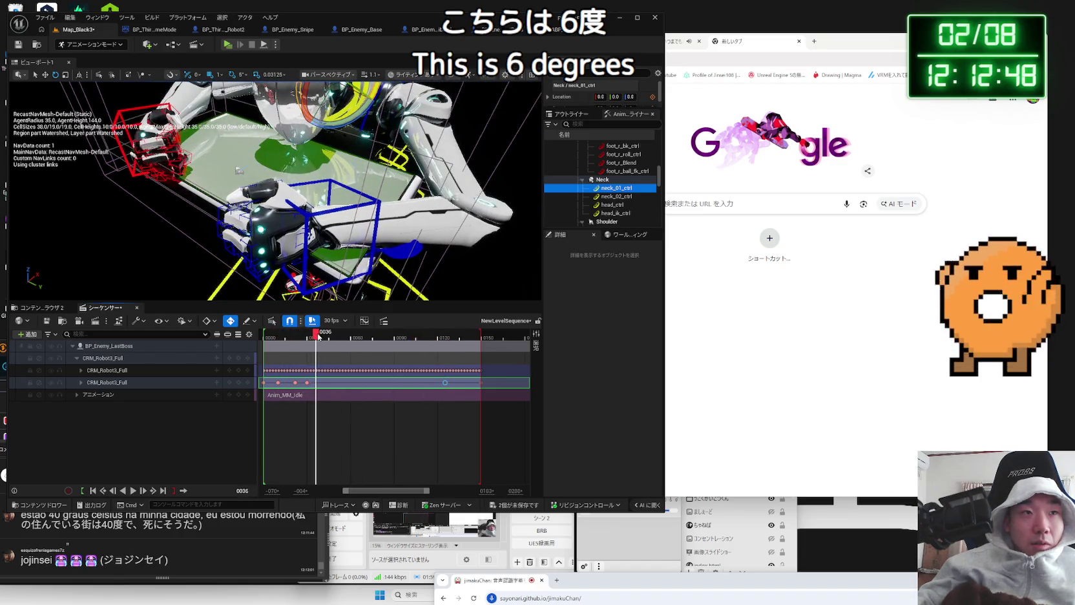
pyautogui.moveTo(325, 336)
pyautogui.mouseDown()
pyautogui.moveTo(378, 336)
pyautogui.moveTo(294, 335)
pyautogui.moveTo(460, 336)
pyautogui.moveTo(300, 336)
pyautogui.moveTo(351, 337)
pyautogui.mouseUp()
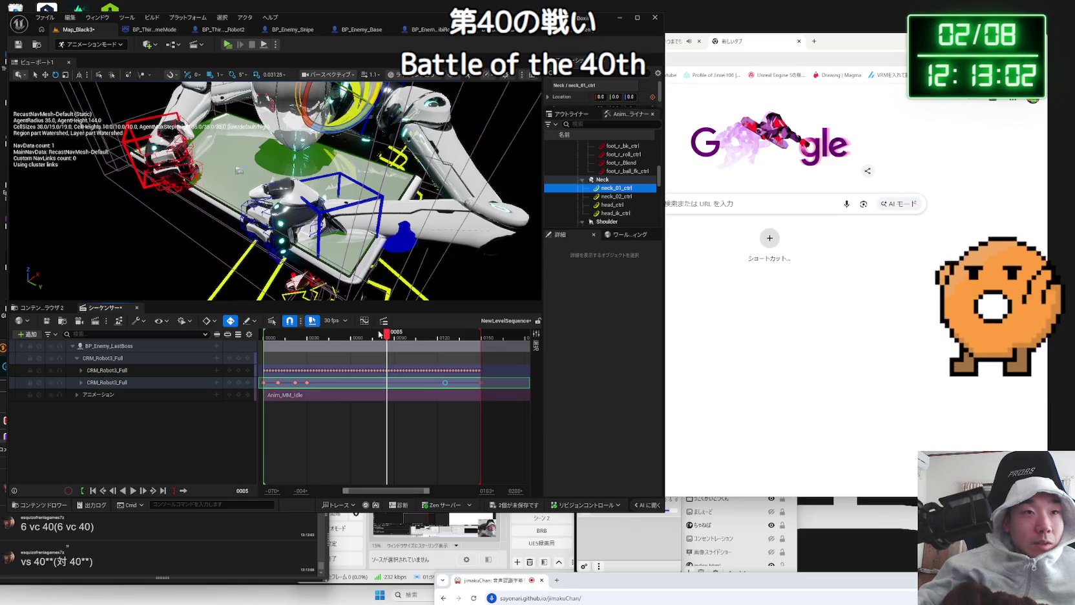
pyautogui.click(328, 219)
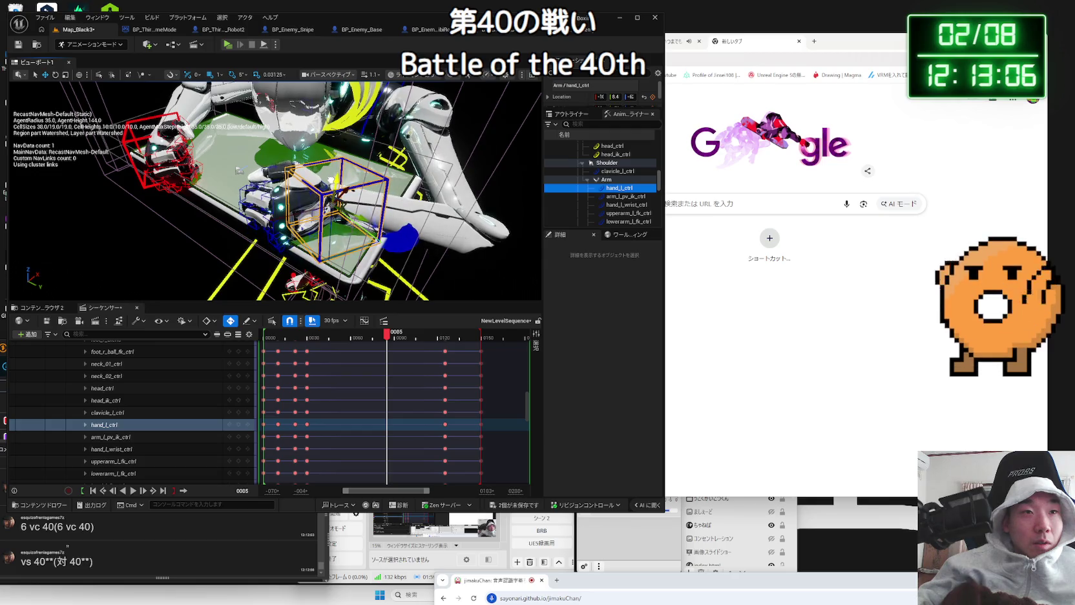
# Orbit around the robot's arm while scrubbing the timeline to frame 0133
pyautogui.moveTo(328, 219); pyautogui.dragTo(362, 214)
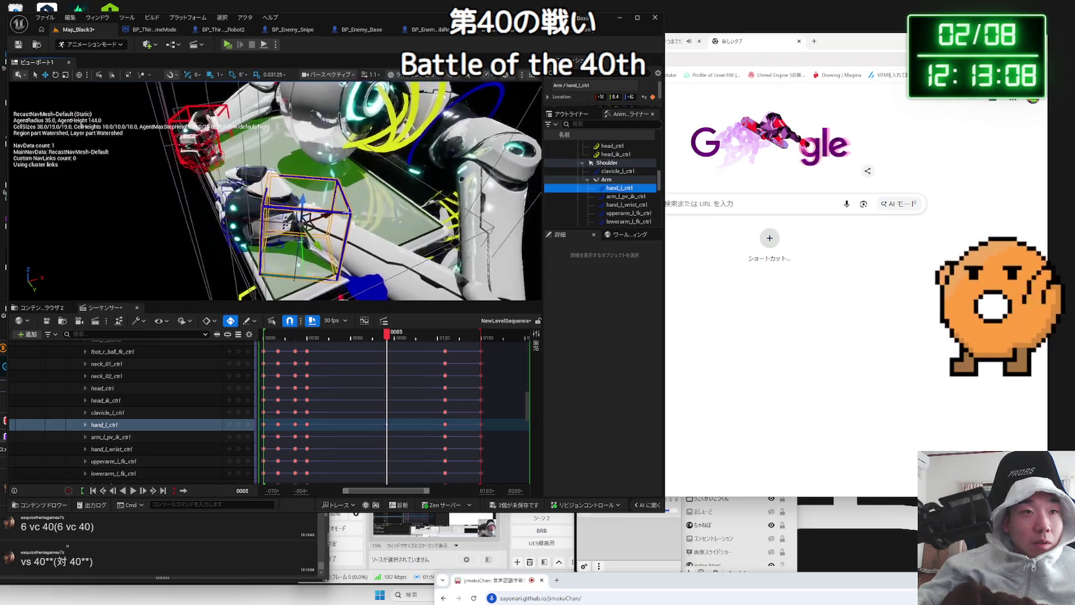
pyautogui.moveTo(388, 336)
pyautogui.mouseDown()
pyautogui.moveTo(304, 336)
pyautogui.moveTo(325, 337)
pyautogui.mouseUp()
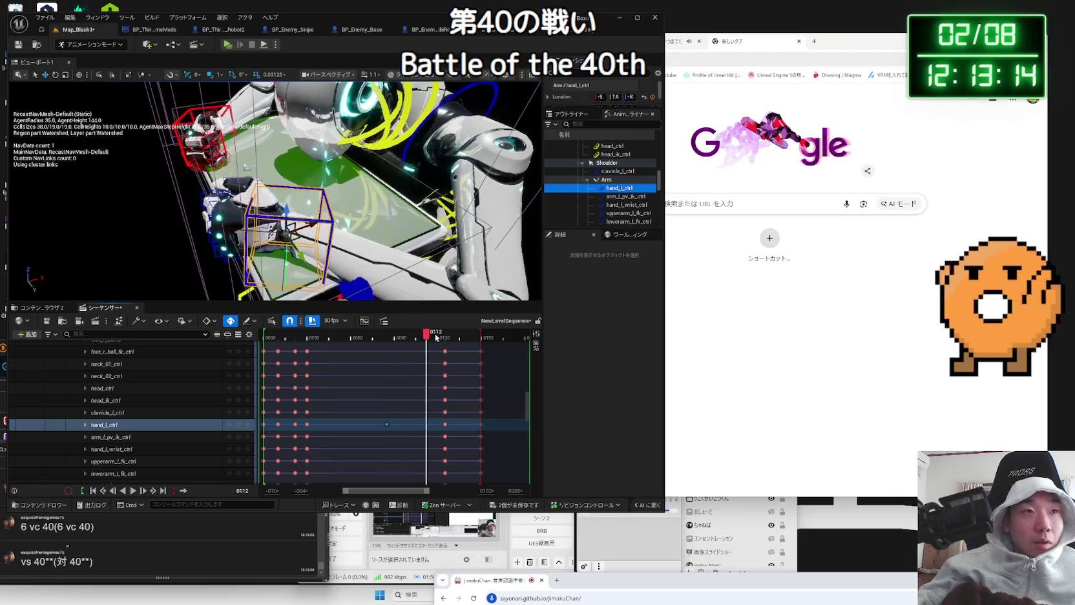
pyautogui.moveTo(383, 341); pyautogui.dragTo(390, 341)
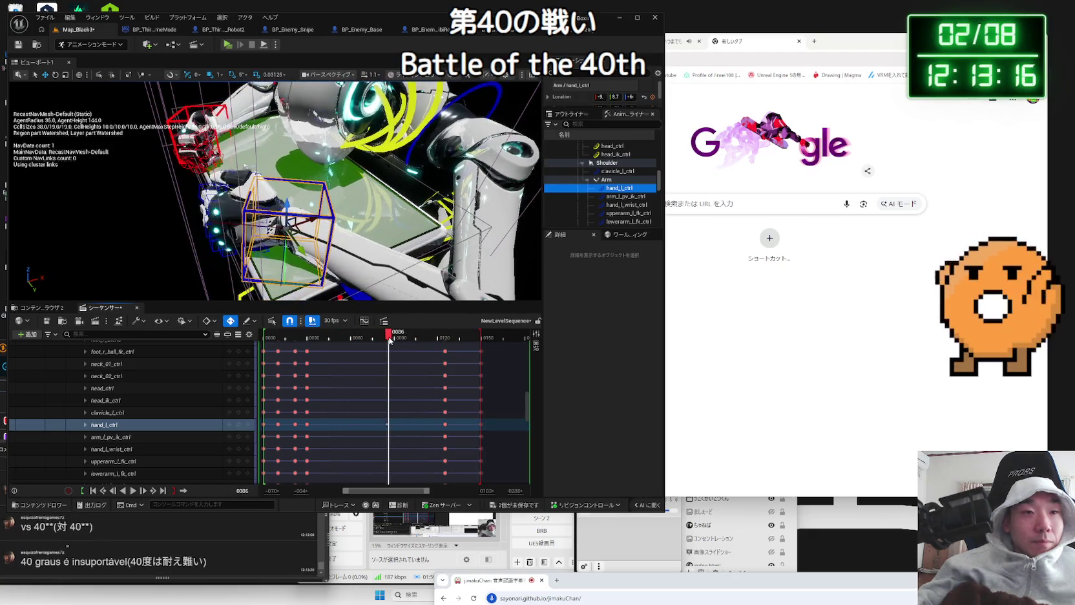
pyautogui.moveTo(336, 194)
pyautogui.mouseDown()
pyautogui.moveTo(414, 215)
pyautogui.moveTo(381, 223)
pyautogui.mouseUp()
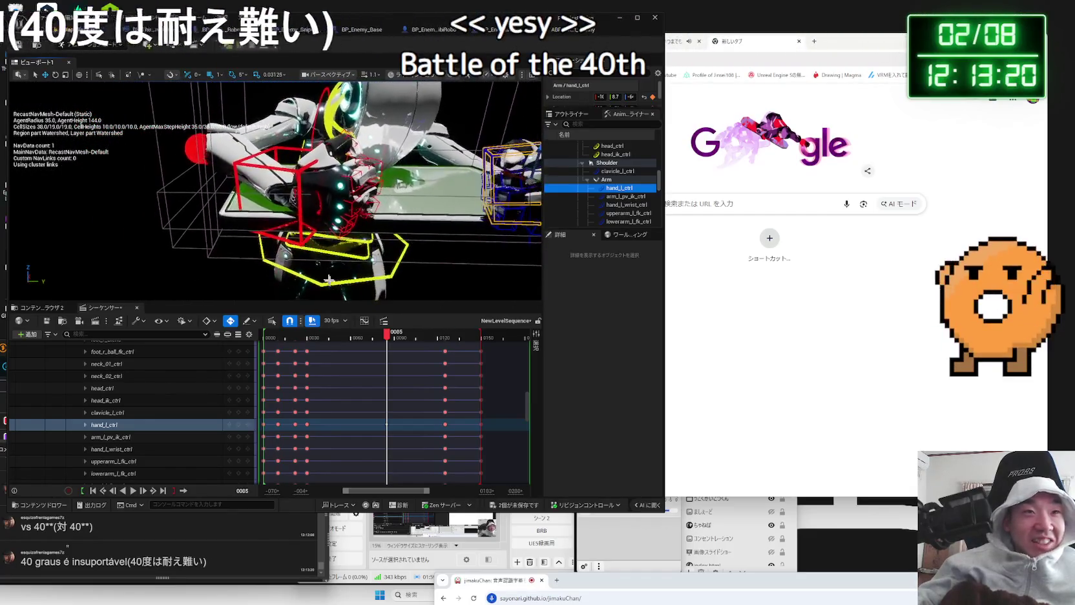
pyautogui.moveTo(390, 340)
pyautogui.mouseDown()
pyautogui.moveTo(316, 342)
pyautogui.moveTo(431, 344)
pyautogui.mouseUp()
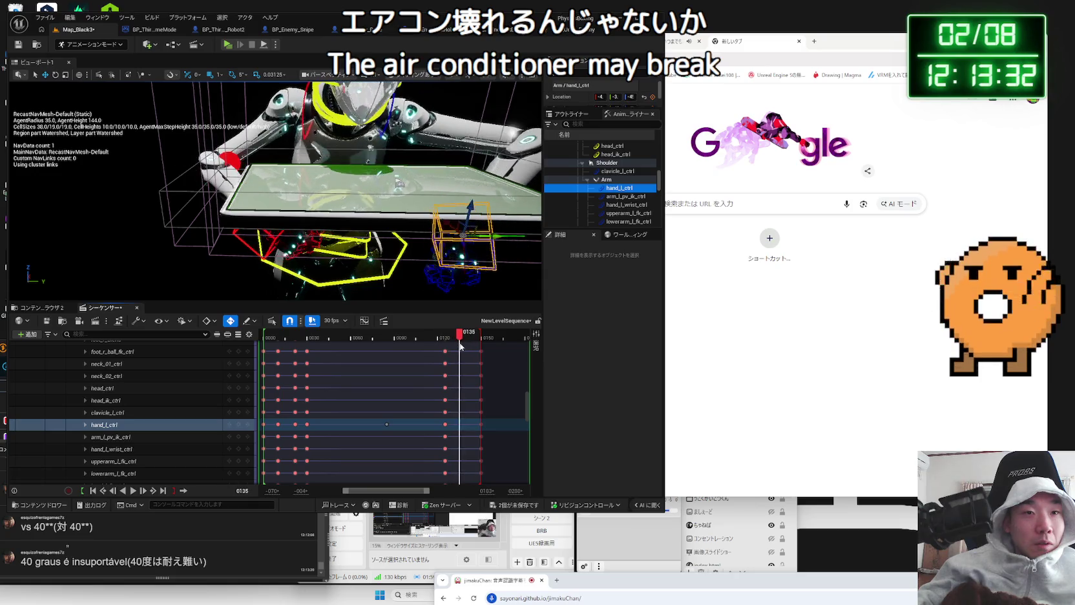
pyautogui.press('Left')
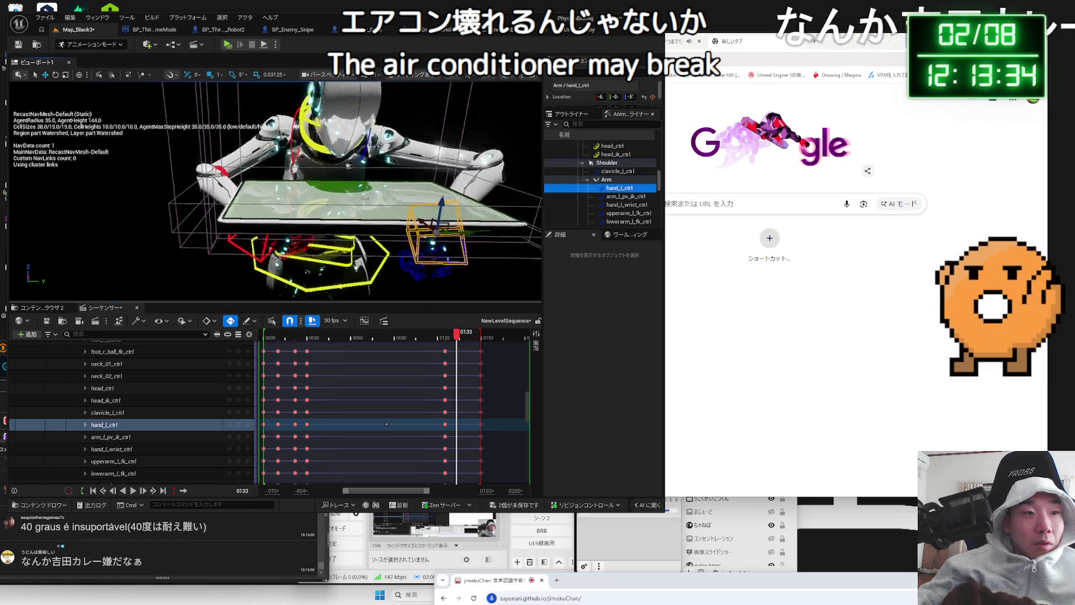
# Raise the left hand control at frame 0133, then select the arm_l_pv_ik_ctrl pole control
pyautogui.moveTo(370, 224)
pyautogui.mouseDown()
pyautogui.moveTo(383, 158)
pyautogui.moveTo(278, 88)
pyautogui.moveTo(266, 93)
pyautogui.mouseUp()
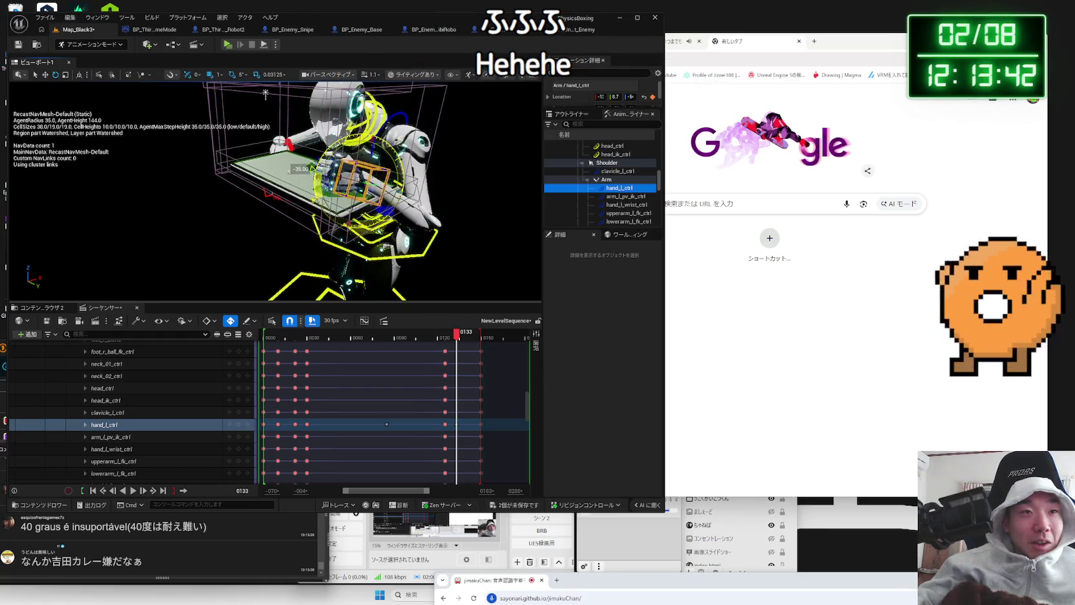
pyautogui.moveTo(266, 93)
pyautogui.mouseDown()
pyautogui.moveTo(367, 204)
pyautogui.moveTo(403, 212)
pyautogui.mouseUp()
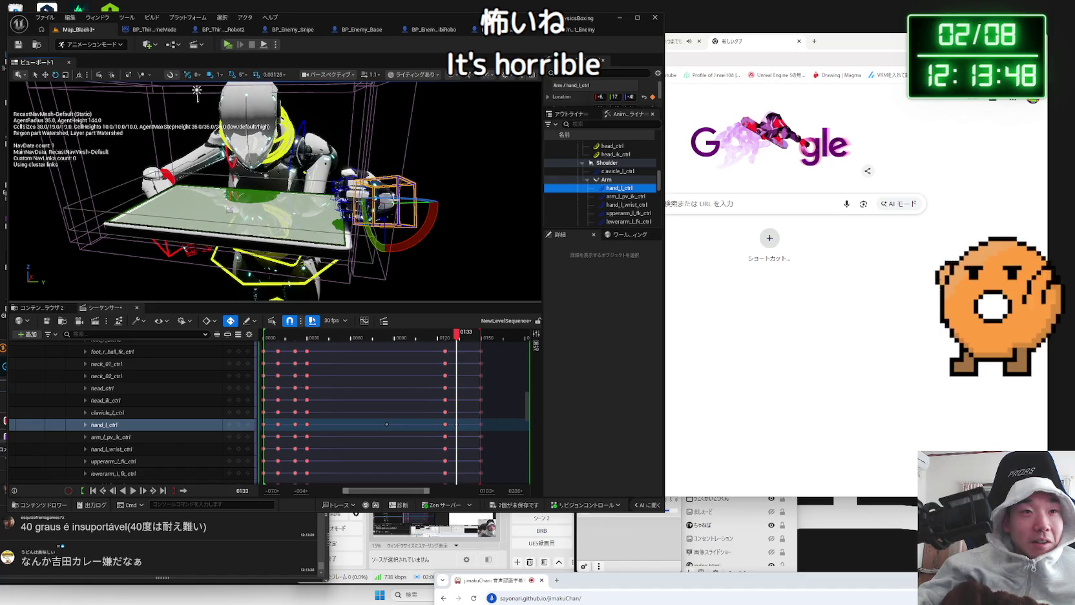
pyautogui.moveTo(402, 212)
pyautogui.mouseDown()
pyautogui.moveTo(230, 138)
pyautogui.moveTo(367, 210)
pyautogui.moveTo(319, 210)
pyautogui.mouseUp()
pyautogui.click(366, 211)
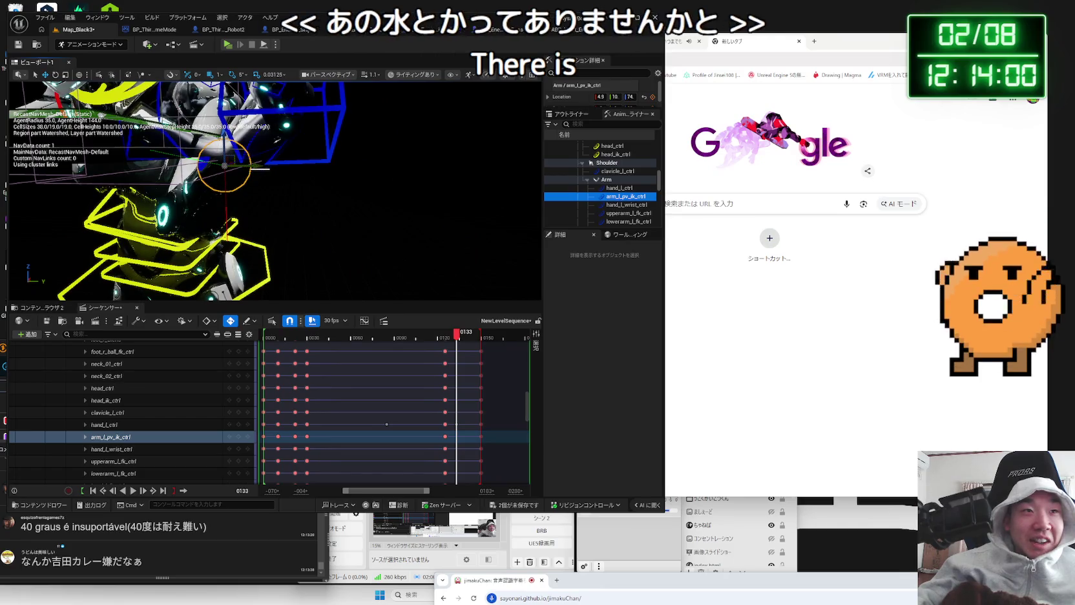
pyautogui.click(264, 175)
pyautogui.moveTo(264, 175)
pyautogui.mouseDown()
pyautogui.moveTo(293, 185)
pyautogui.moveTo(274, 205)
pyautogui.moveTo(253, 194)
pyautogui.moveTo(261, 231)
pyautogui.moveTo(326, 221)
pyautogui.moveTo(350, 240)
pyautogui.mouseUp()
pyautogui.click(292, 185)
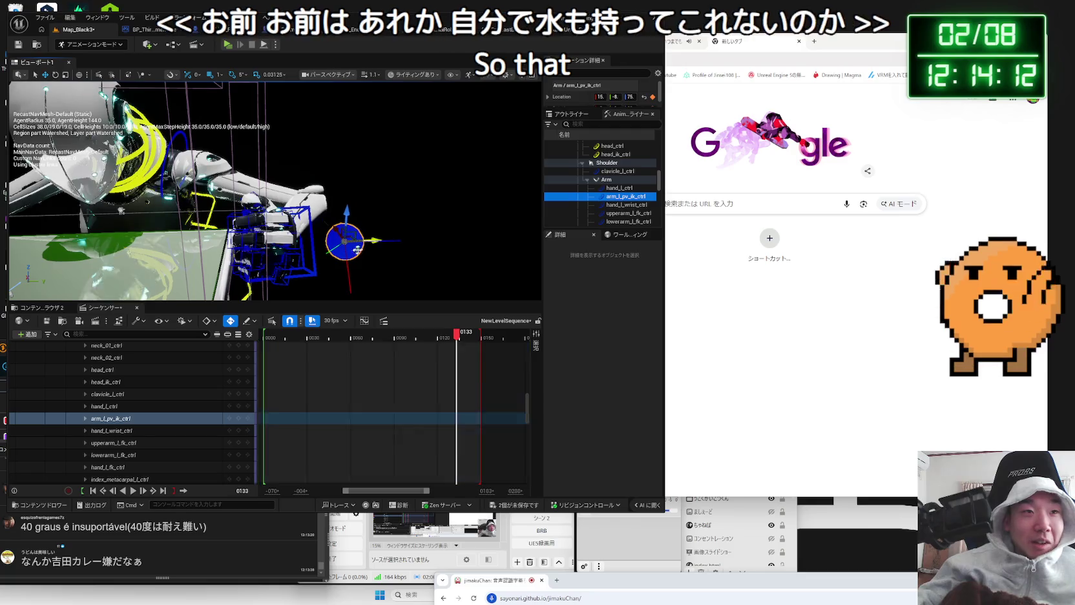
pyautogui.click(323, 243)
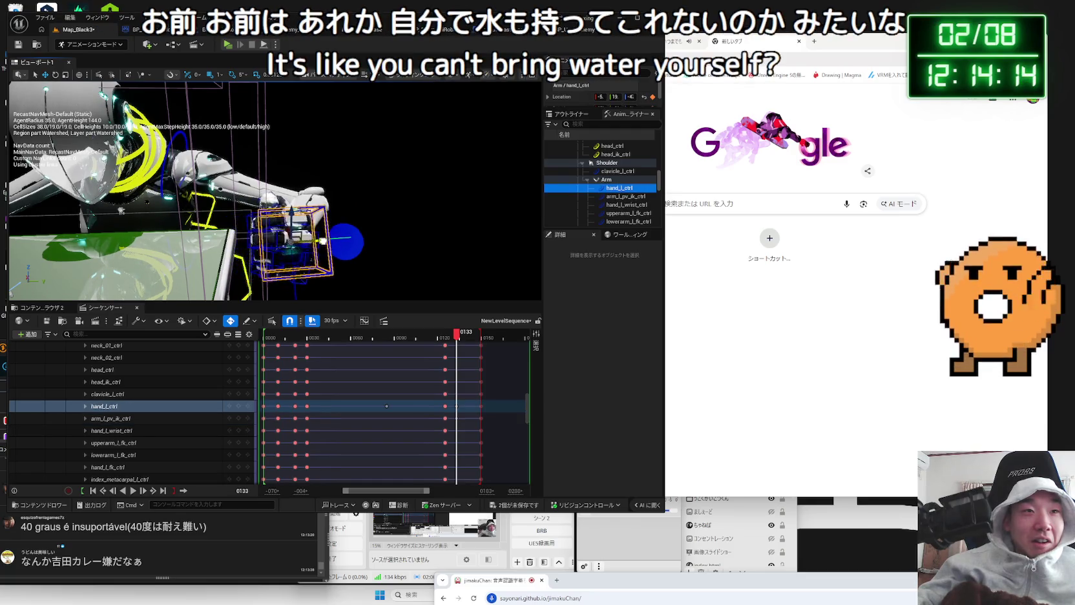
pyautogui.moveTo(323, 243)
pyautogui.mouseDown()
pyautogui.moveTo(311, 209)
pyautogui.moveTo(193, 250)
pyautogui.mouseUp()
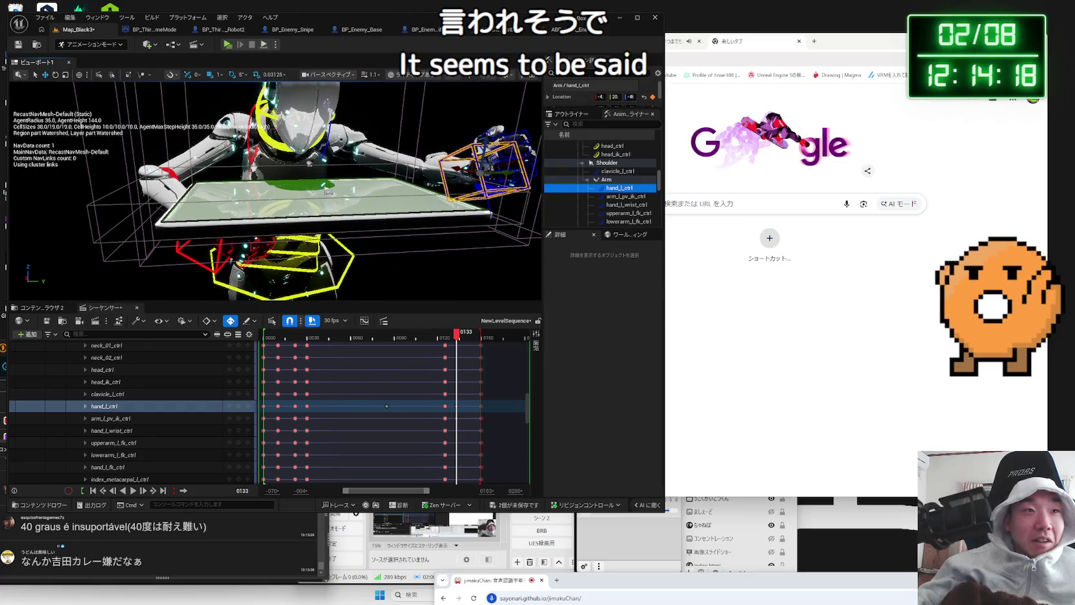
# Shift hand_r_ctrl slightly and rotate it about 20 degrees over the table at frame 0133
pyautogui.click(222, 224)
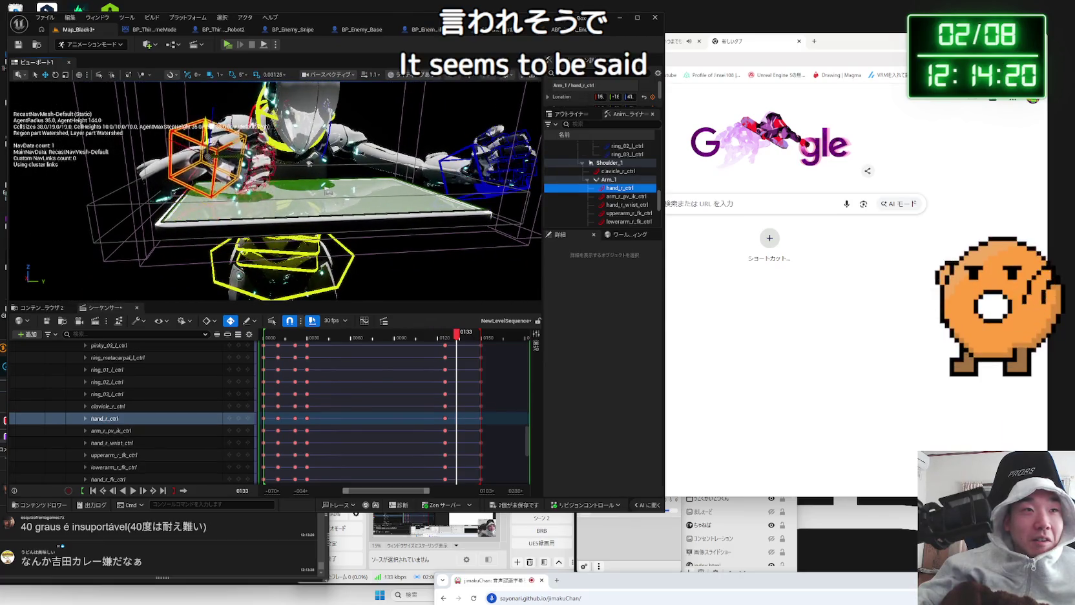
pyautogui.moveTo(207, 156); pyautogui.dragTo(250, 155)
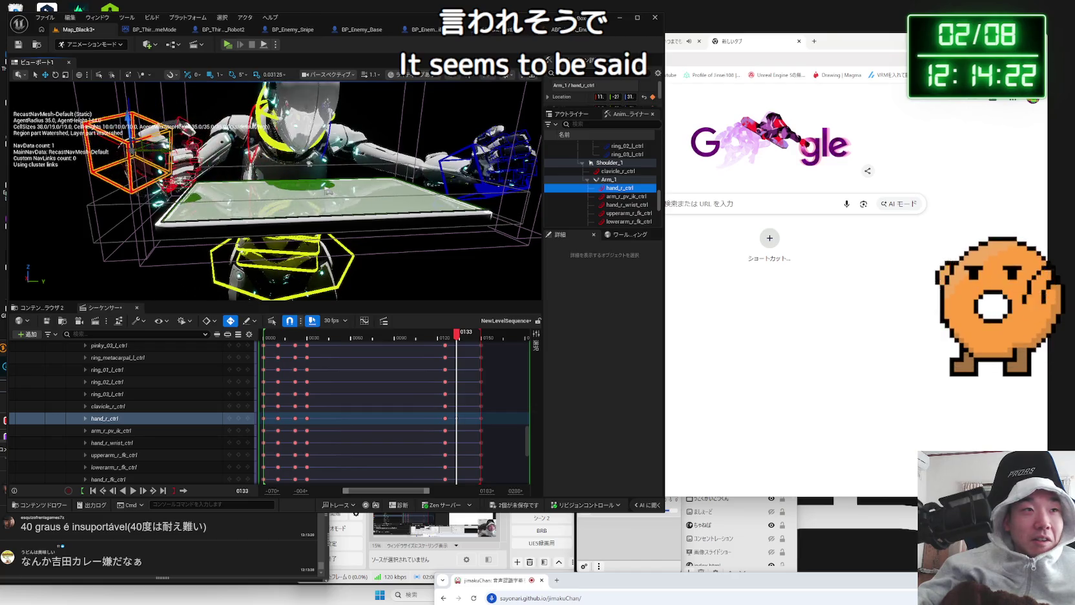
pyautogui.press('f')
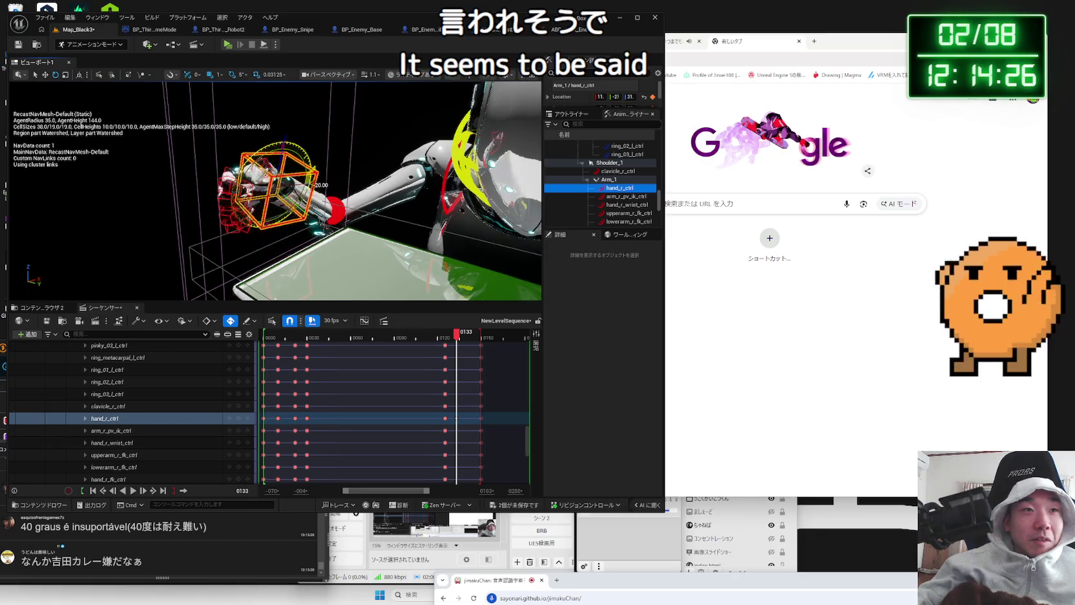
pyautogui.moveTo(310, 195); pyautogui.dragTo(241, 186)
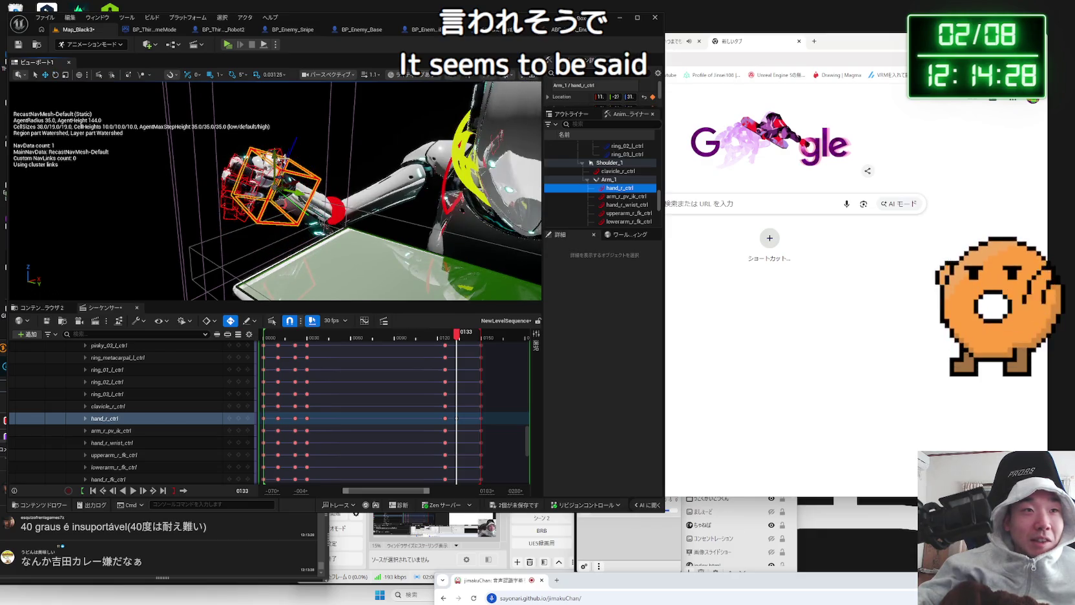
pyautogui.moveTo(282, 159)
pyautogui.mouseDown()
pyautogui.moveTo(427, 199)
pyautogui.moveTo(378, 226)
pyautogui.moveTo(485, 91)
pyautogui.mouseUp()
pyautogui.click(488, 86)
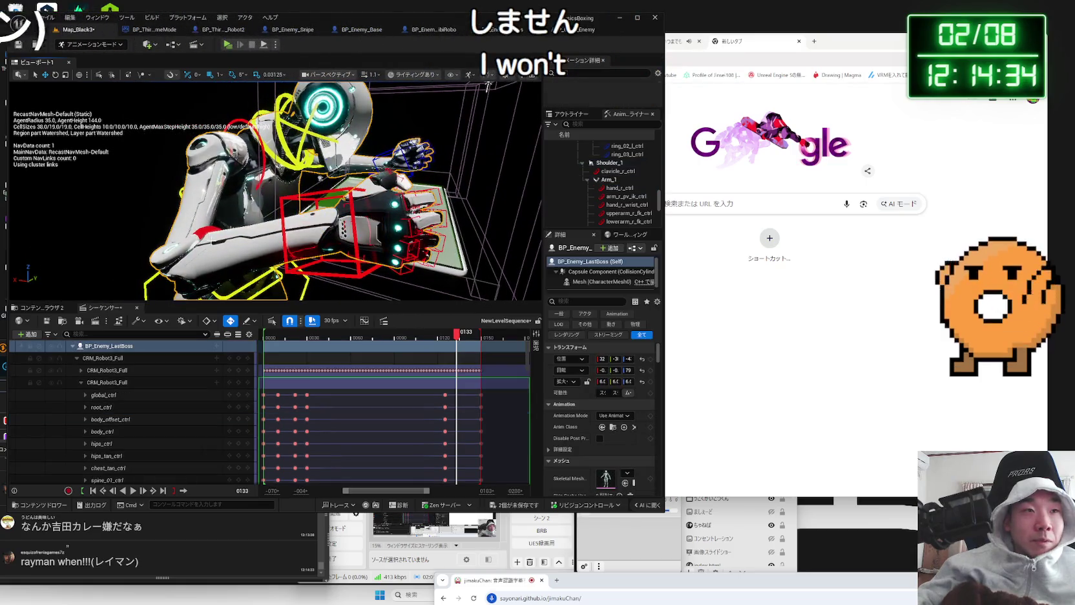
# Check the right arm pole control, then collapse the CRM_Robot3_Full track in the Sequencer list
pyautogui.click(626, 196)
pyautogui.moveTo(491, 194)
pyautogui.mouseDown()
pyautogui.moveTo(503, 246)
pyautogui.moveTo(451, 284)
pyautogui.moveTo(422, 272)
pyautogui.mouseUp()
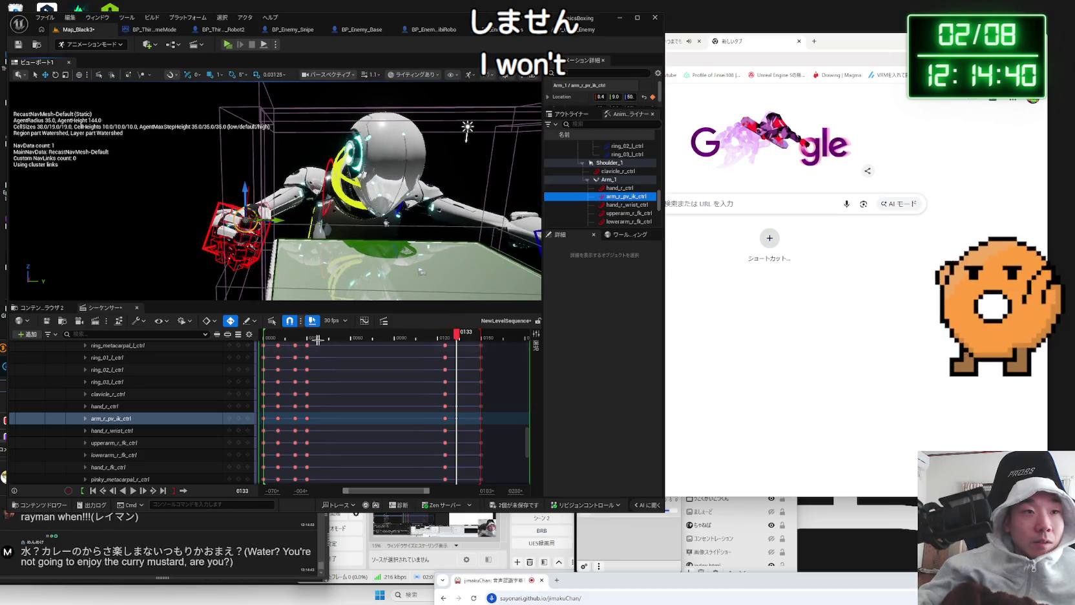
pyautogui.scroll(3, 199, 407)
pyautogui.scroll(5, 199, 407)
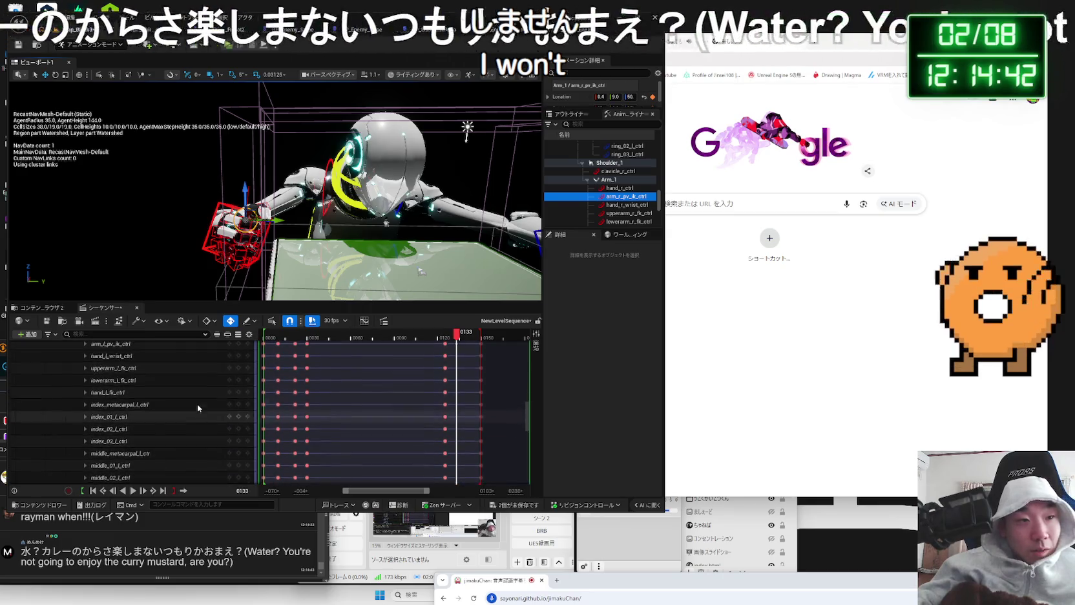
pyautogui.scroll(5, 198, 405)
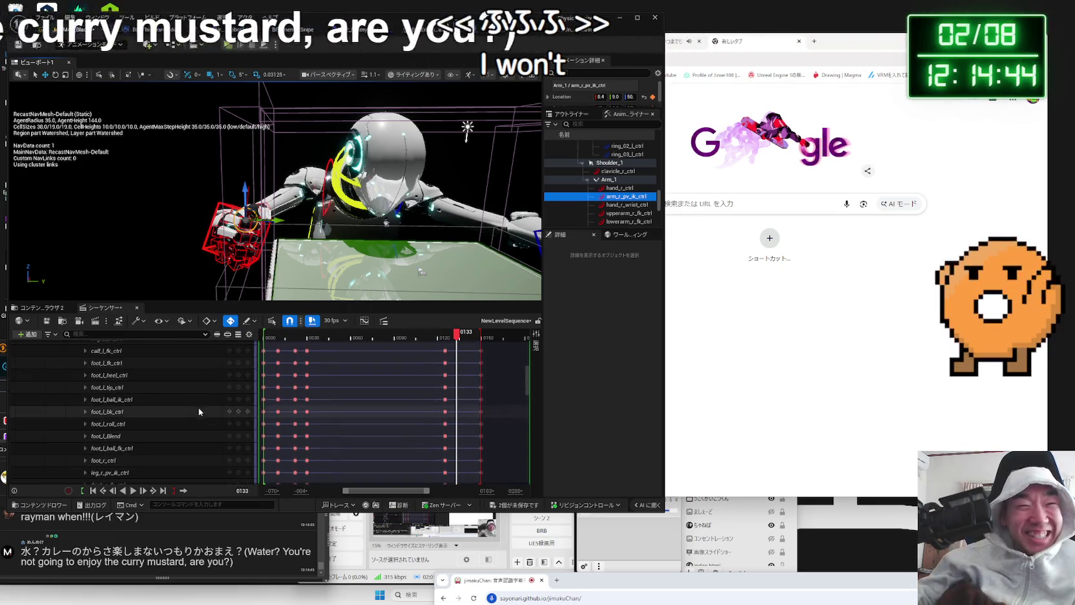
pyautogui.scroll(3, 203, 418)
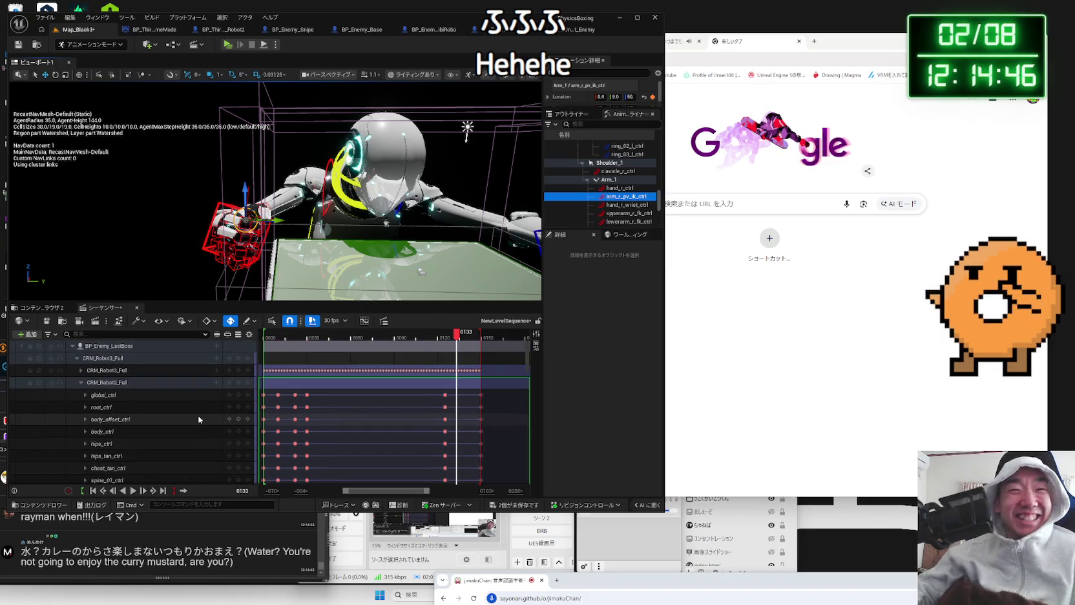
pyautogui.click(81, 383)
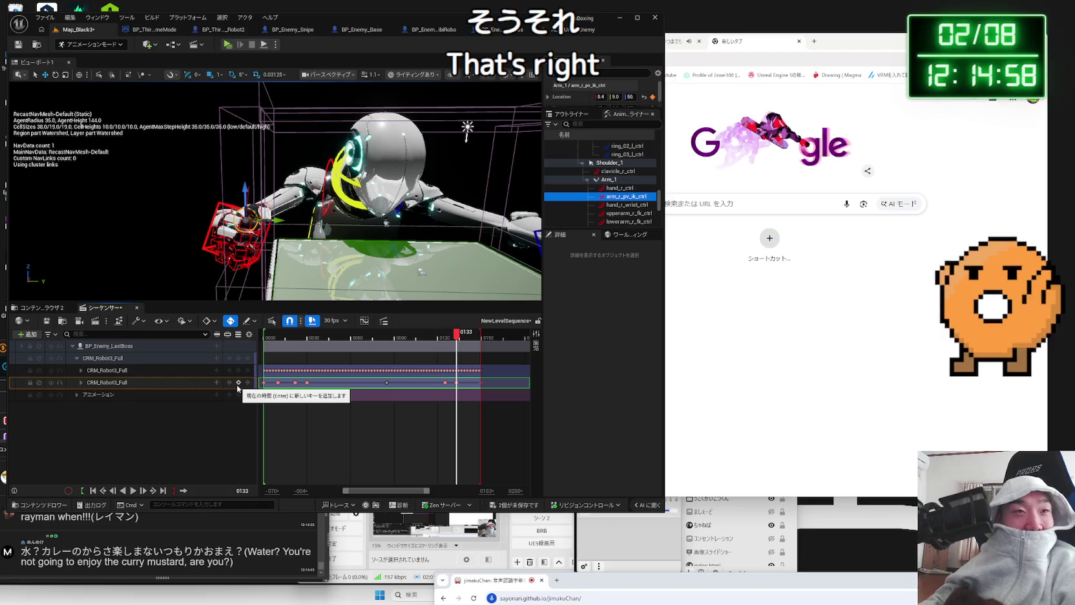
pyautogui.moveTo(291, 194); pyautogui.dragTo(227, 193)
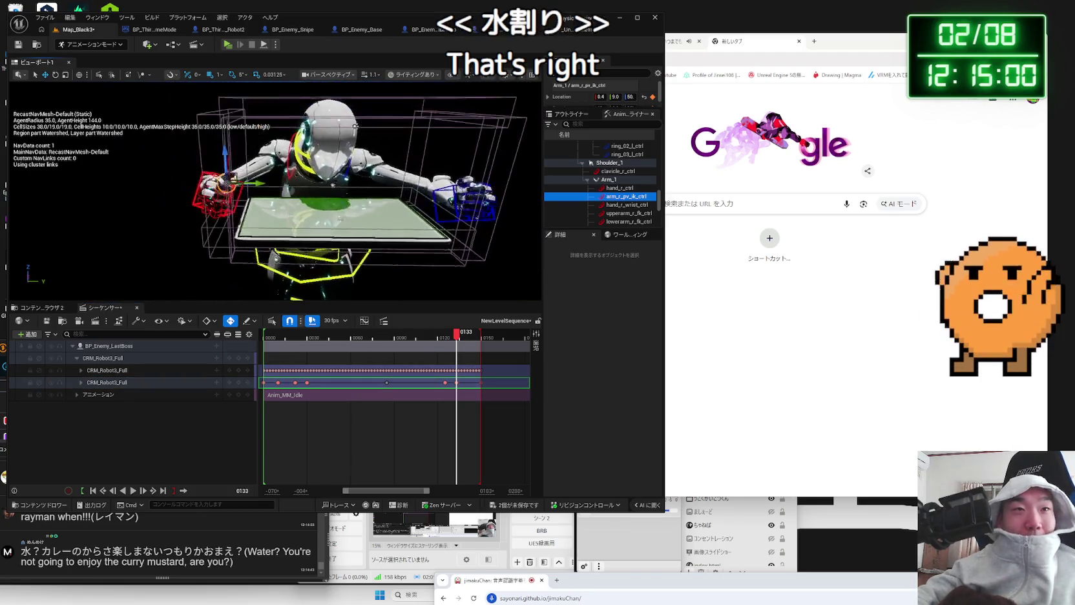
pyautogui.click(453, 335)
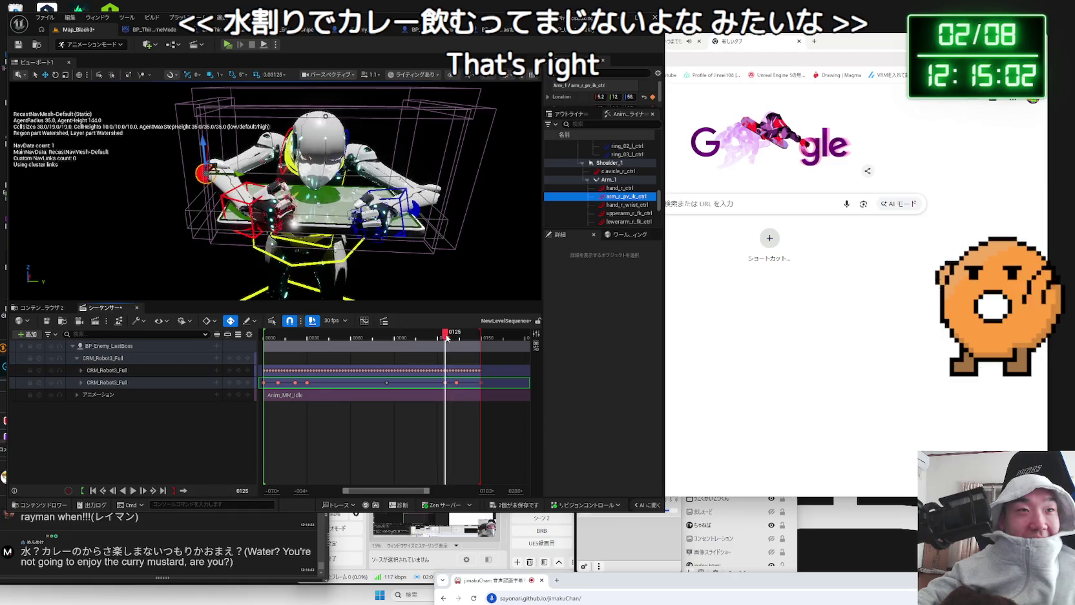
pyautogui.moveTo(447, 336); pyautogui.dragTo(445, 336)
pyautogui.press('space')
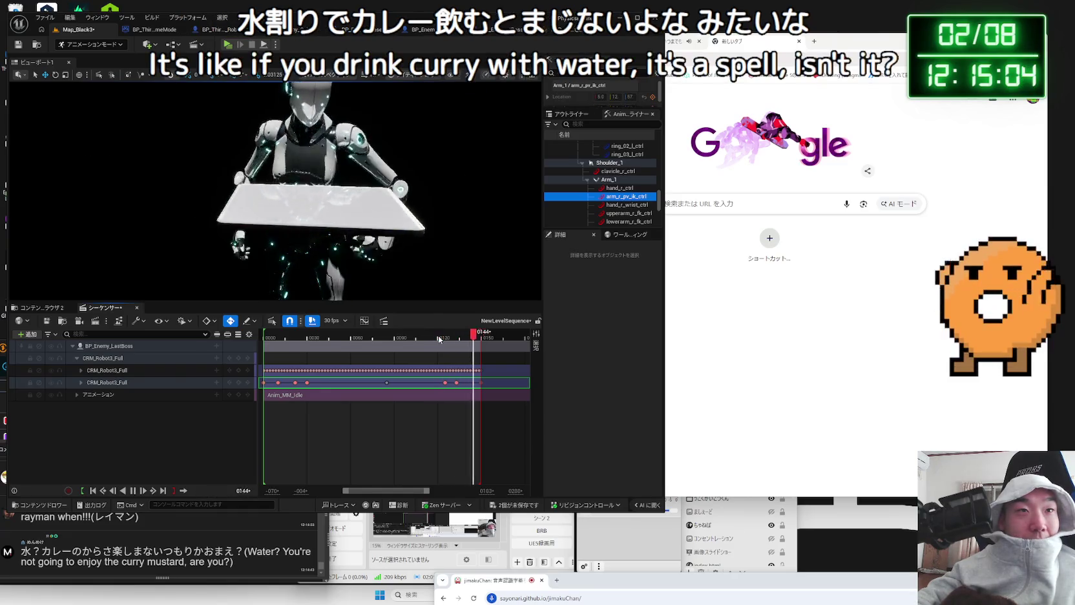
pyautogui.moveTo(439, 337); pyautogui.dragTo(460, 339)
pyautogui.moveTo(388, 245)
pyautogui.mouseDown()
pyautogui.moveTo(430, 265)
pyautogui.moveTo(413, 260)
pyautogui.moveTo(422, 254)
pyautogui.mouseUp()
# Scrub through the slam around frames 0128–0139, then play the animation from the start
pyautogui.click(404, 255)
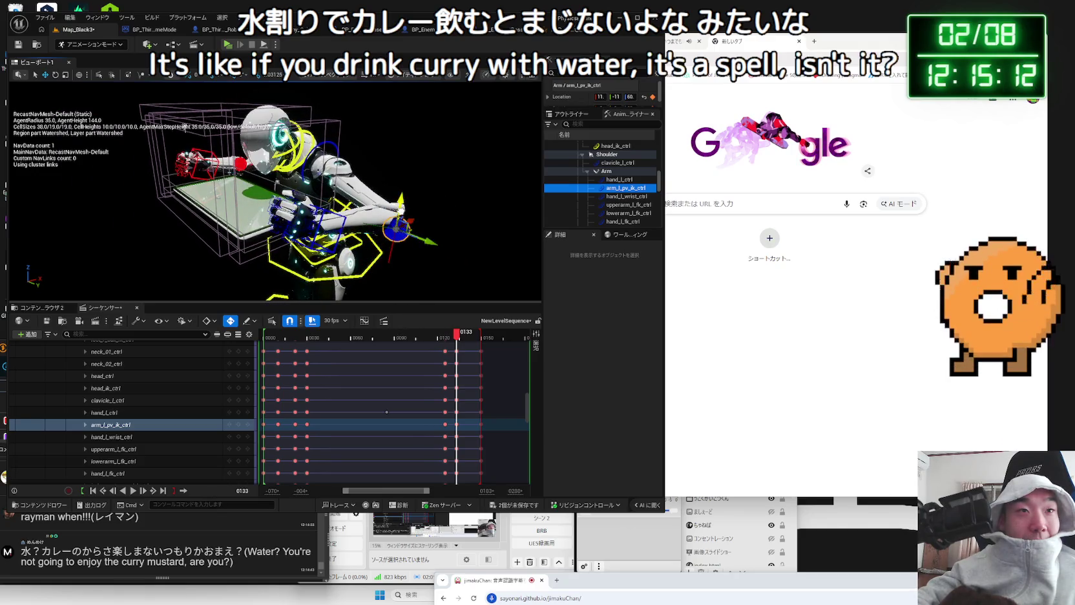
pyautogui.moveTo(381, 277)
pyautogui.mouseDown()
pyautogui.moveTo(362, 275)
pyautogui.moveTo(381, 280)
pyautogui.mouseUp()
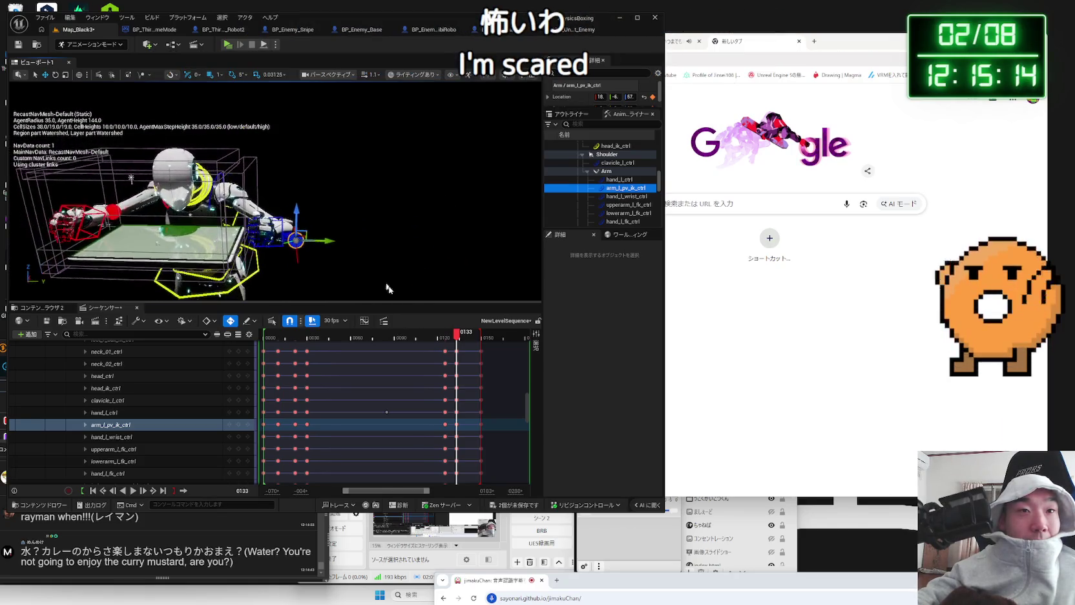
pyautogui.click(451, 336)
pyautogui.moveTo(452, 338); pyautogui.dragTo(467, 340)
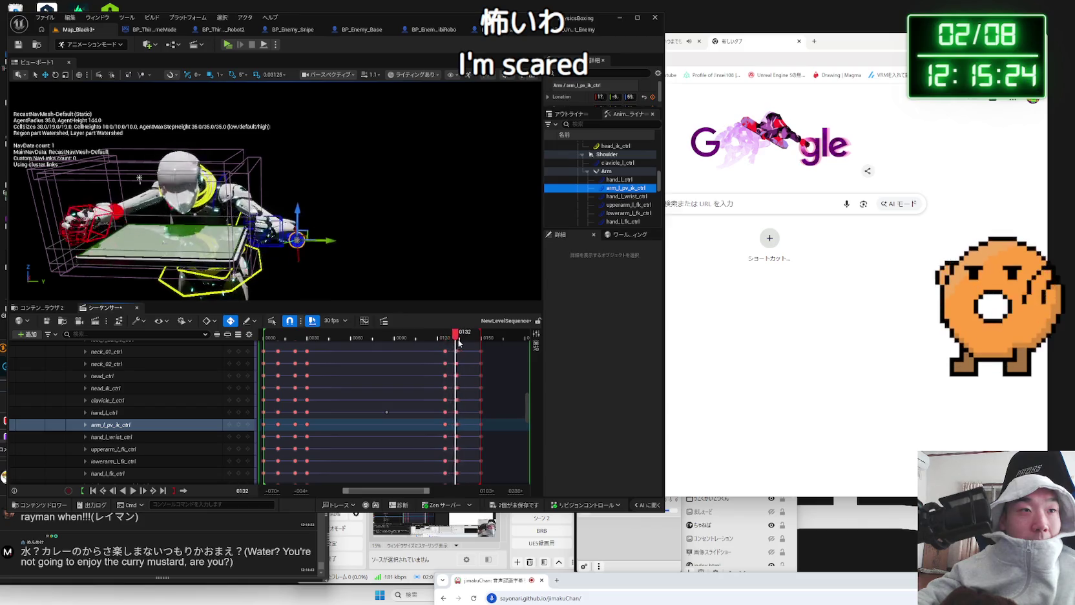
pyautogui.moveTo(469, 341)
pyautogui.mouseDown()
pyautogui.moveTo(485, 341)
pyautogui.moveTo(451, 346)
pyautogui.mouseUp()
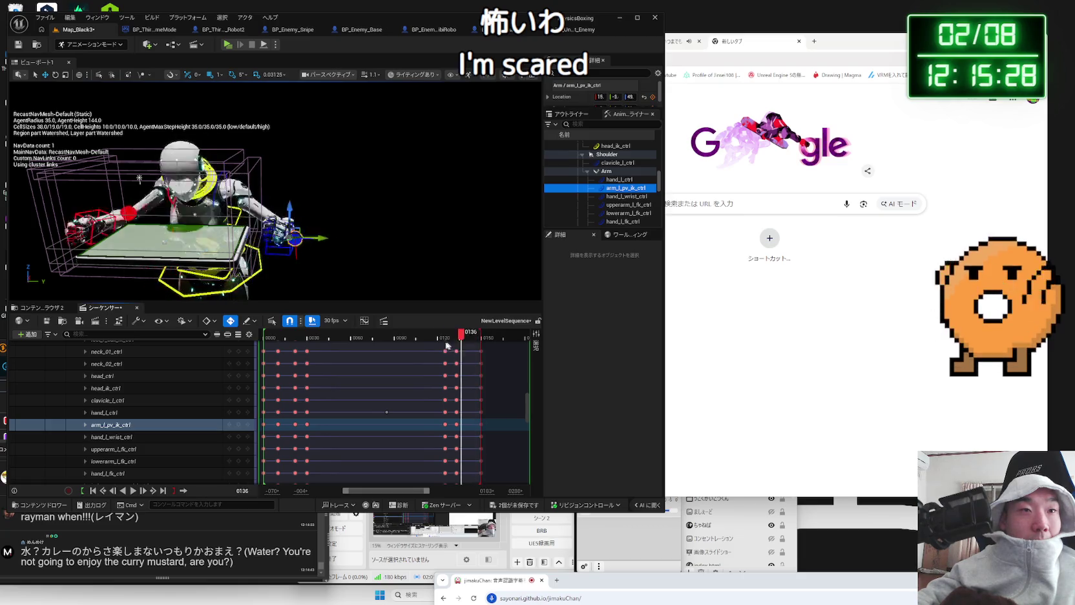
pyautogui.moveTo(378, 347); pyautogui.dragTo(263, 345)
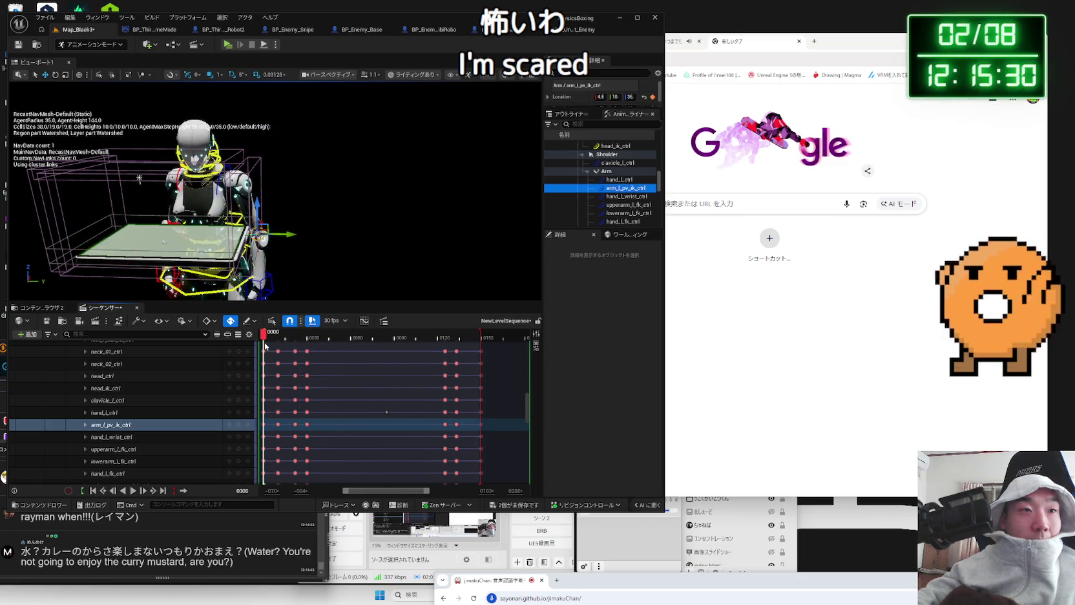
pyautogui.press('space')
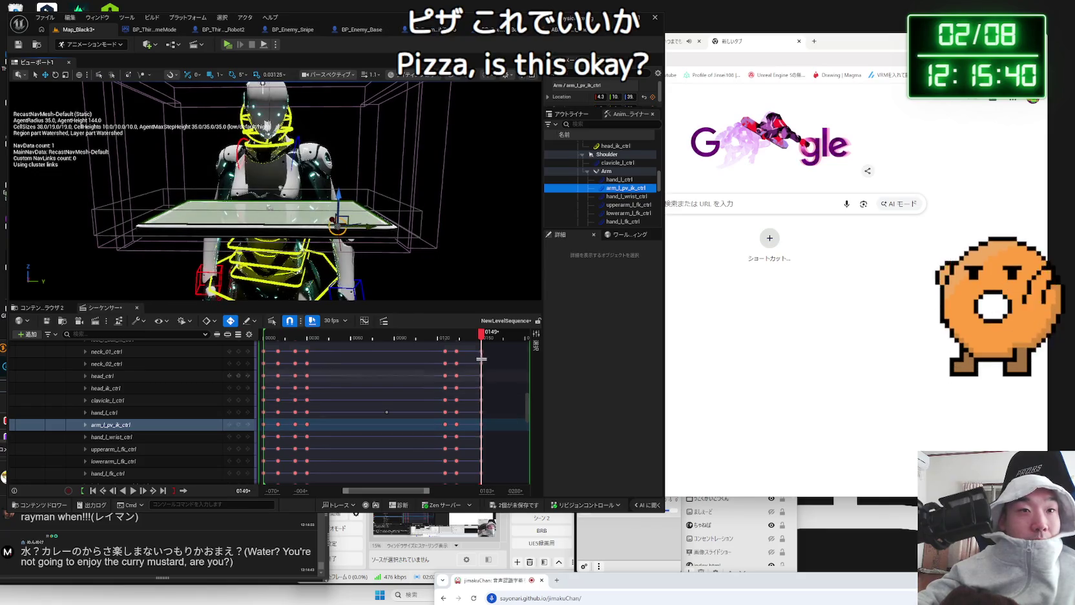
# Reset the playhead to frame 0000 and select the BP_Enemy_LastBoss track
pyautogui.click(271, 335)
pyautogui.moveTo(271, 334); pyautogui.dragTo(264, 335)
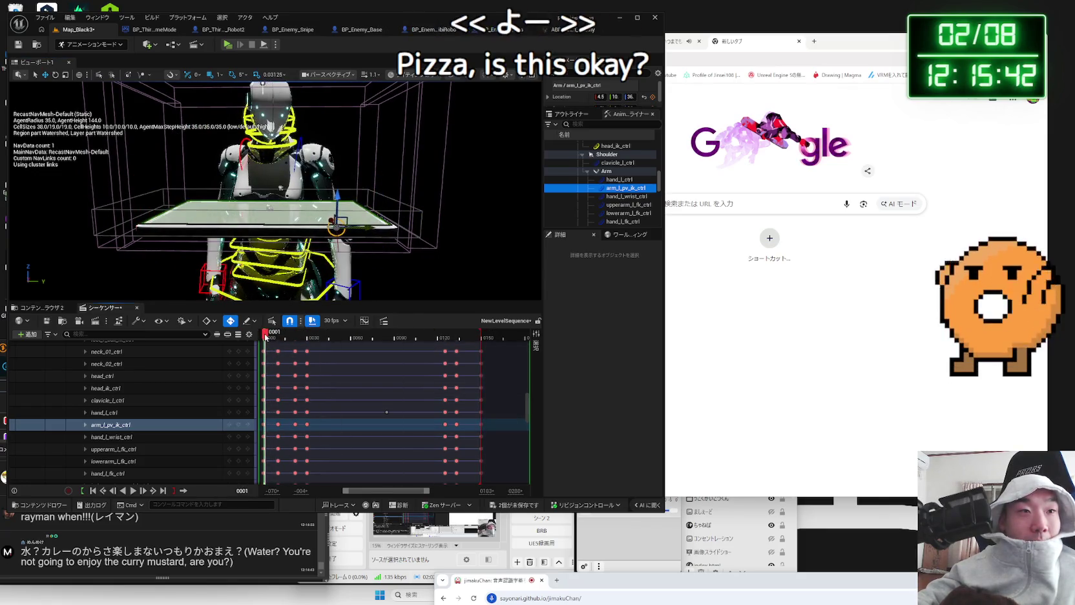
pyautogui.scroll(5, 145, 398)
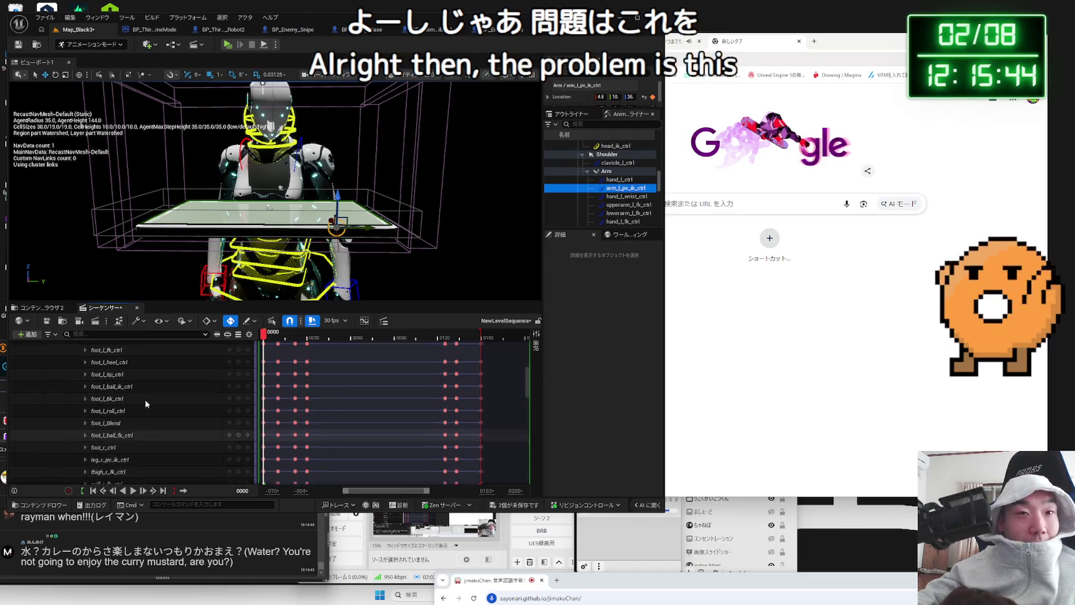
pyautogui.scroll(2, 145, 386)
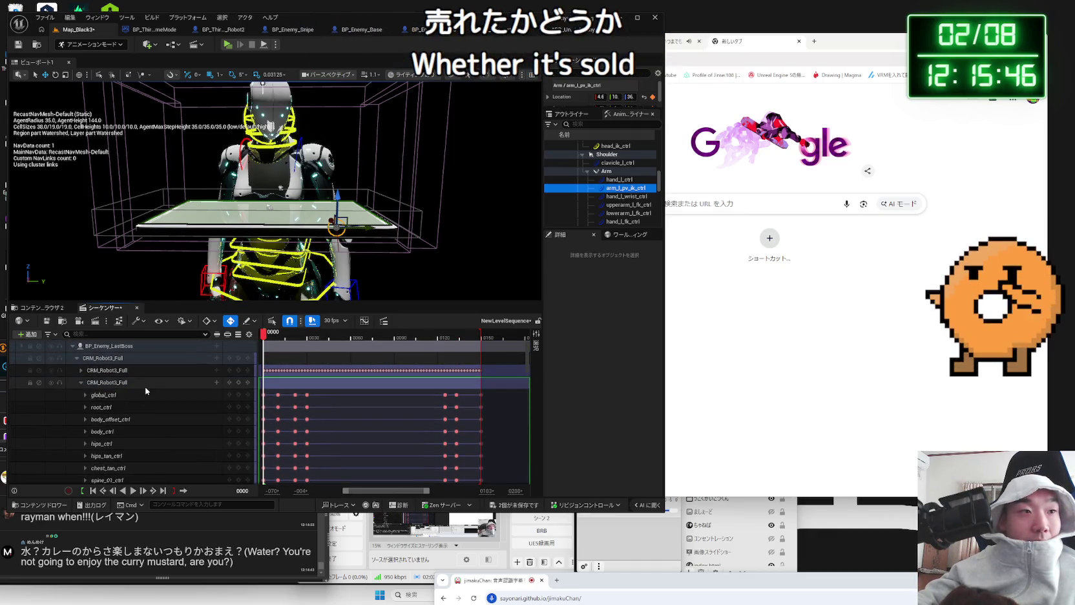
pyautogui.click(77, 358)
pyautogui.click(106, 351)
# Start Bake Linked Animation Sequence on BP_Enemy_LastBoss and choose the Robot3/Anim folder
pyautogui.rightClick(106, 353)
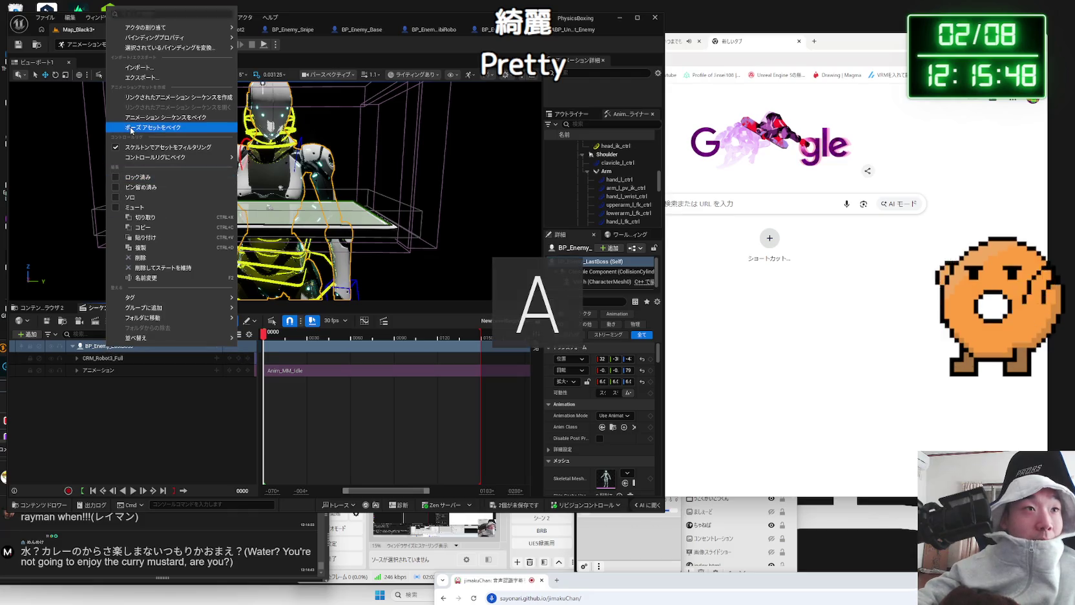
pyautogui.click(162, 97)
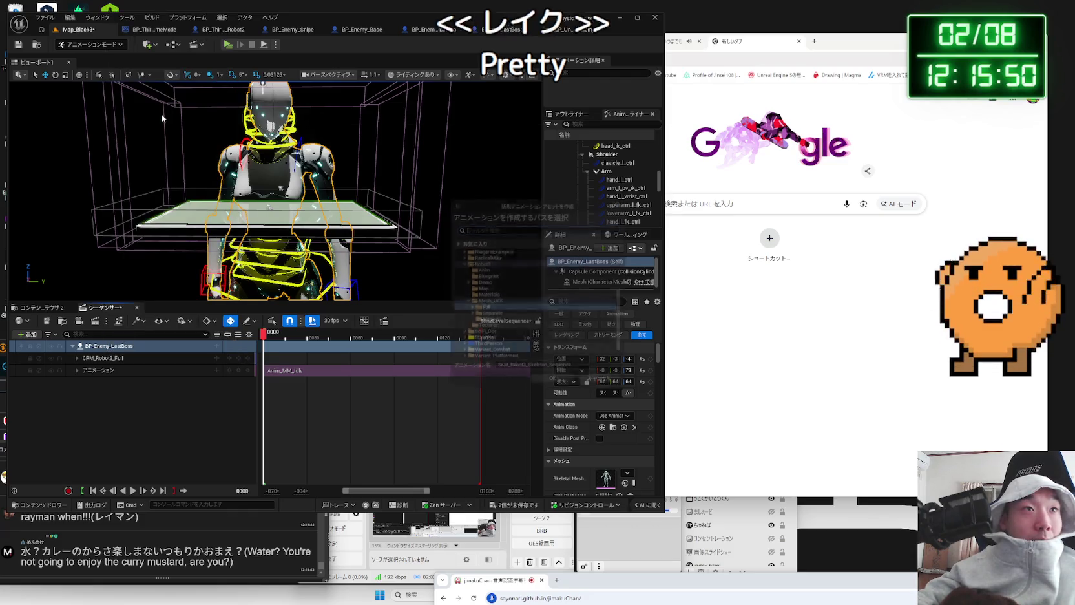
pyautogui.click(483, 308)
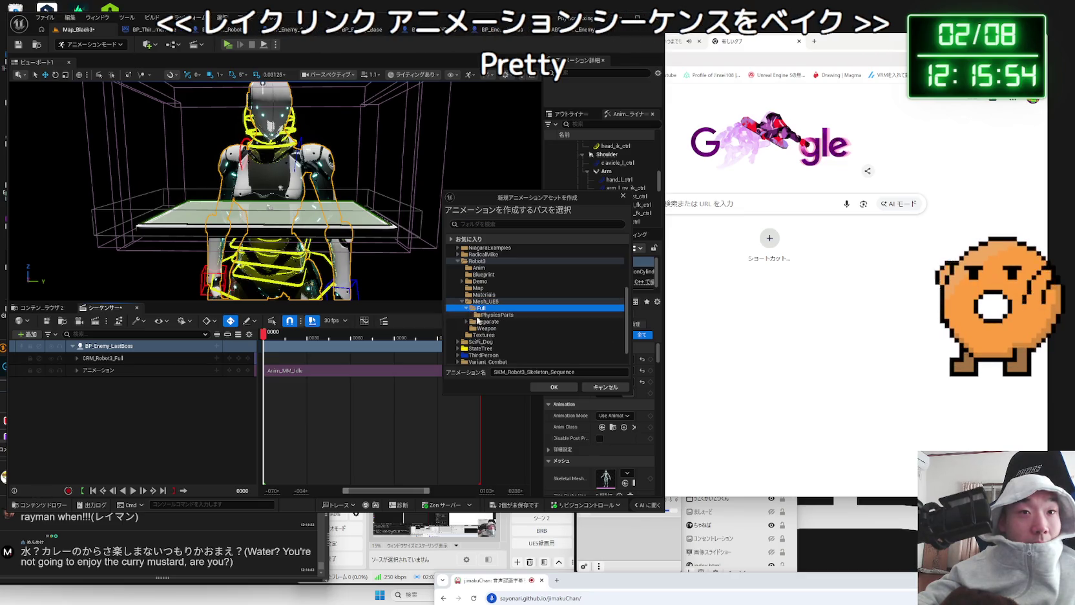
pyautogui.click(484, 329)
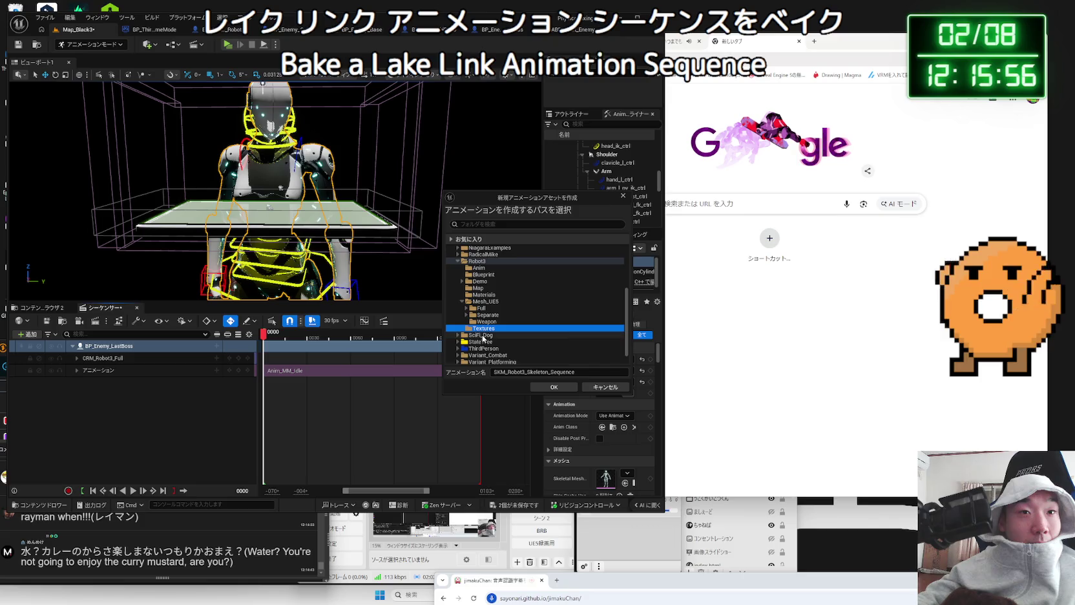
pyautogui.click(462, 301)
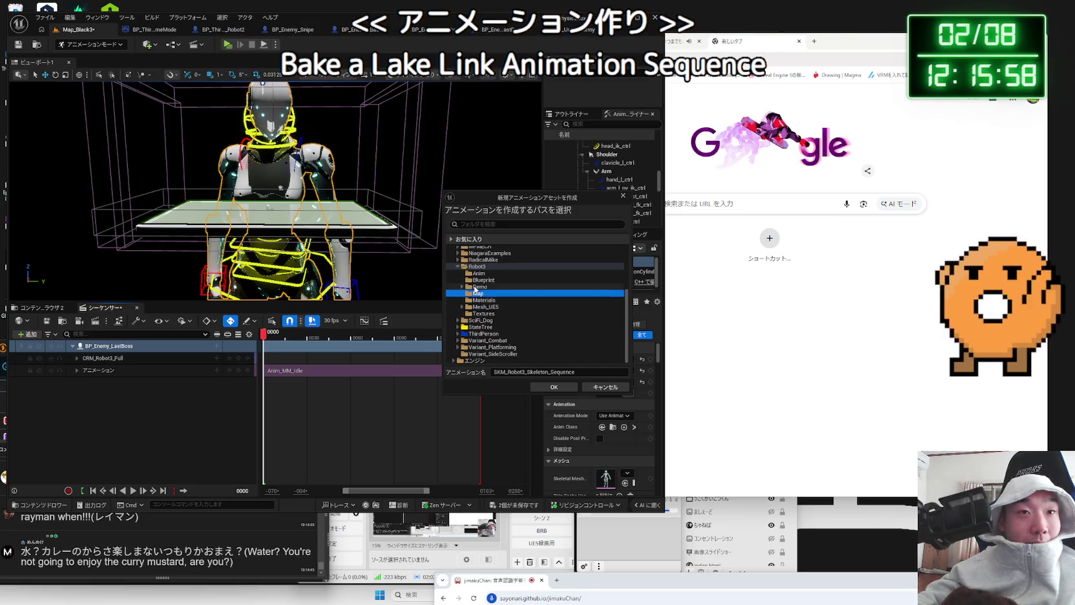
pyautogui.click(478, 280)
pyautogui.doubleClick(477, 266)
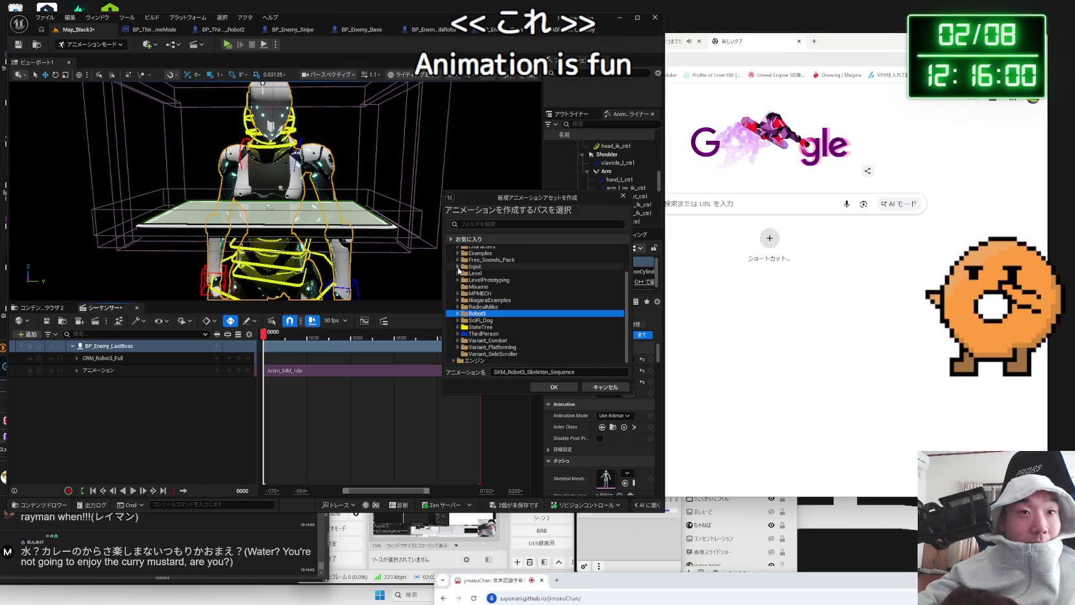
pyautogui.click(457, 314)
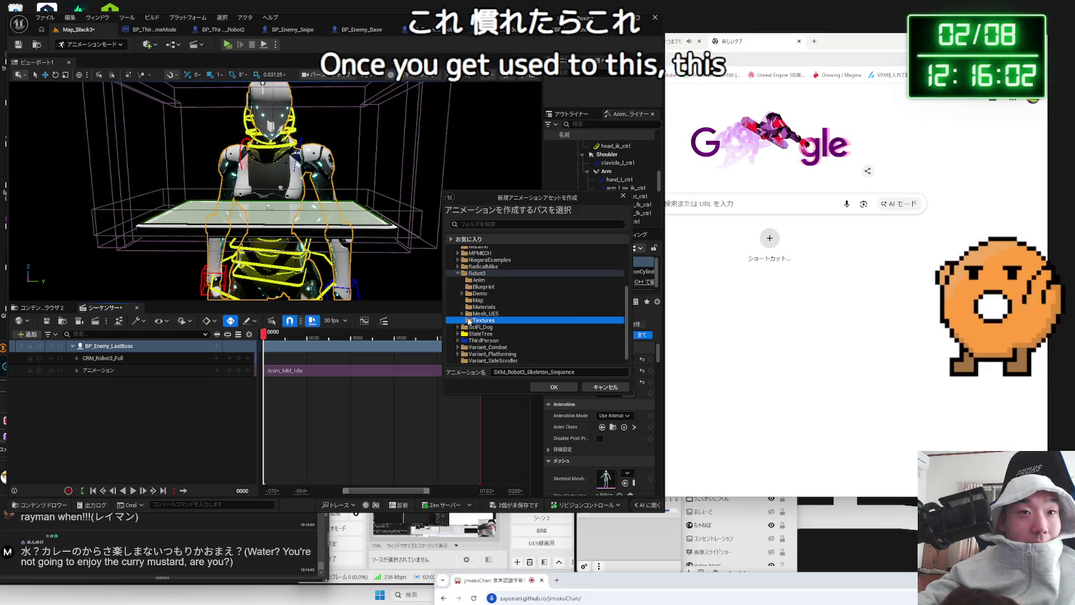
pyautogui.click(462, 314)
pyautogui.click(484, 327)
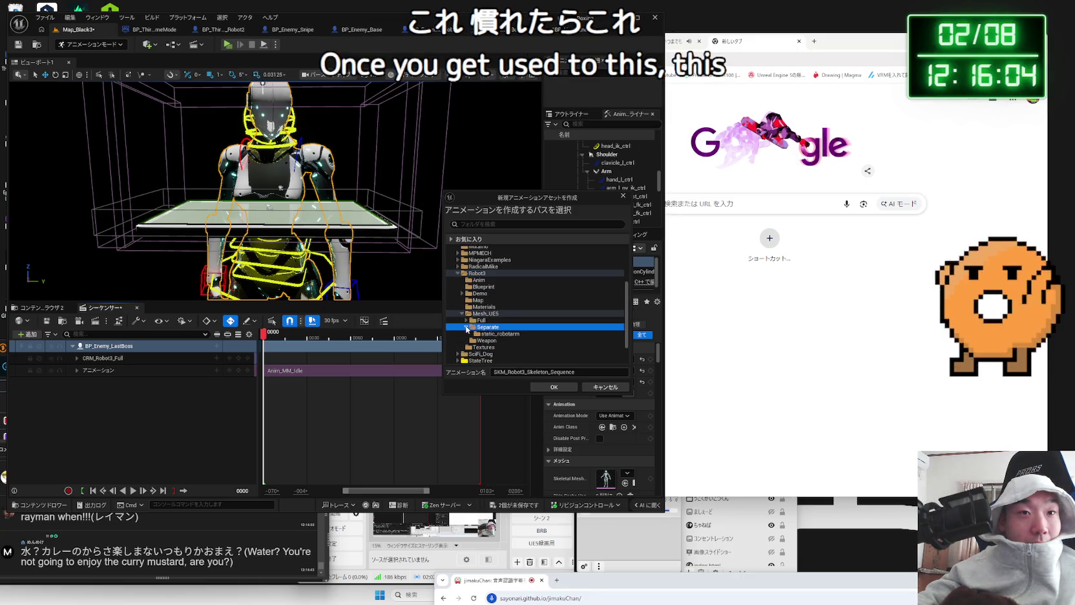
pyautogui.click(475, 281)
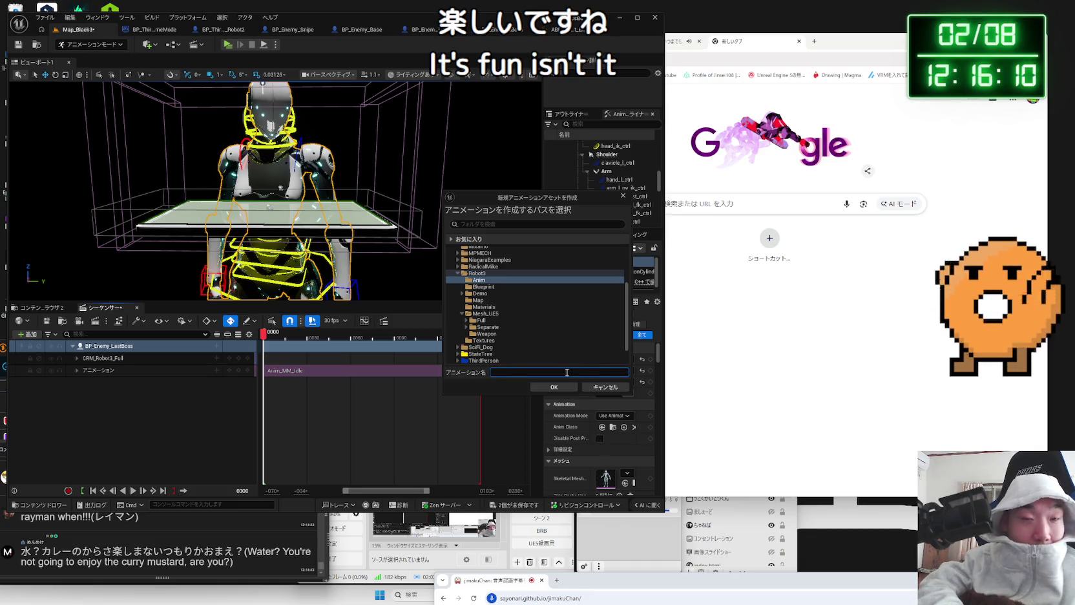
# Name the baked animation MM_Robot_Daipan and accept the export options
pyautogui.write('MM_Rot')
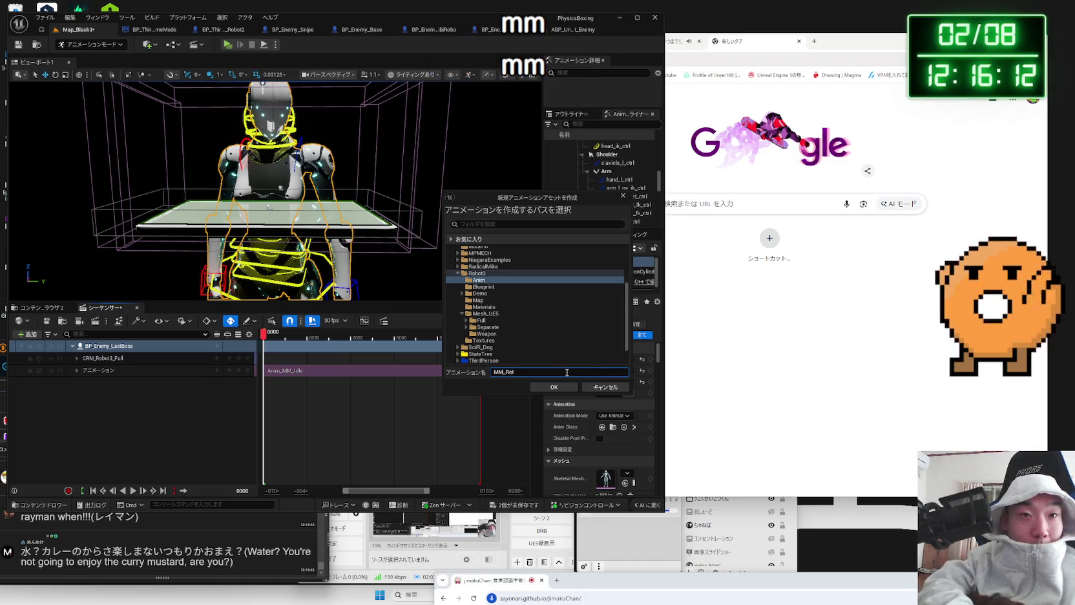
pyautogui.press('BackSpace')
pyautogui.write('bot_')
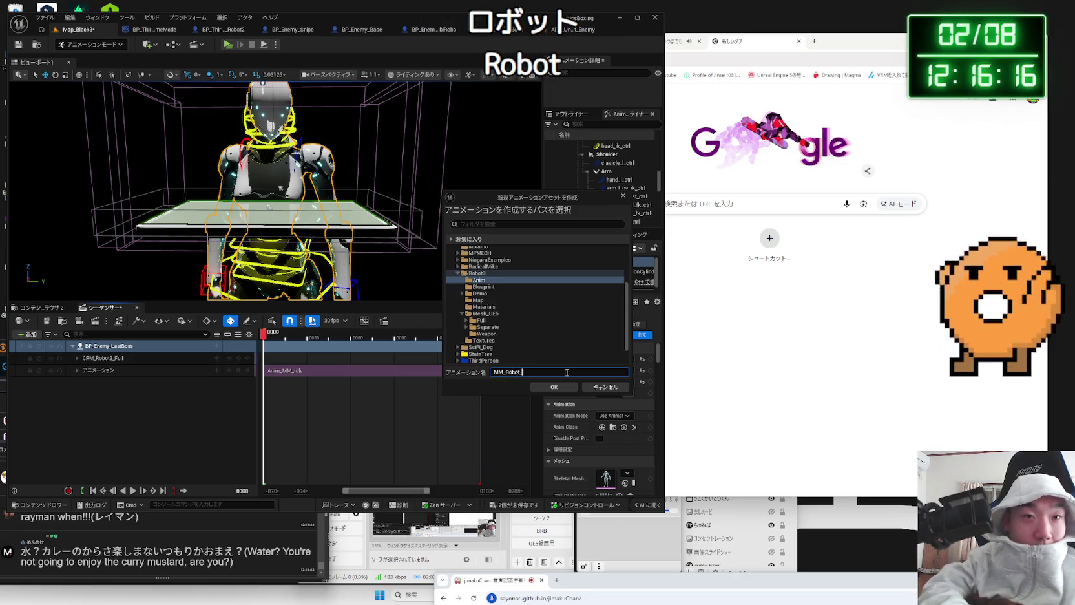
pyautogui.write('Dai')
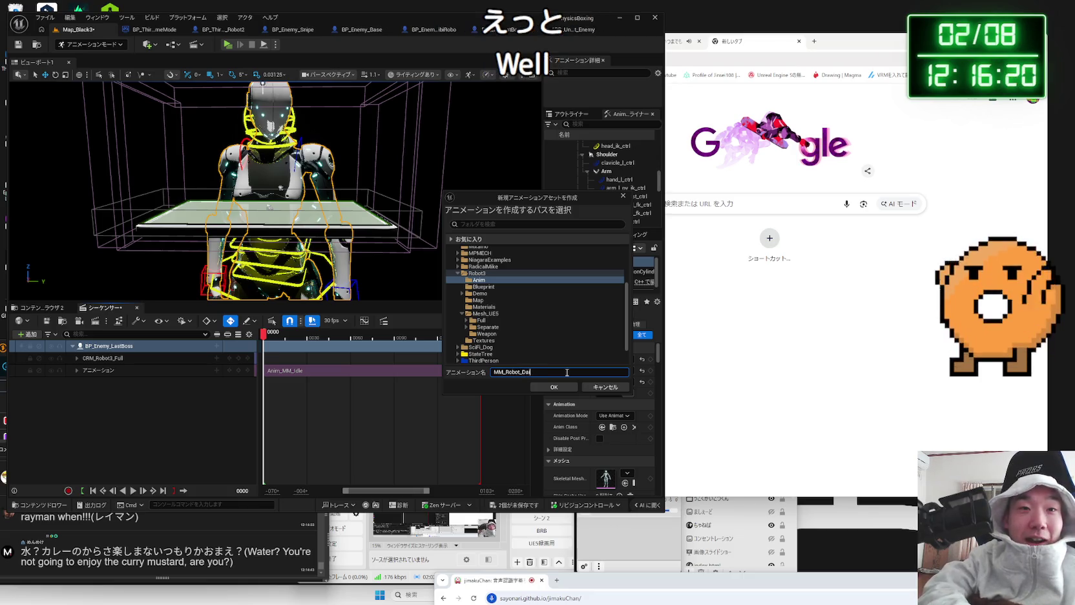
pyautogui.write('pan')
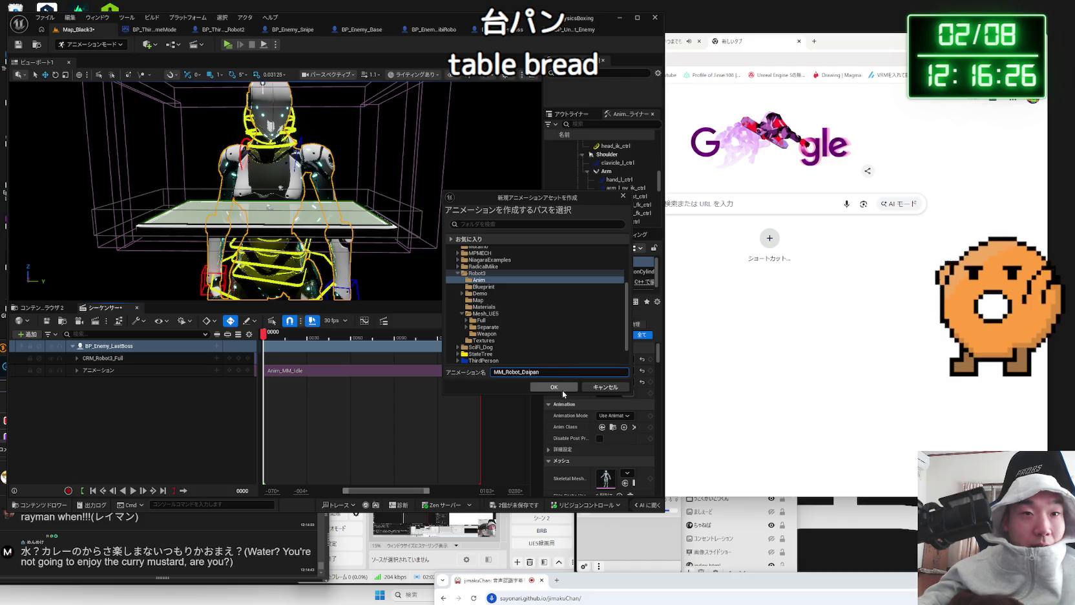
pyautogui.click(562, 391)
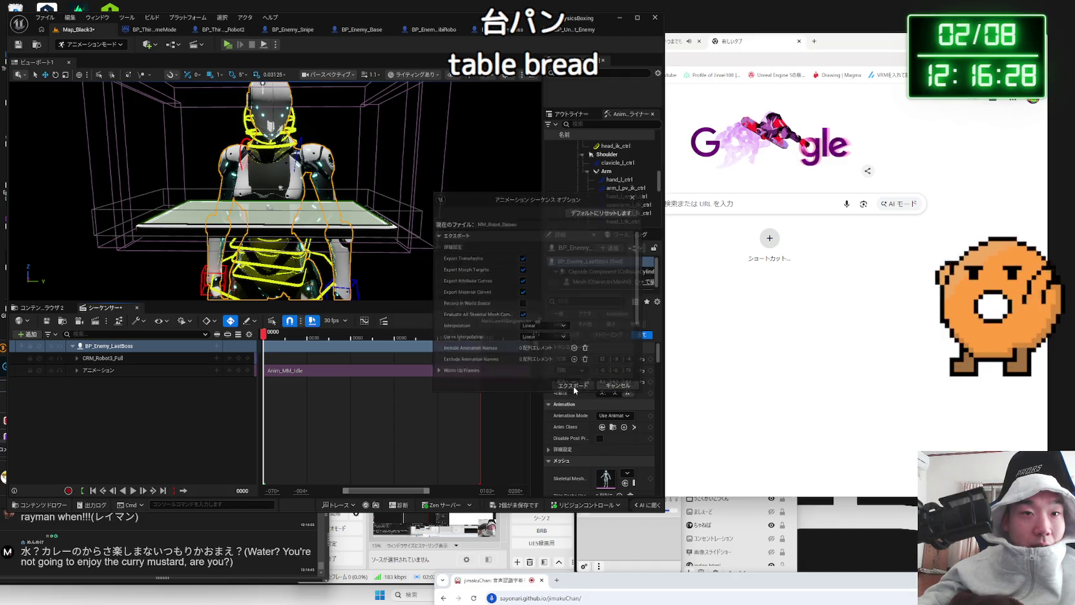
pyautogui.click(575, 390)
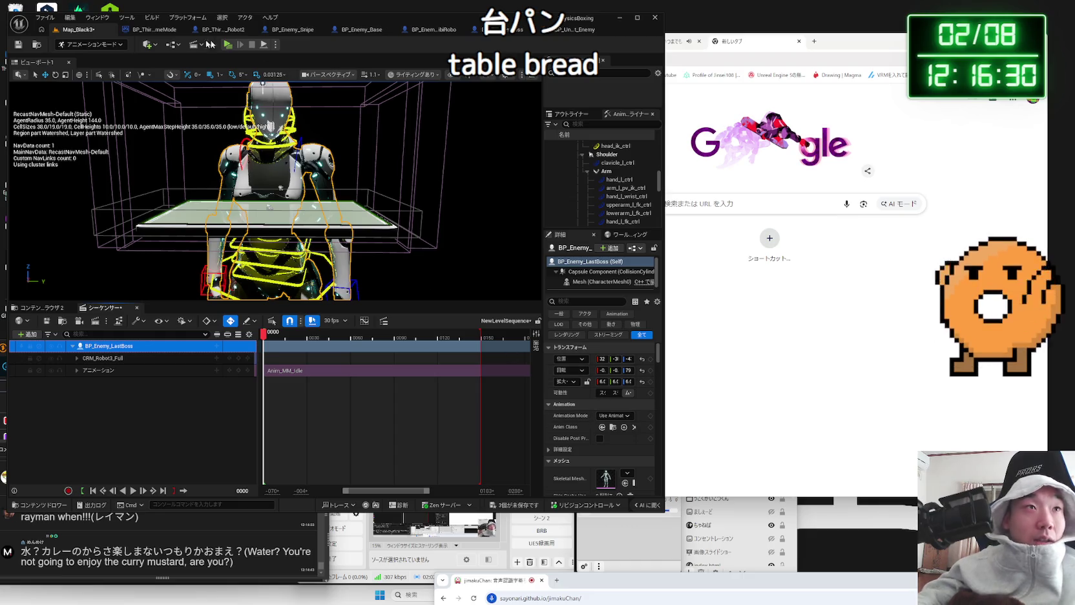
pyautogui.click(152, 30)
# Close the sequencer, check the Blueprint's montage list, and return to the level
pyautogui.click(74, 29)
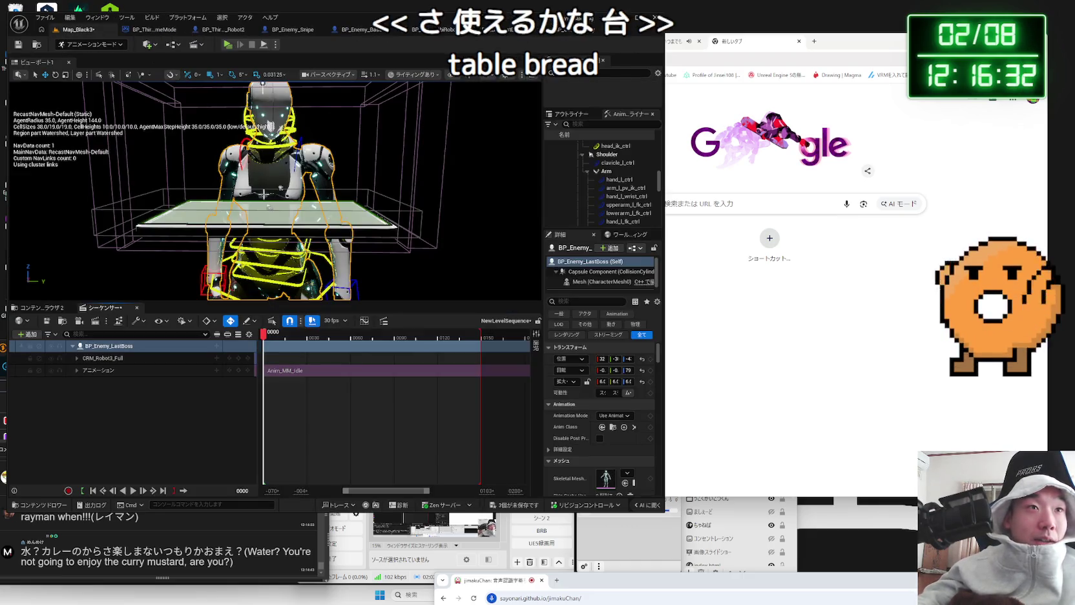
pyautogui.click(136, 308)
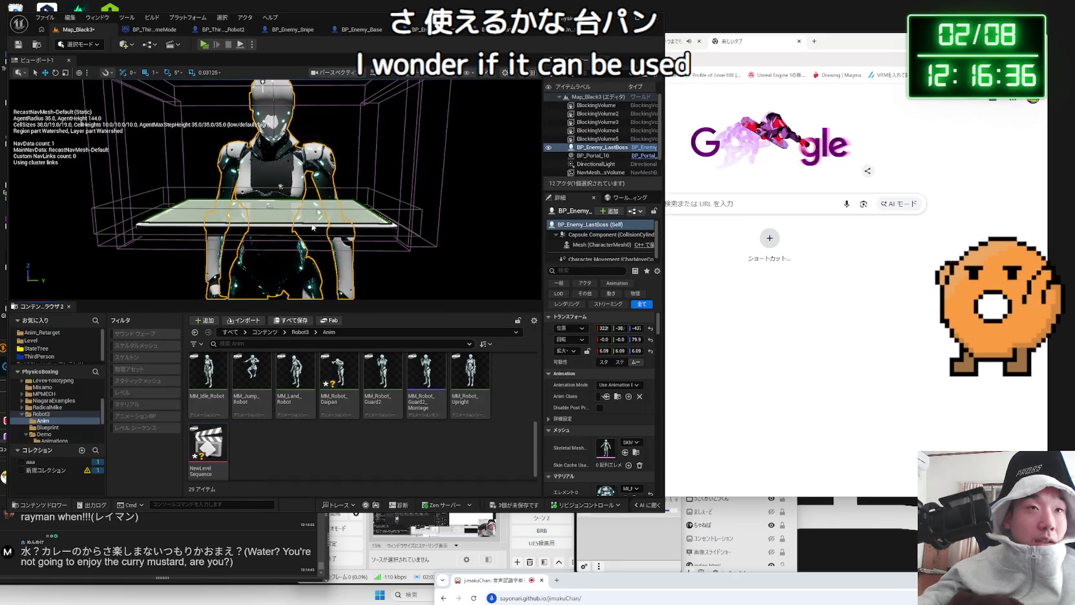
pyautogui.click(491, 30)
pyautogui.click(373, 237)
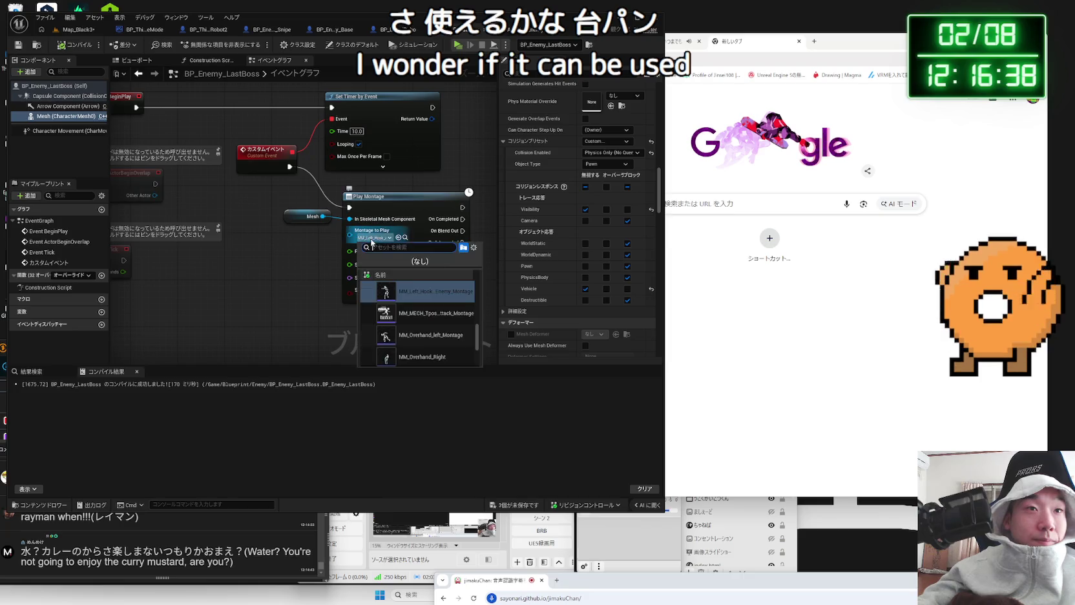
pyautogui.click(304, 249)
pyautogui.click(77, 29)
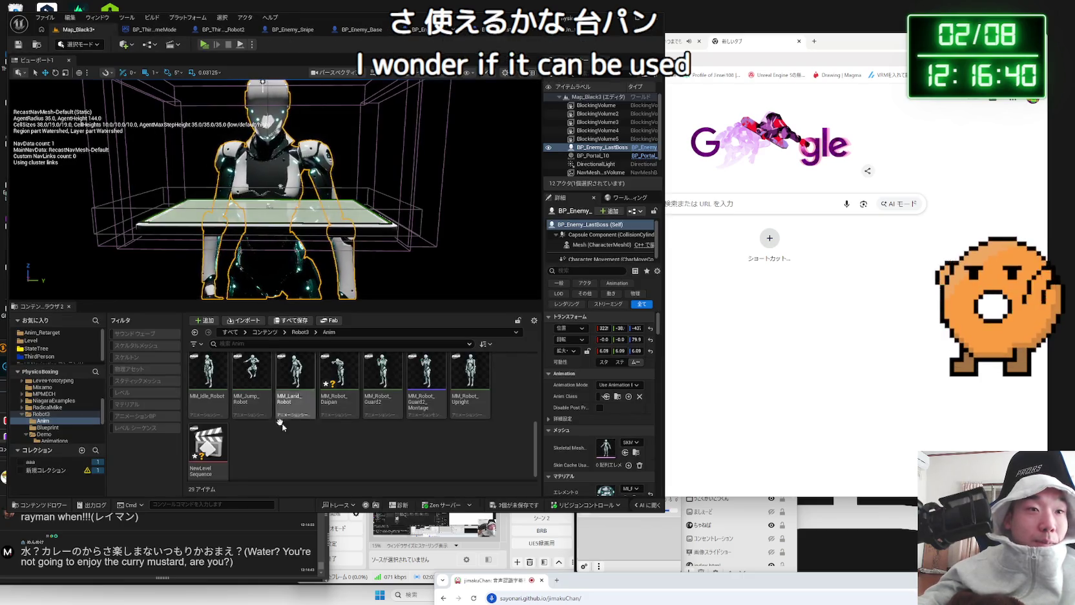
# Preview MM_Robot_Daipan in the animation editor, then close it
pyautogui.rightClick(336, 354)
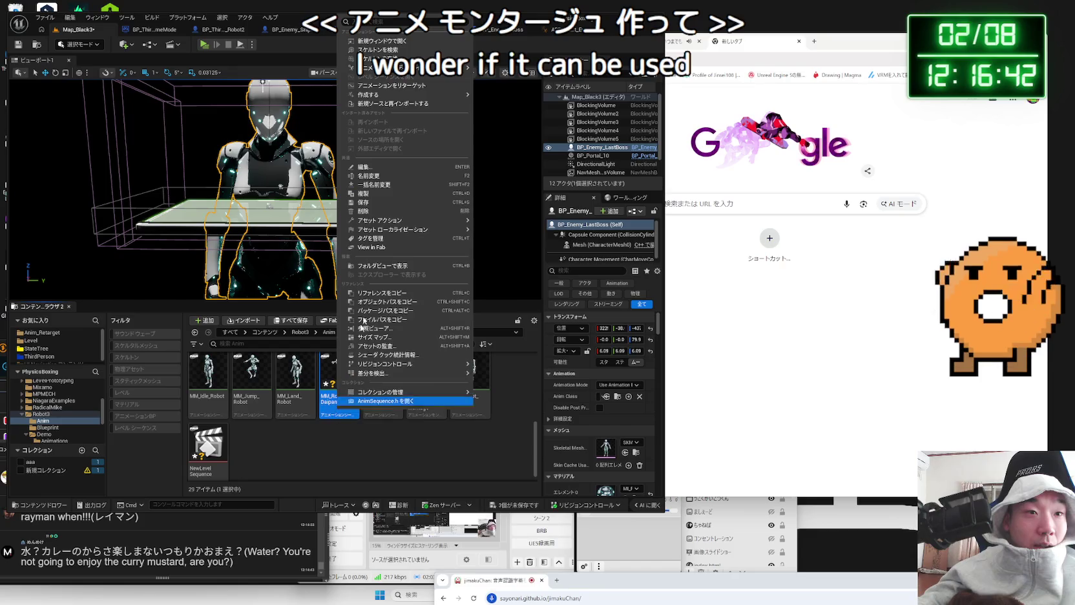
pyautogui.moveTo(382, 95)
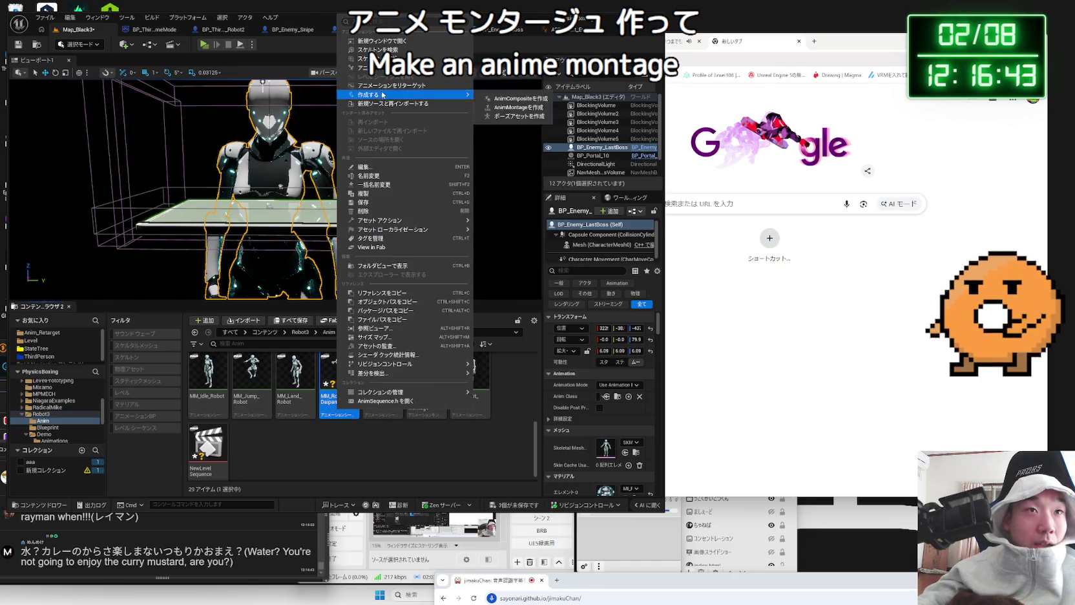
pyautogui.click(339, 392)
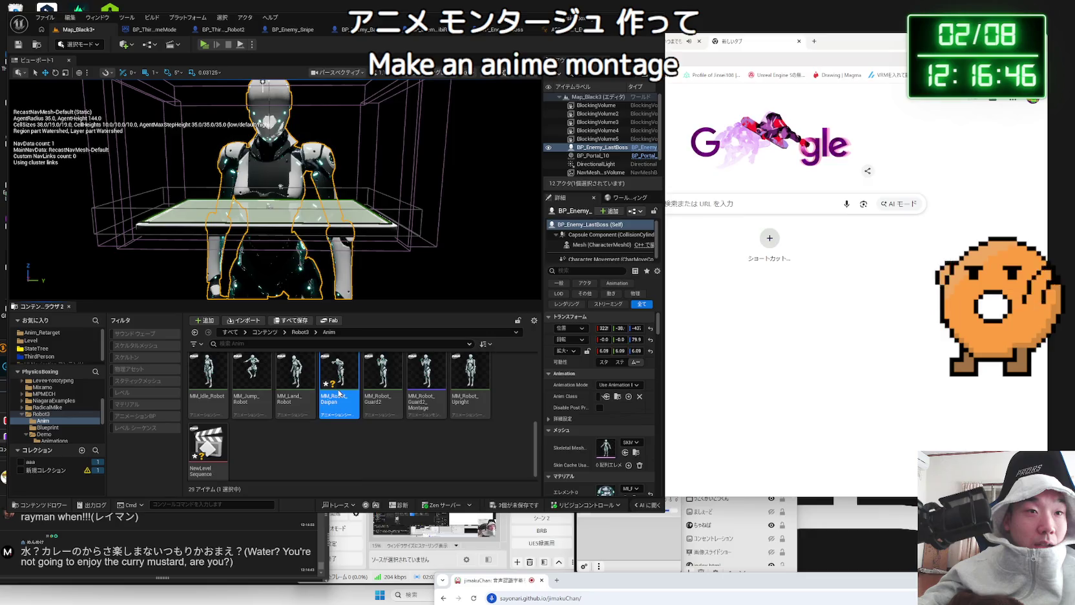
pyautogui.doubleClick(340, 392)
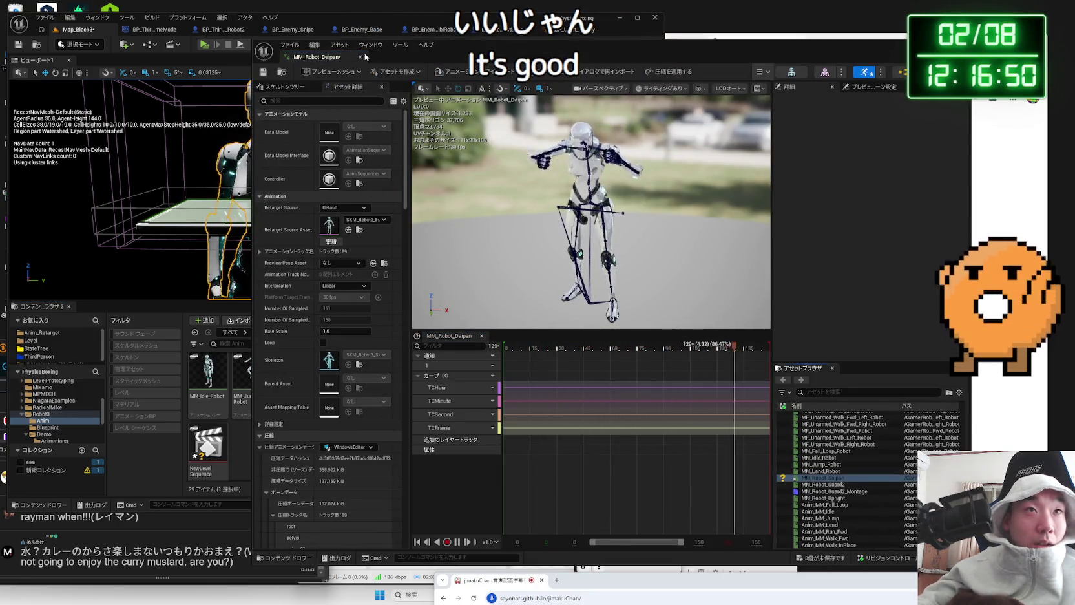
pyautogui.click(360, 56)
# Create MM_Robot_Daipan_Montage from MM_Robot_Daipan, keeping the default name, after cancelling an accidental retarget
pyautogui.rightClick(342, 391)
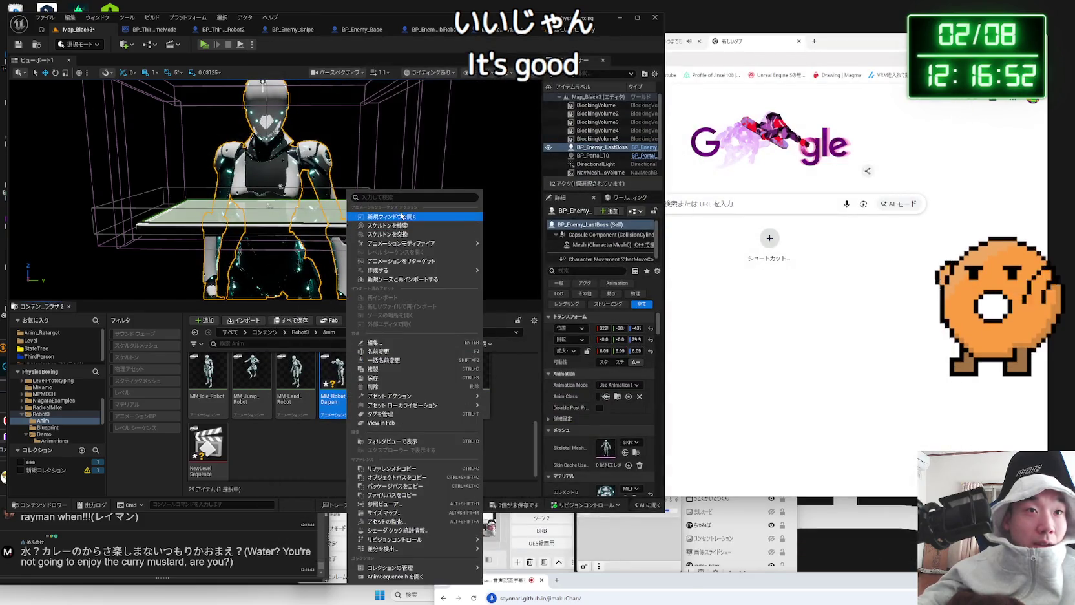
pyautogui.click(402, 260)
pyautogui.press('Escape')
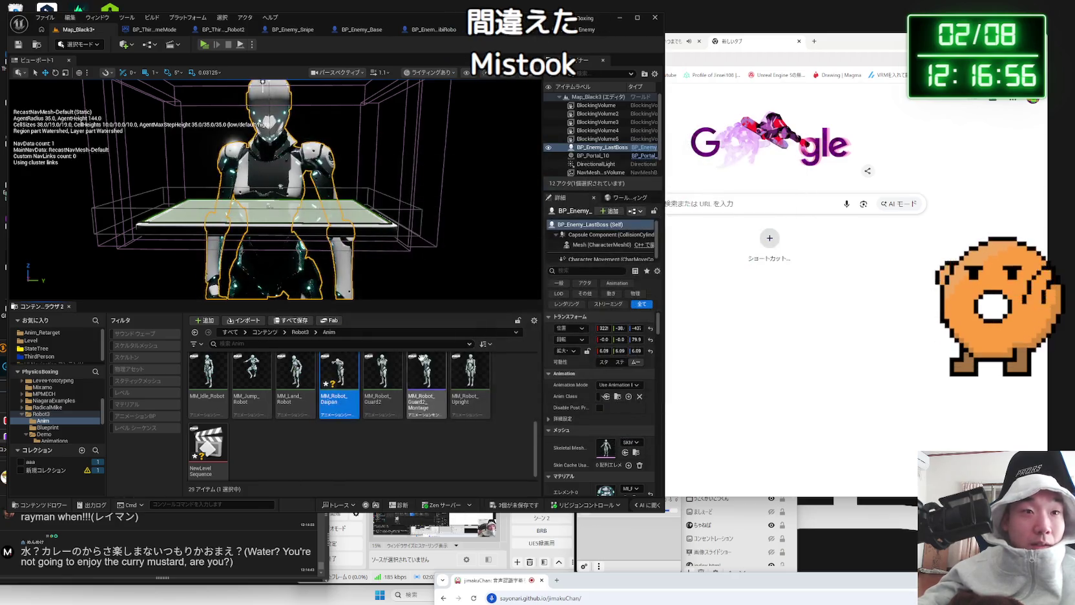
pyautogui.rightClick(345, 365)
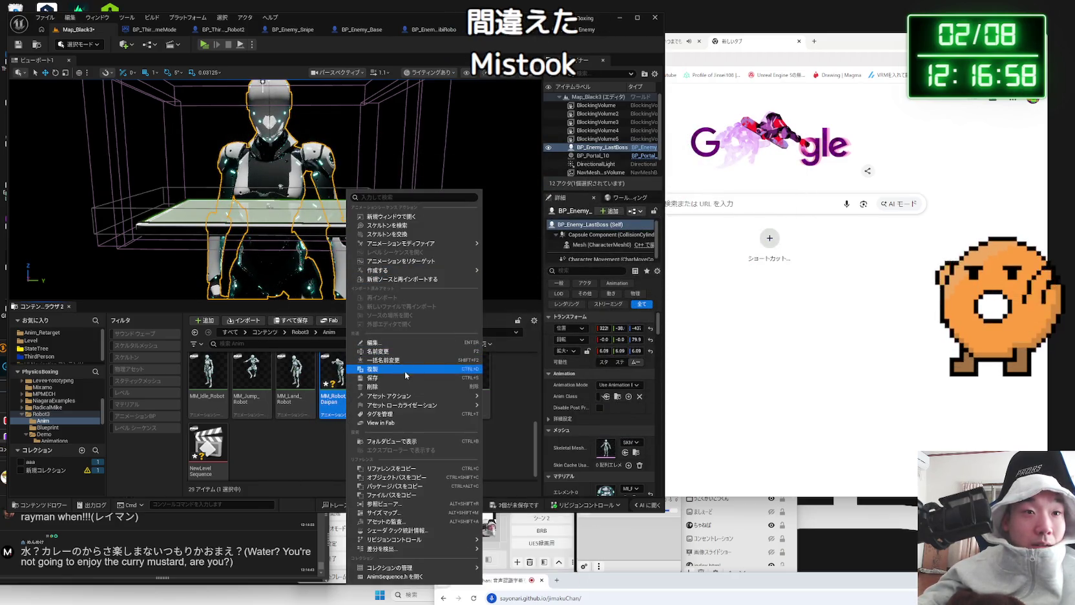
pyautogui.moveTo(434, 244)
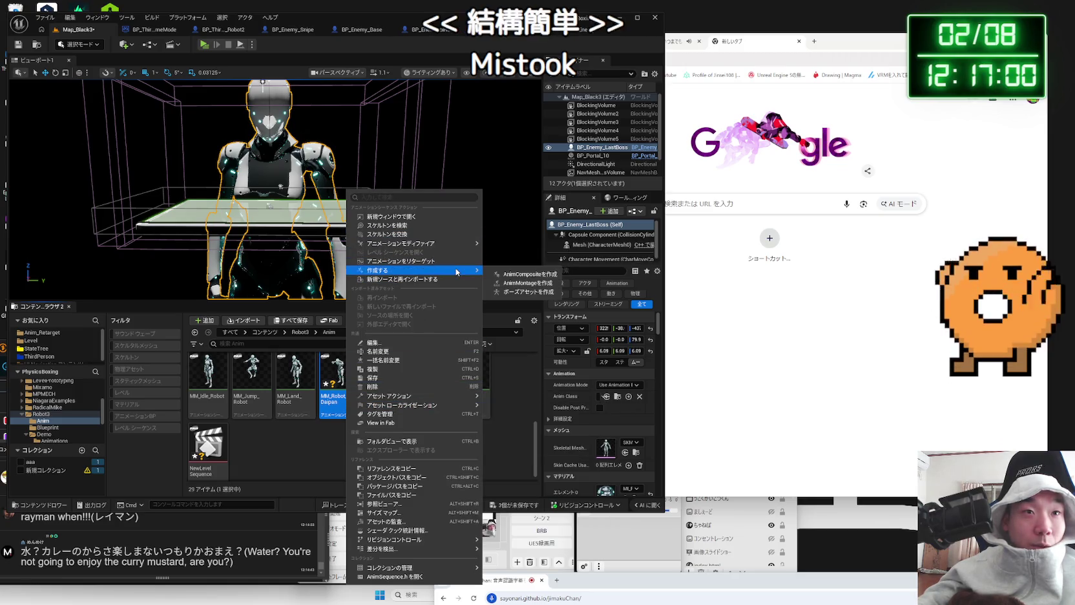
pyautogui.moveTo(465, 270)
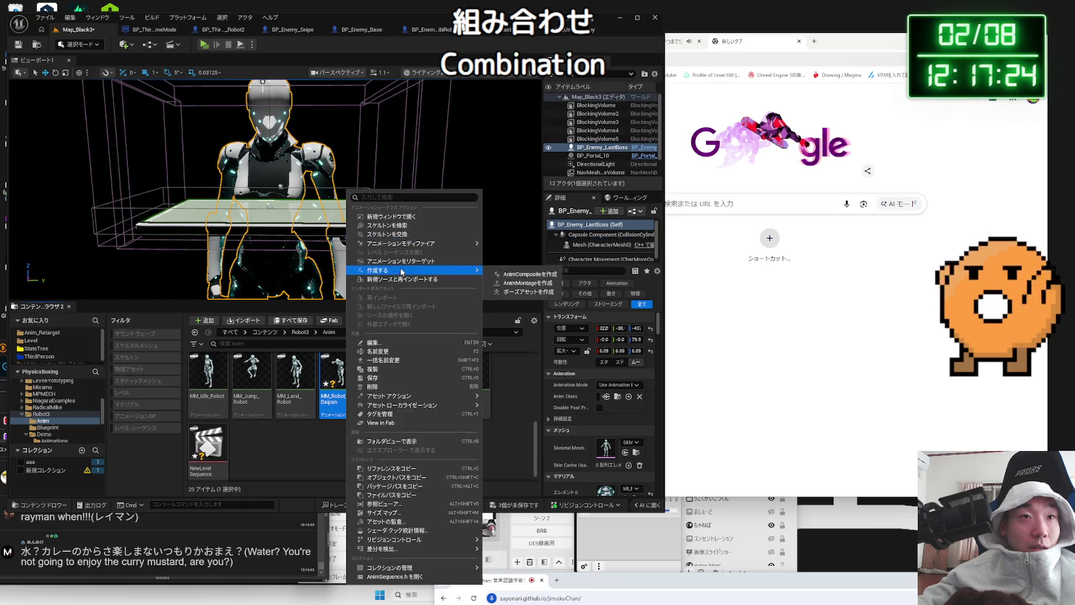
pyautogui.moveTo(414, 270)
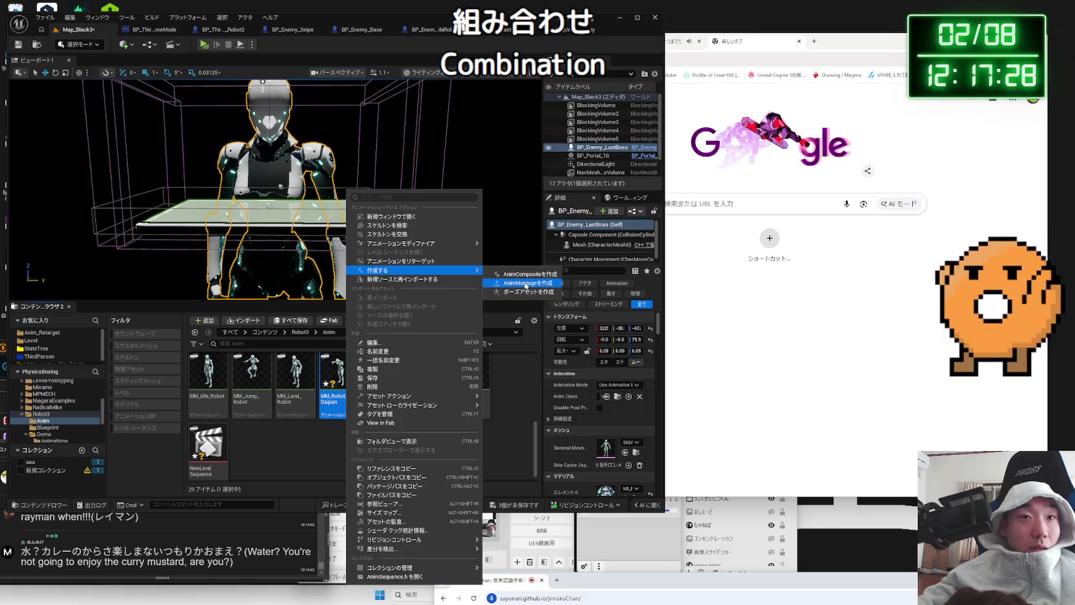
pyautogui.click(508, 276)
pyautogui.press('Return')
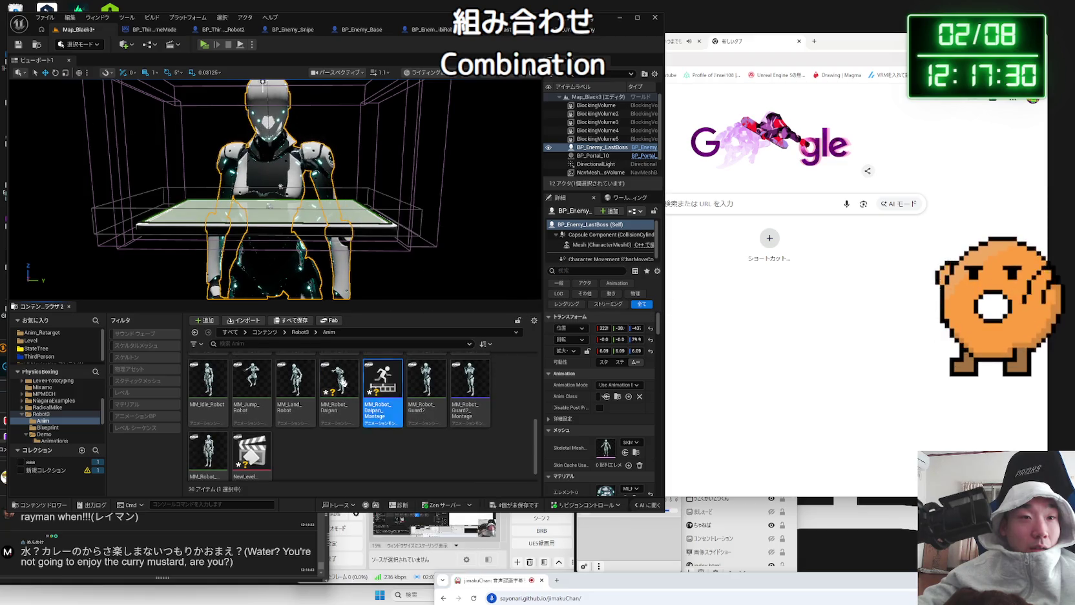
pyautogui.click(557, 30)
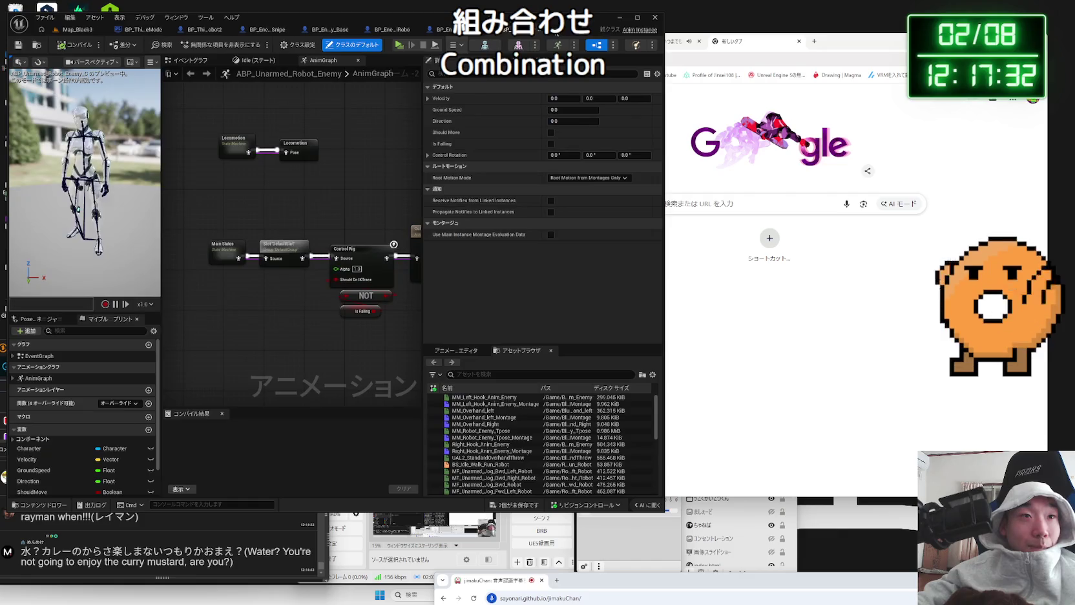
# Set Play Montage to MM_Robot_Daipan_Montage with a 0.1 play rate
pyautogui.click(444, 29)
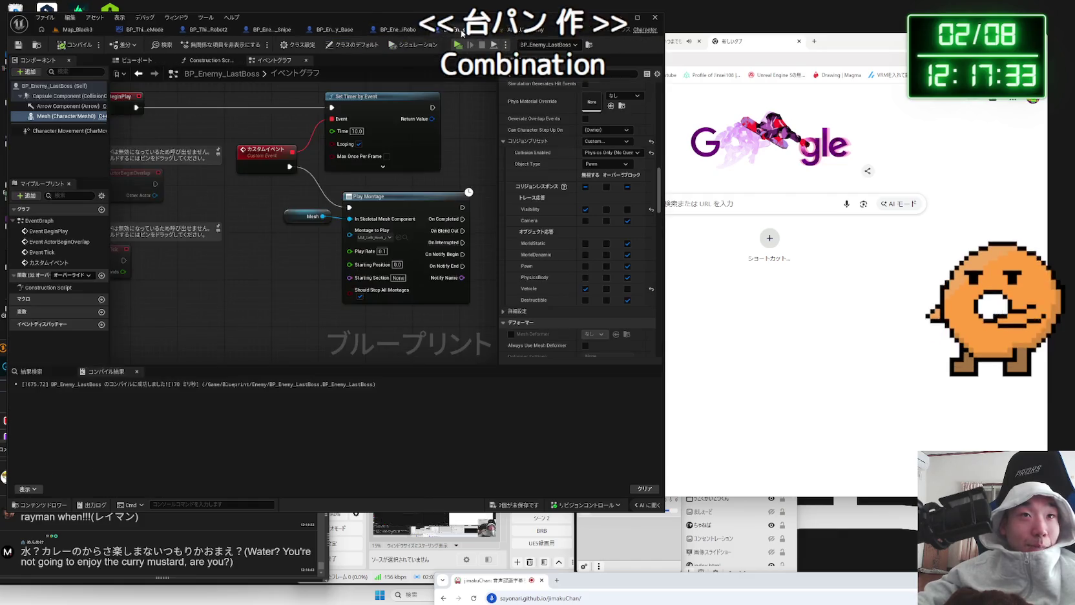
pyautogui.click(381, 237)
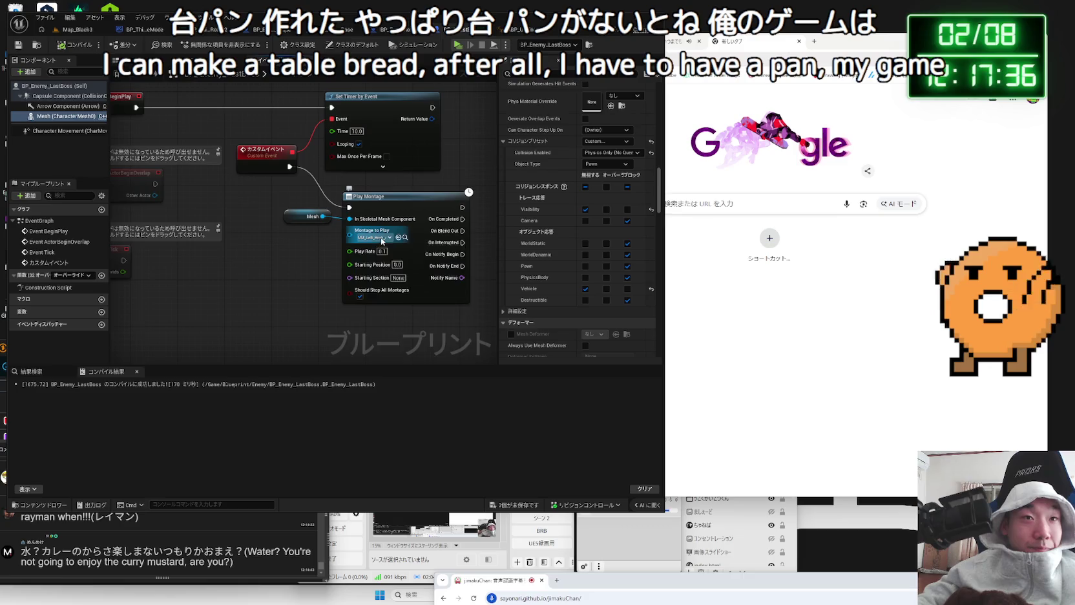
pyautogui.write('daipa')
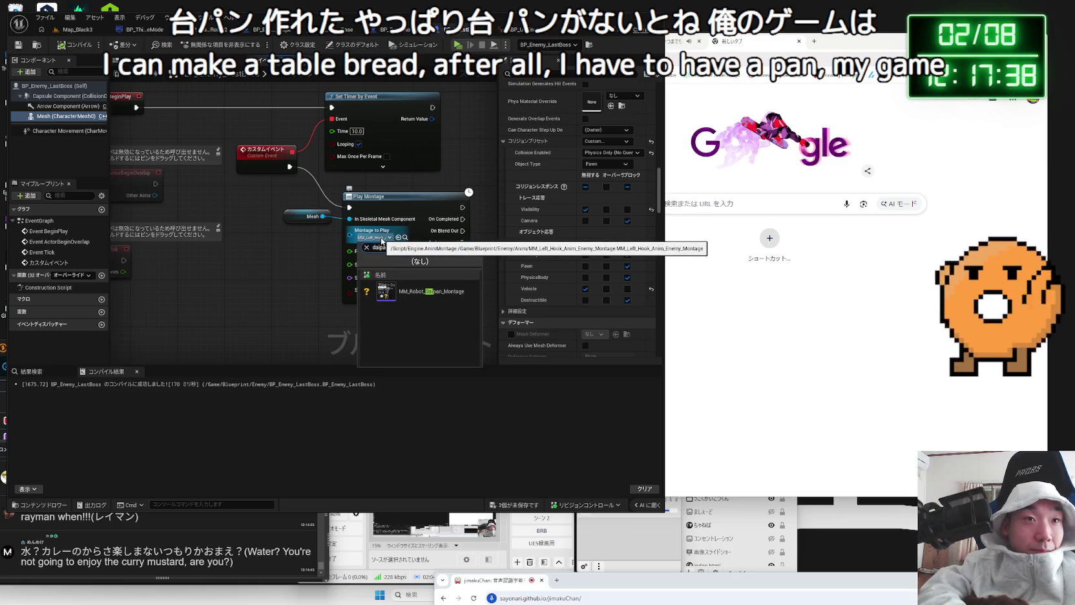
pyautogui.press('Return')
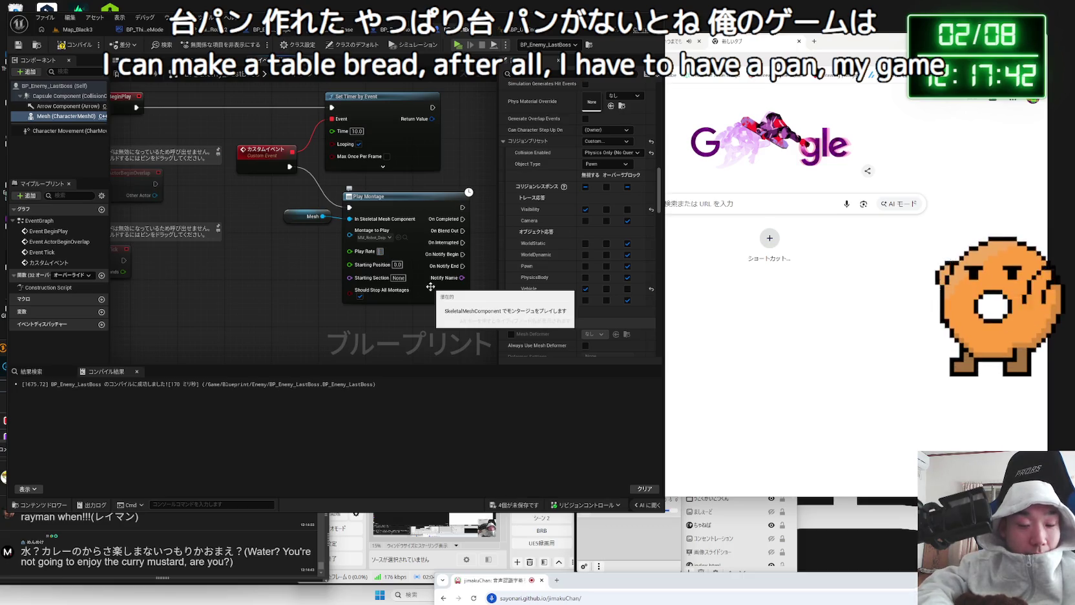
pyautogui.write('0.1')
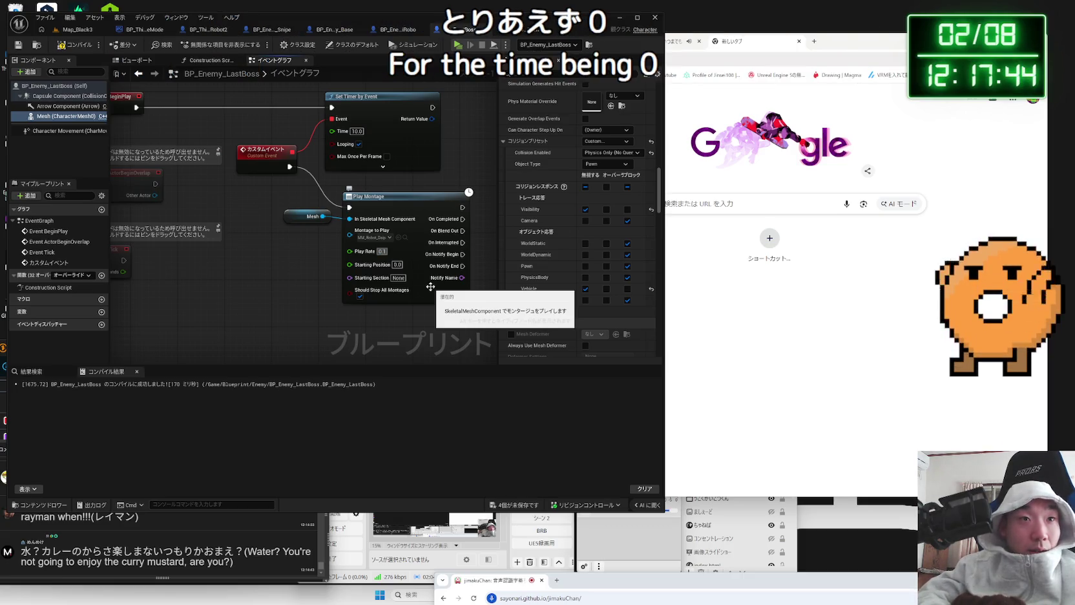
pyautogui.click(350, 188)
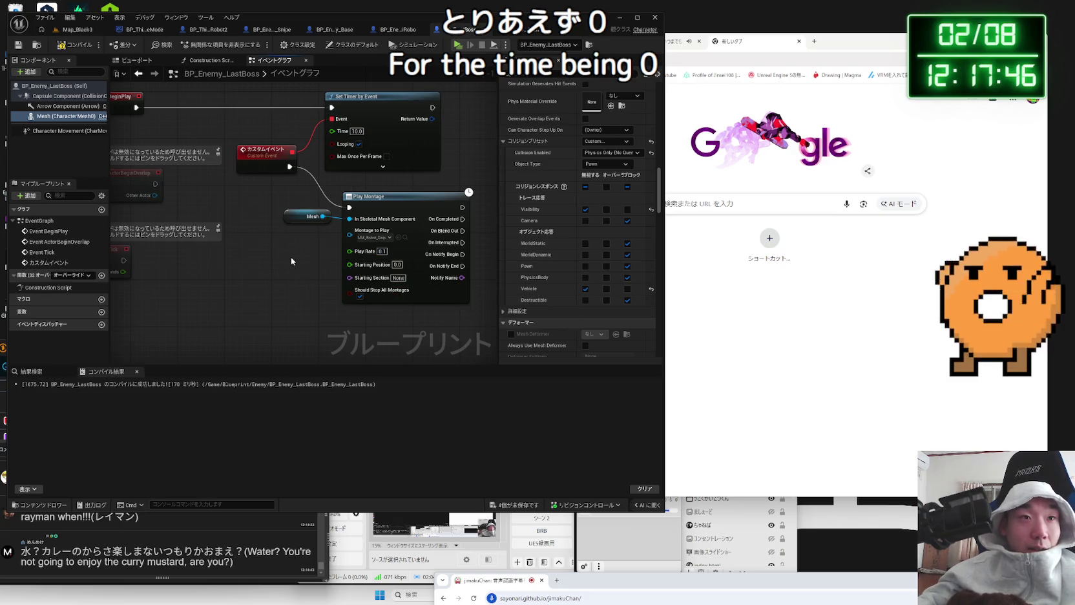
# Insert a 2-second Delay between BeginPlay and Play Montage, compile, and run the level
pyautogui.moveTo(136, 109); pyautogui.dragTo(171, 139)
pyautogui.write('de')
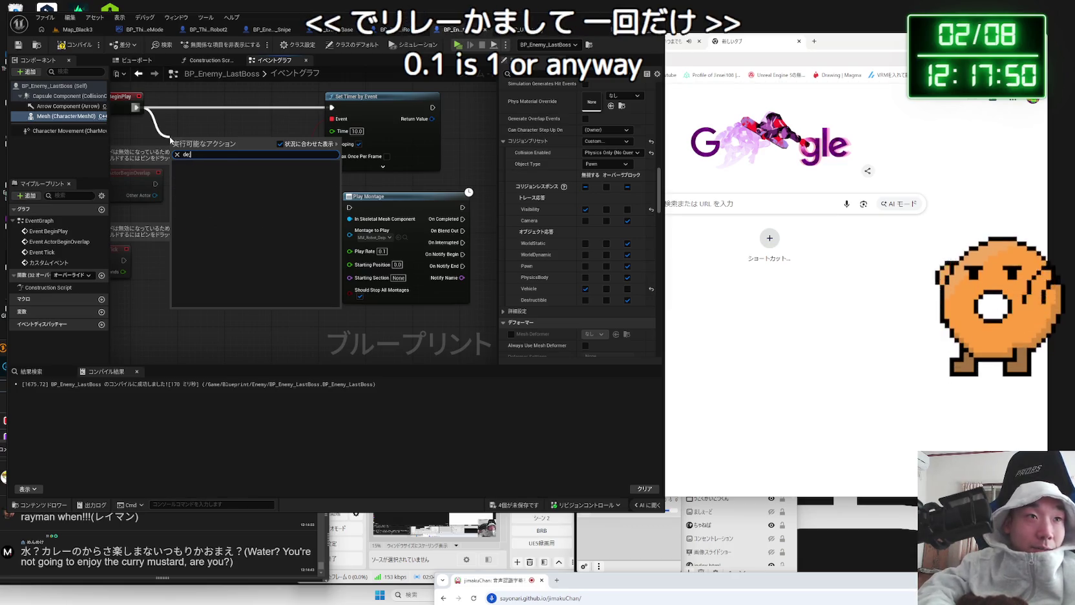
pyautogui.write('lay')
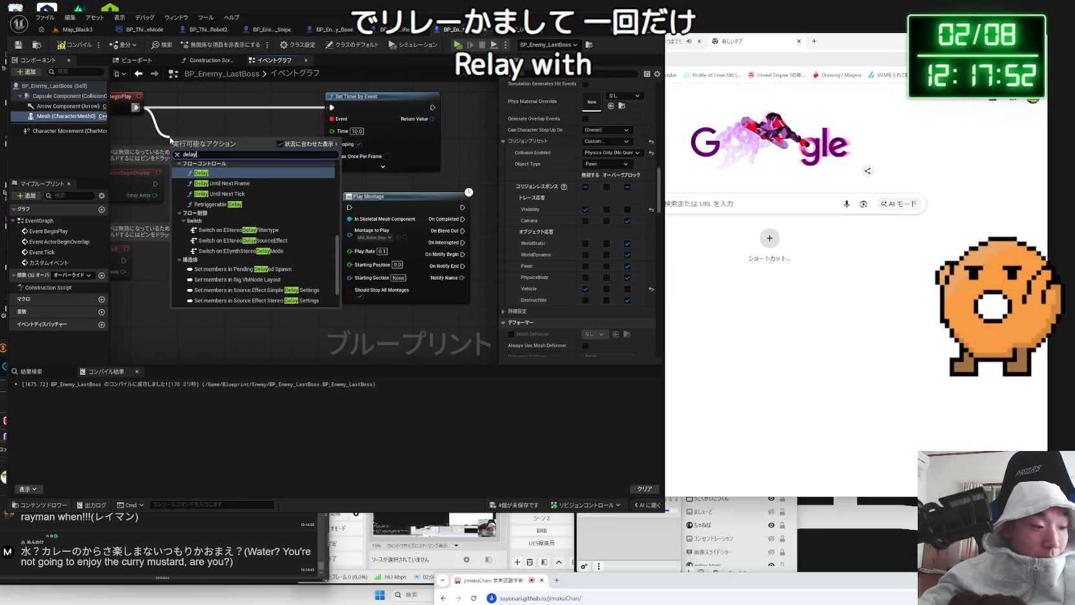
pyautogui.click(208, 173)
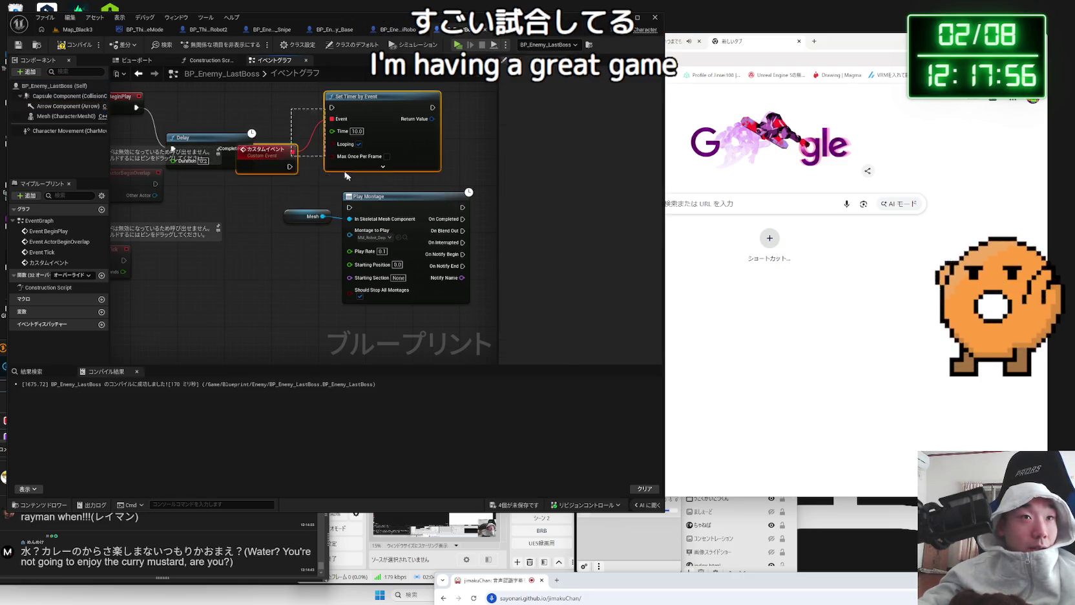
pyautogui.moveTo(240, 185); pyautogui.dragTo(258, 155)
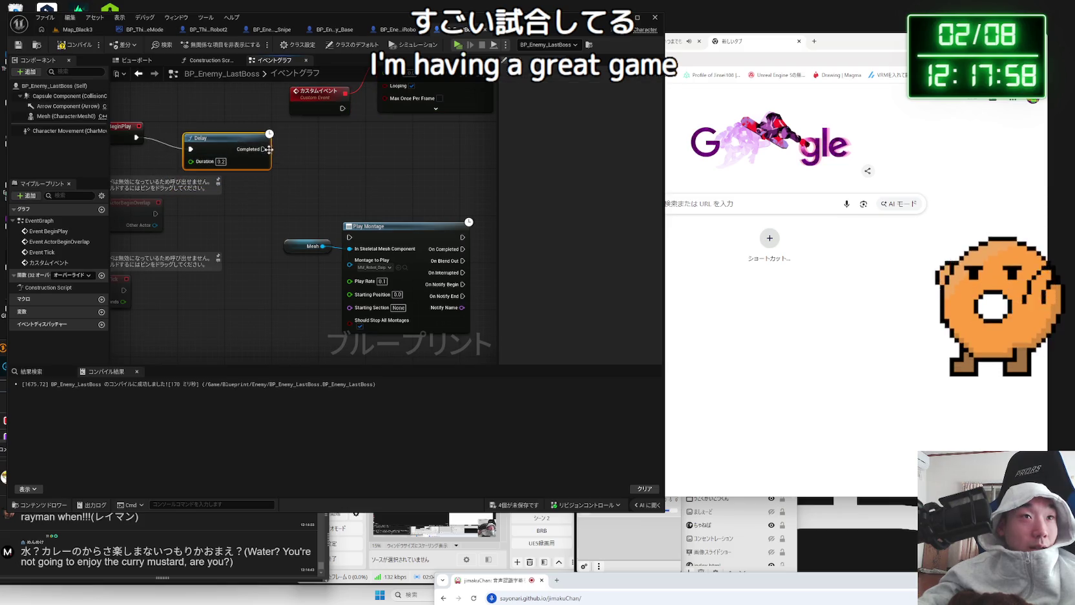
pyautogui.moveTo(340, 239); pyautogui.dragTo(353, 242)
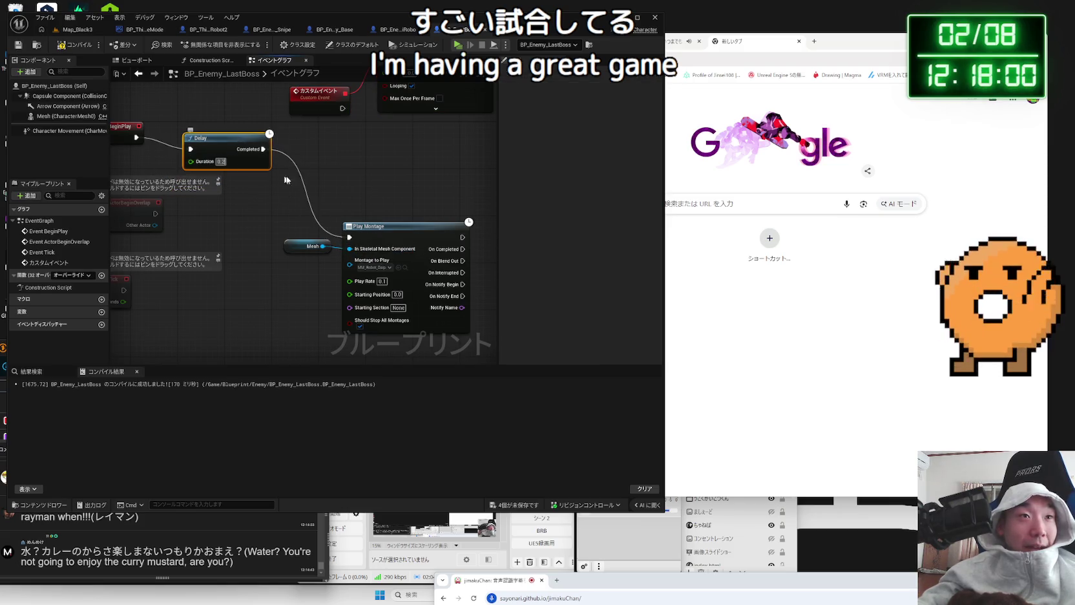
pyautogui.write('2')
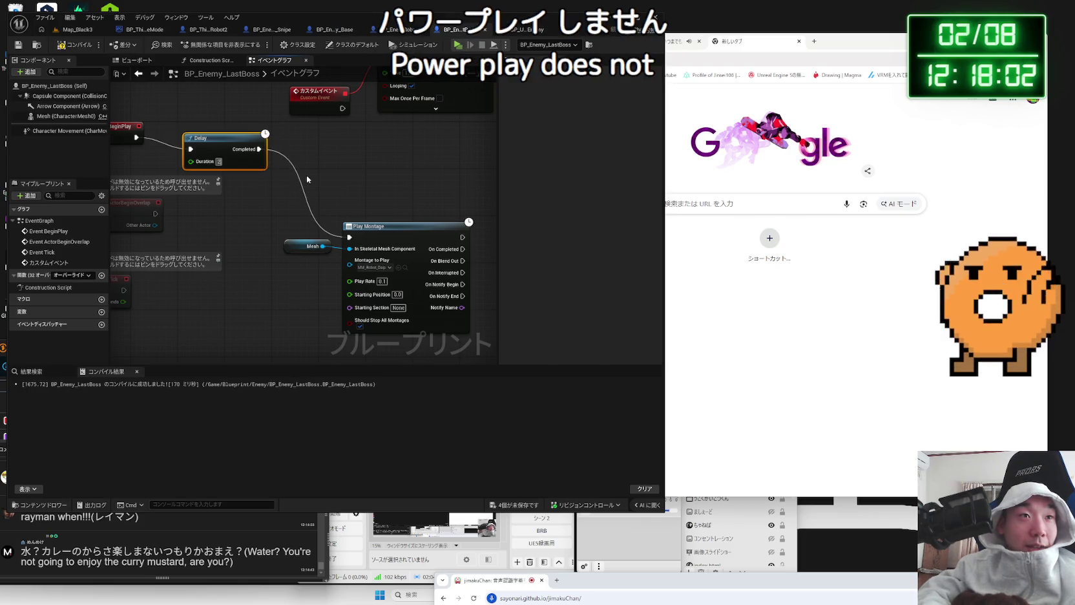
pyautogui.click(306, 175)
pyautogui.click(76, 44)
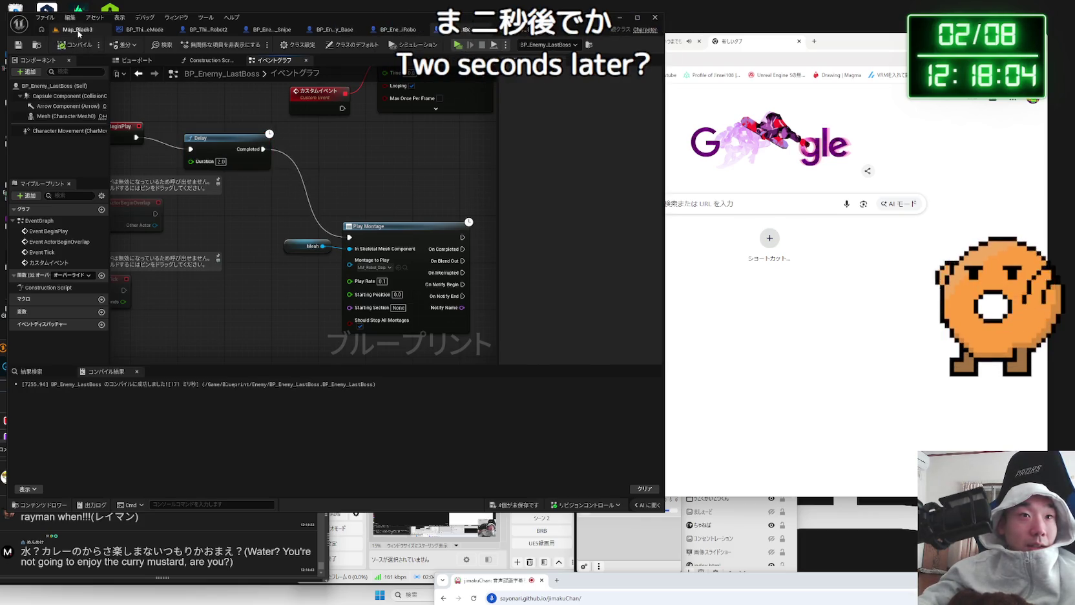
pyautogui.click(78, 31)
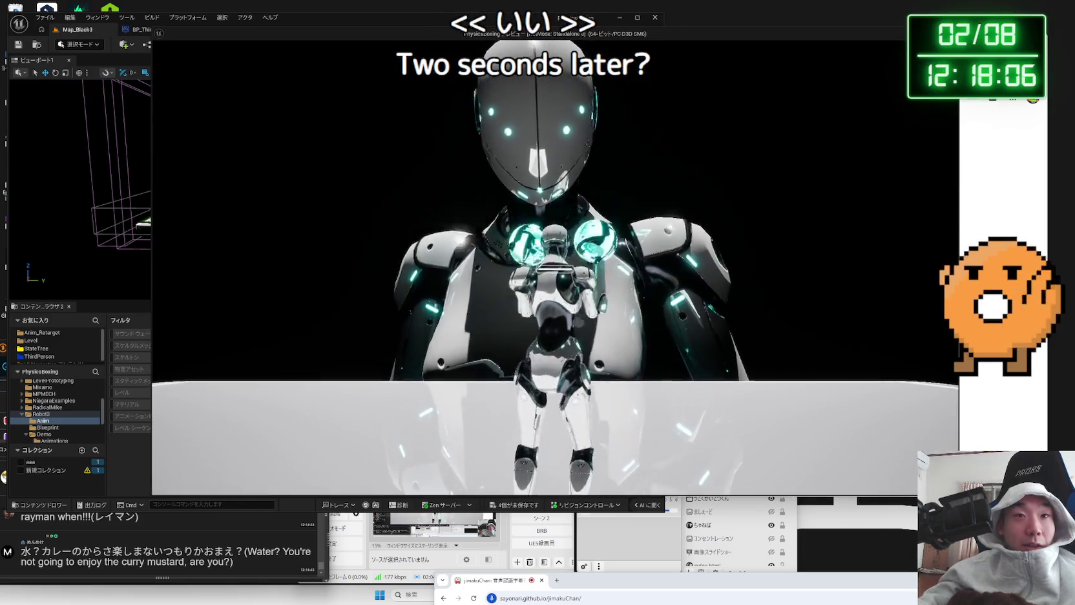